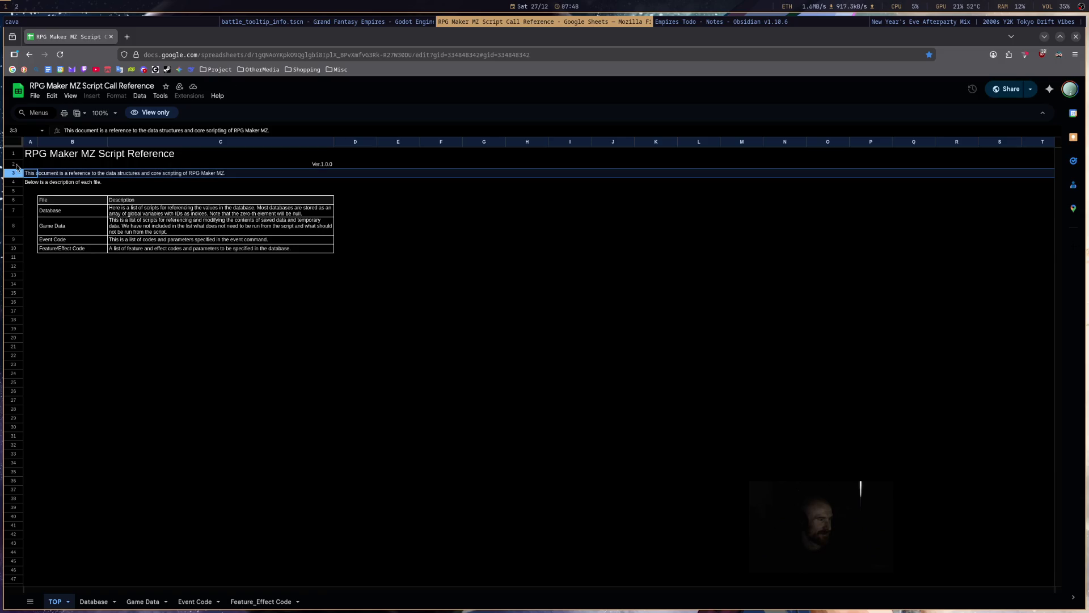
# Flip through the Database, Game Data, Event Code and Feature_Effect Code reference sheets
pyautogui.click(93, 602)
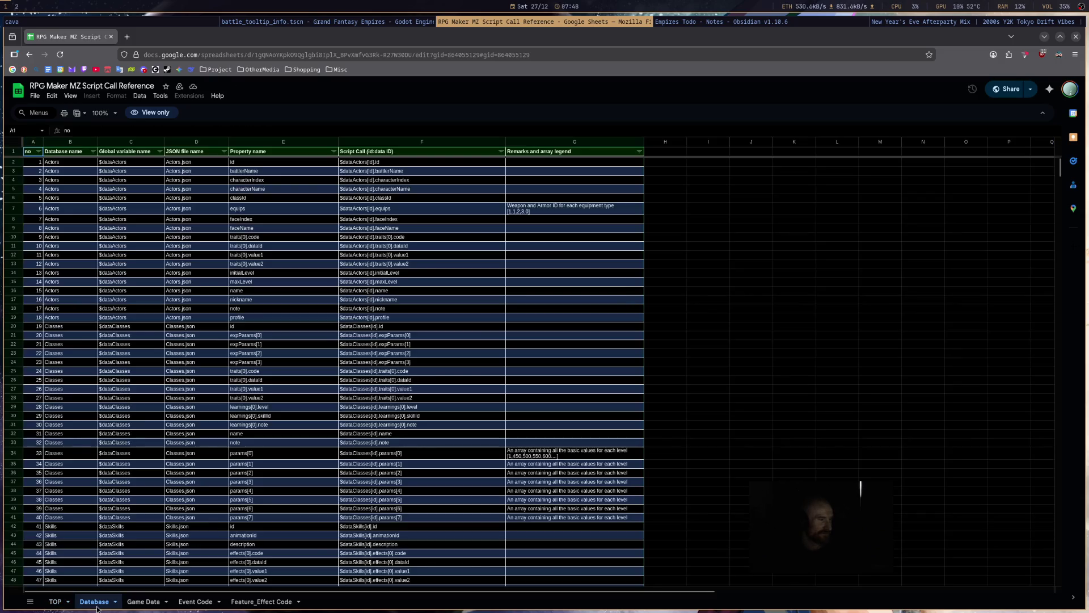
pyautogui.click(143, 605)
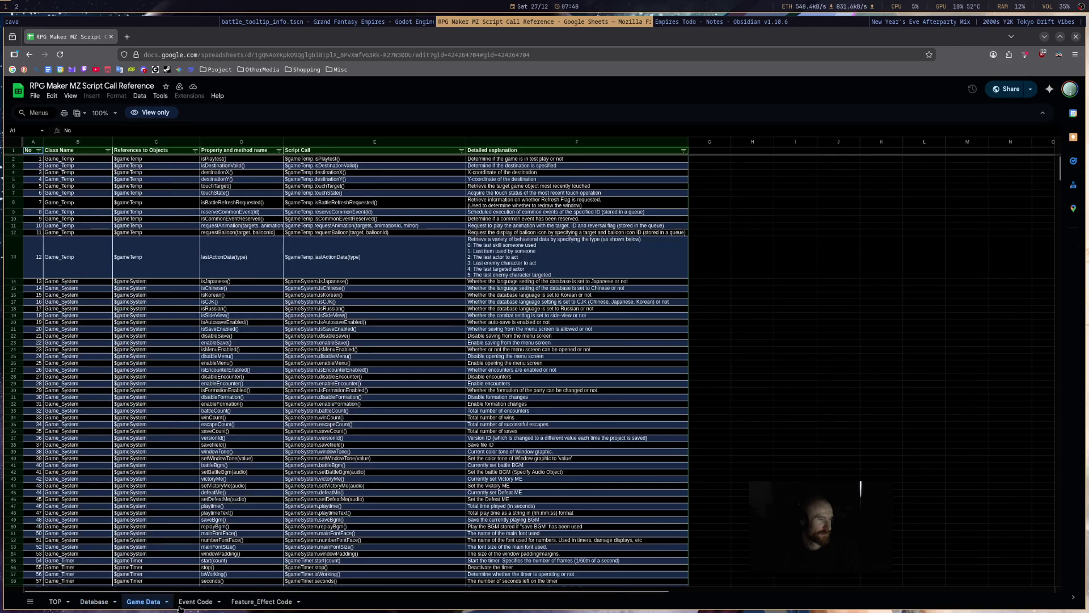
pyautogui.click(196, 602)
pyautogui.click(256, 604)
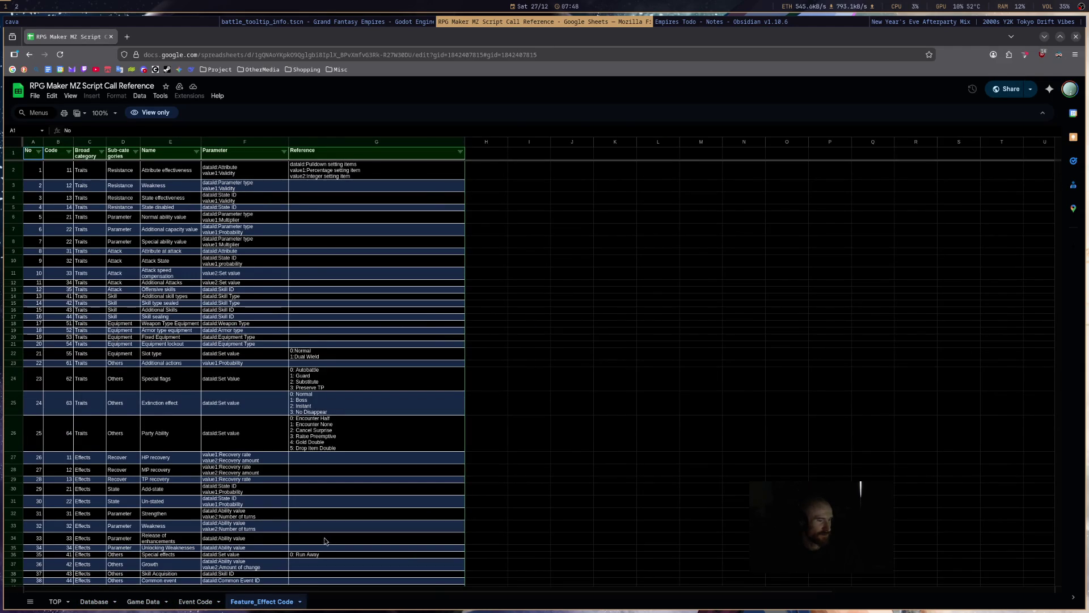
pyautogui.scroll(-10, 329, 542)
pyautogui.scroll(10, 331, 544)
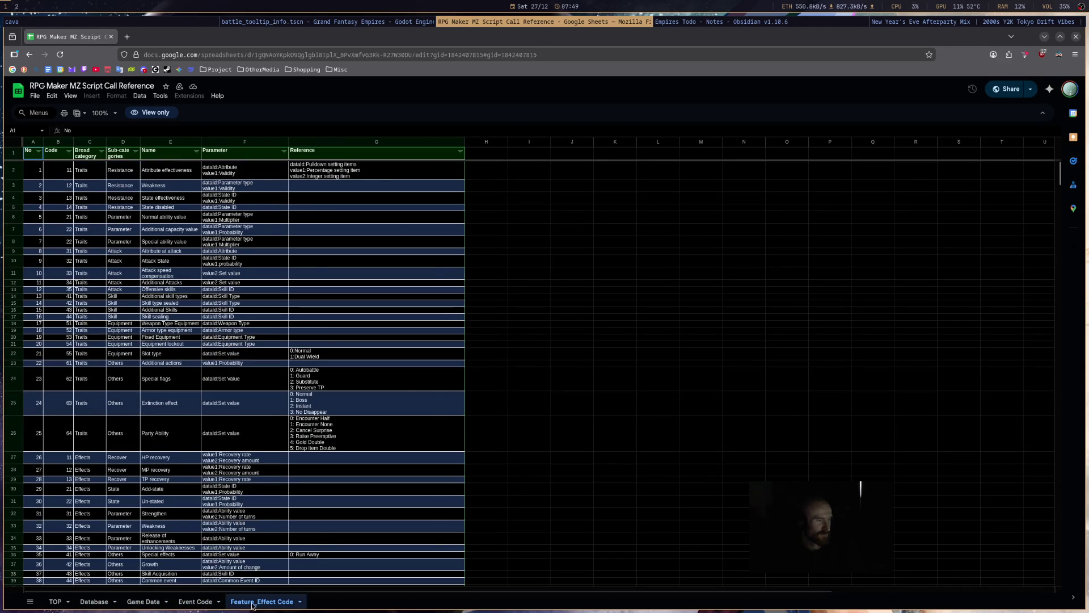
# Revisit the Event Code and Game Data sheets and scroll through their entries
pyautogui.hotkey('ctrl', 'shift', 'pageup')
pyautogui.scroll(-10, 295, 521)
pyautogui.scroll(-15, 293, 520)
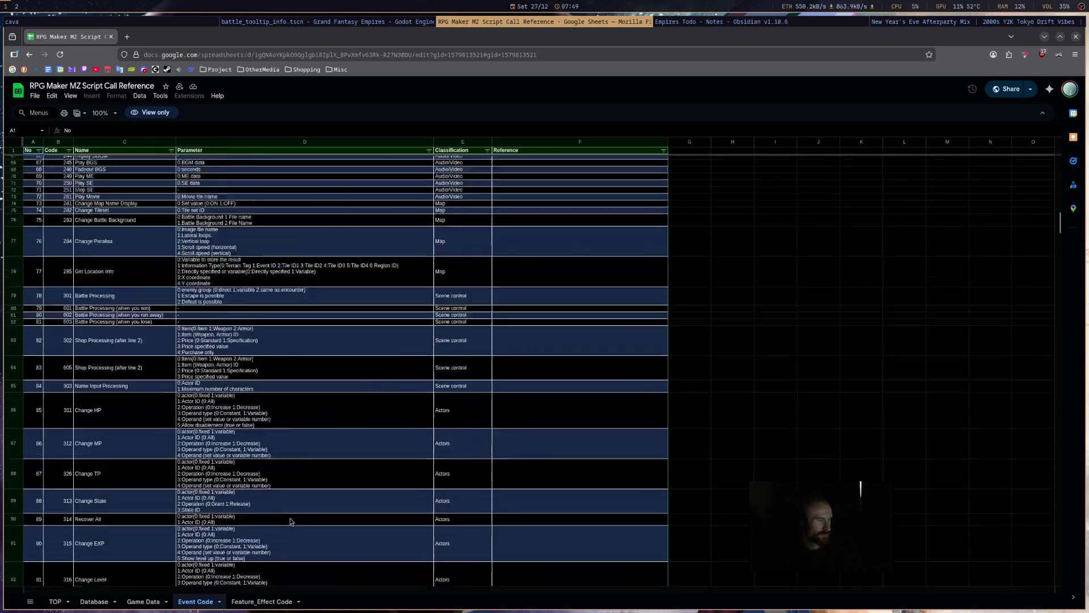
pyautogui.scroll(20, 290, 521)
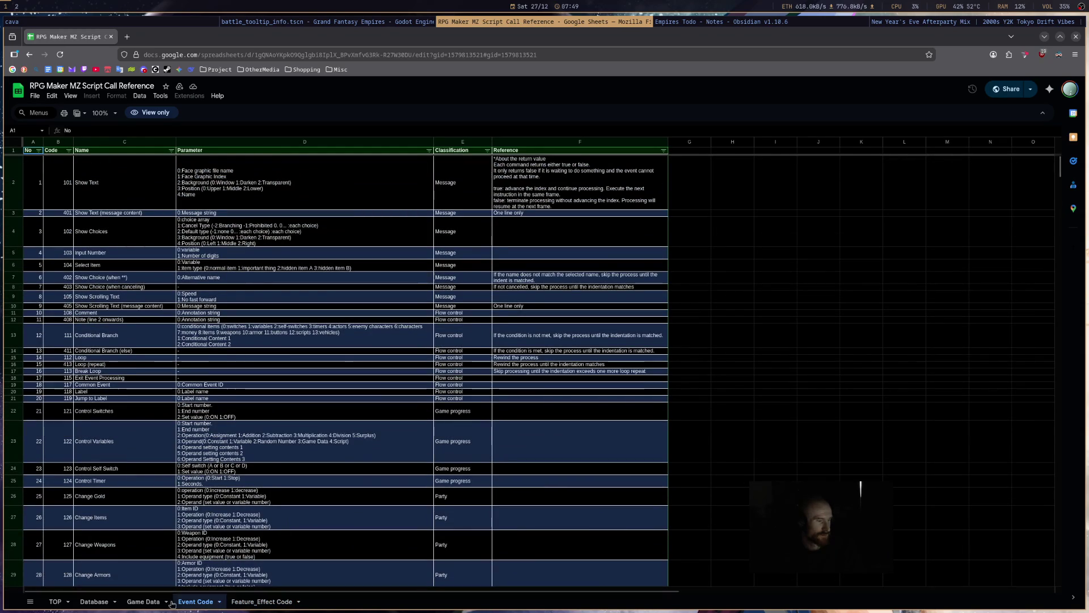
pyautogui.click(144, 601)
pyautogui.scroll(-20, 273, 499)
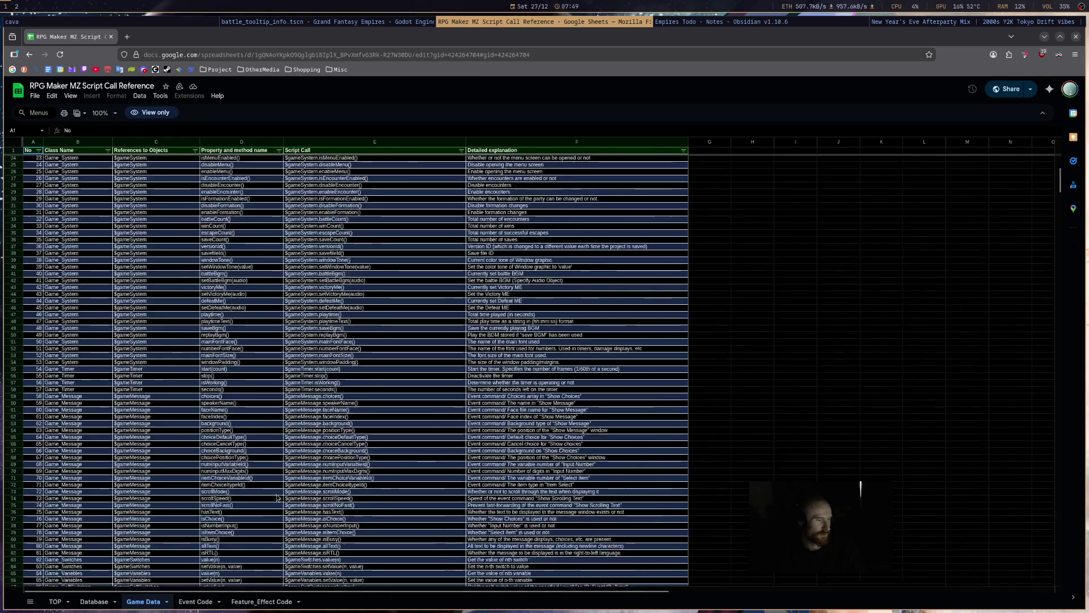
pyautogui.scroll(-20, 280, 500)
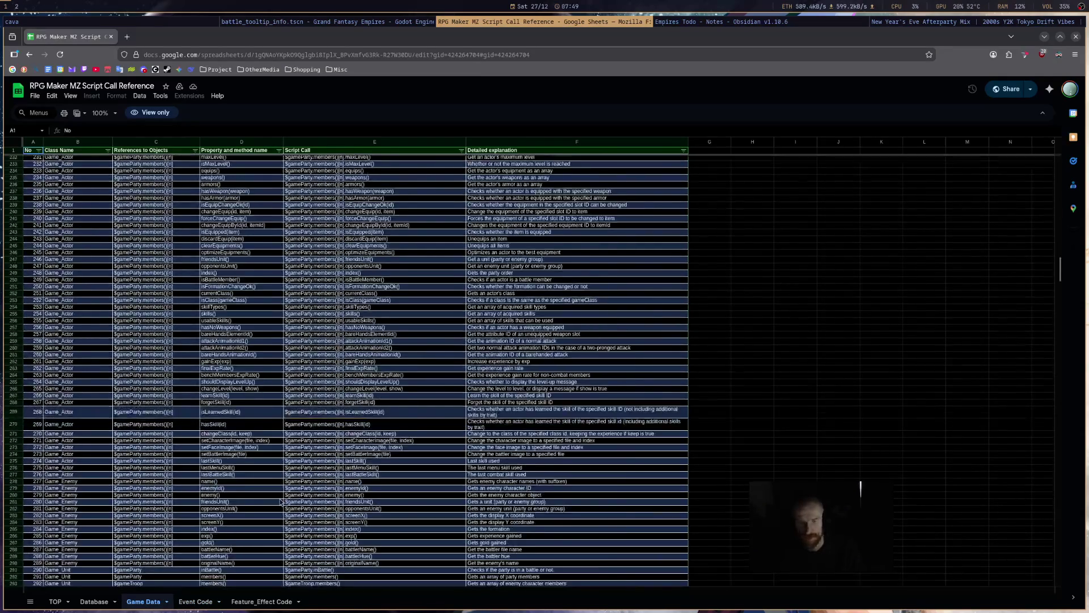
pyautogui.scroll(-15, 280, 501)
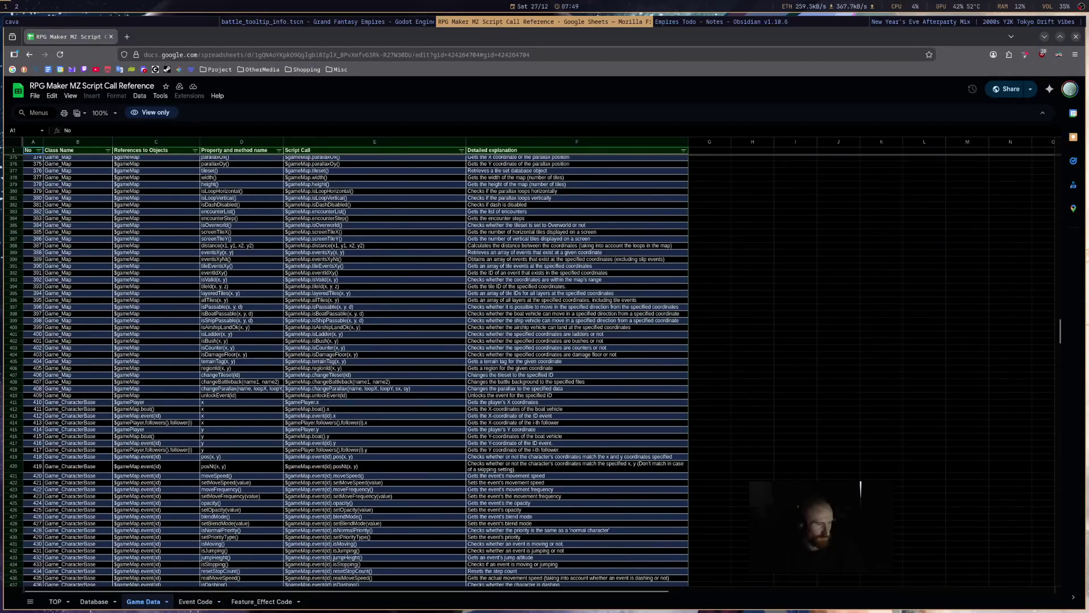
# Return to the Database sheet, scroll through it, then switch back to Godot
pyautogui.click(94, 602)
pyautogui.scroll(-18, 410, 429)
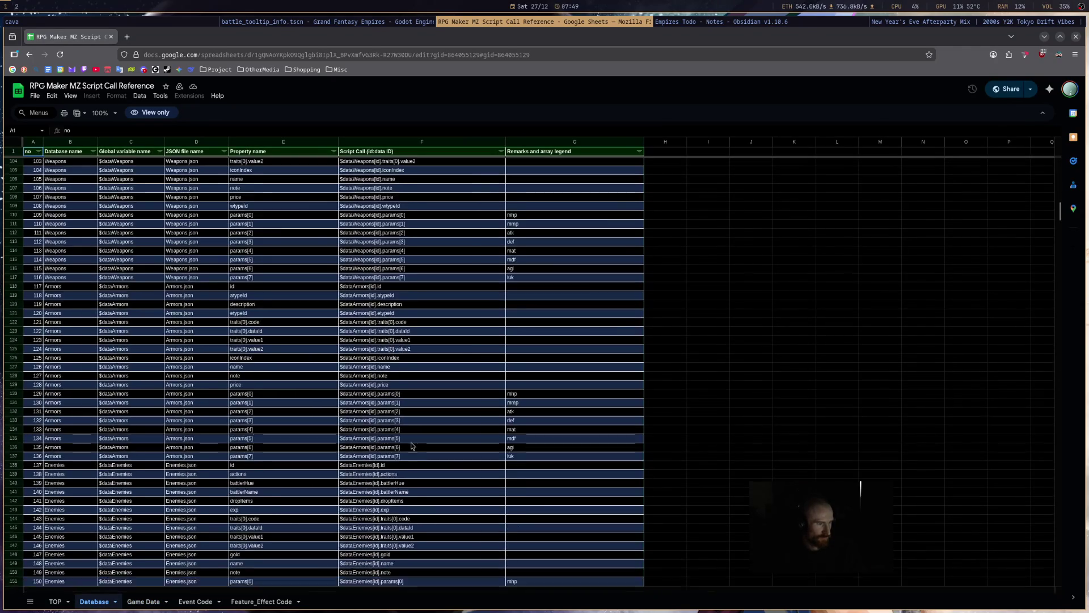
pyautogui.scroll(-8, 412, 448)
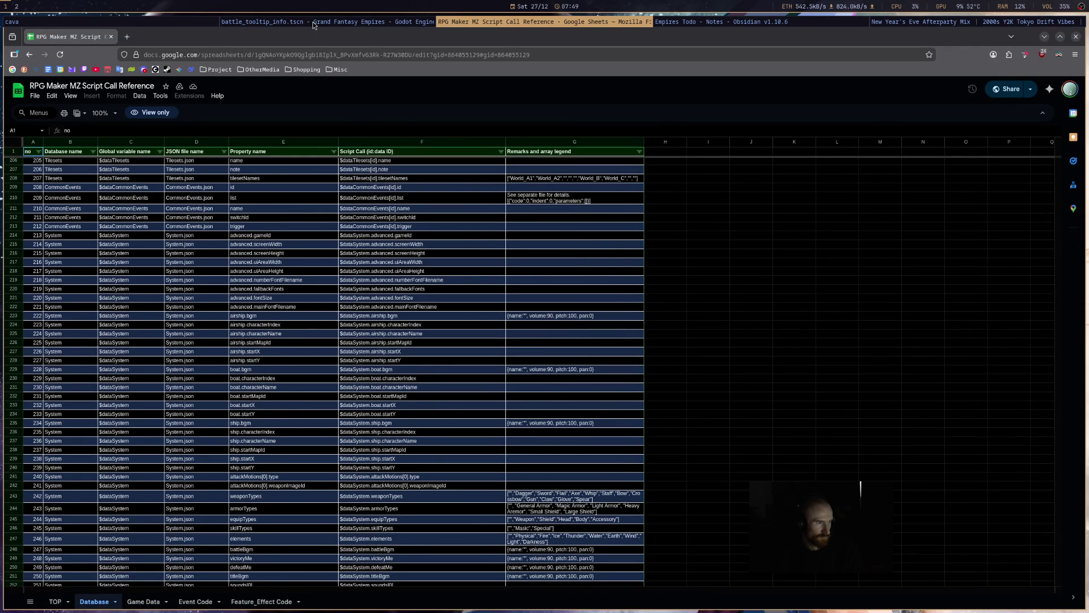
pyautogui.hotkey('alt', 'Tab')
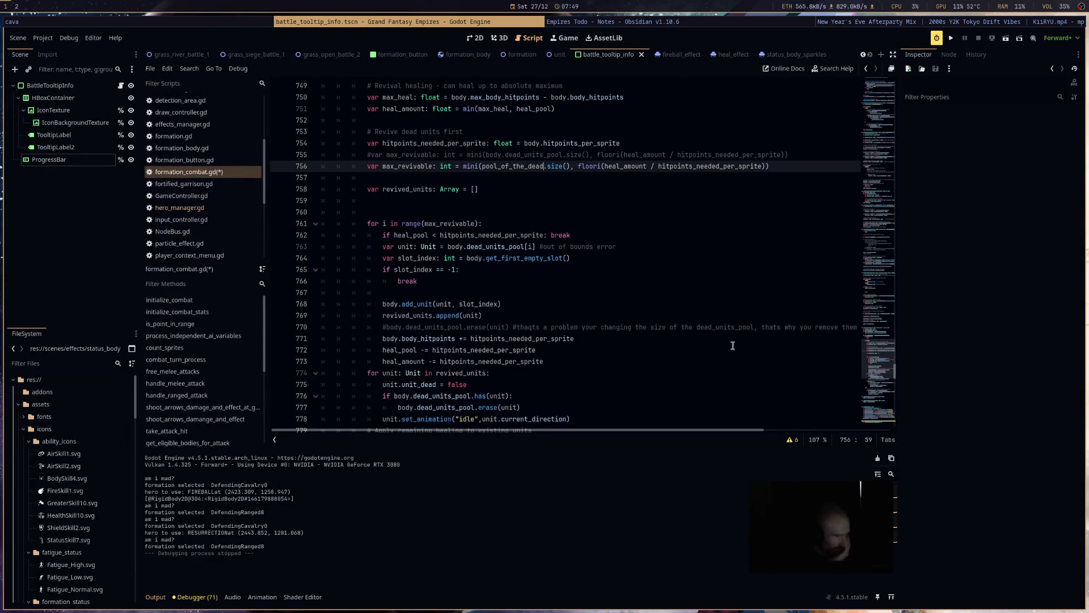
# Review formation_combat.gd's revival code and select the out-of-bounds comment on line 763
pyautogui.click(701, 306)
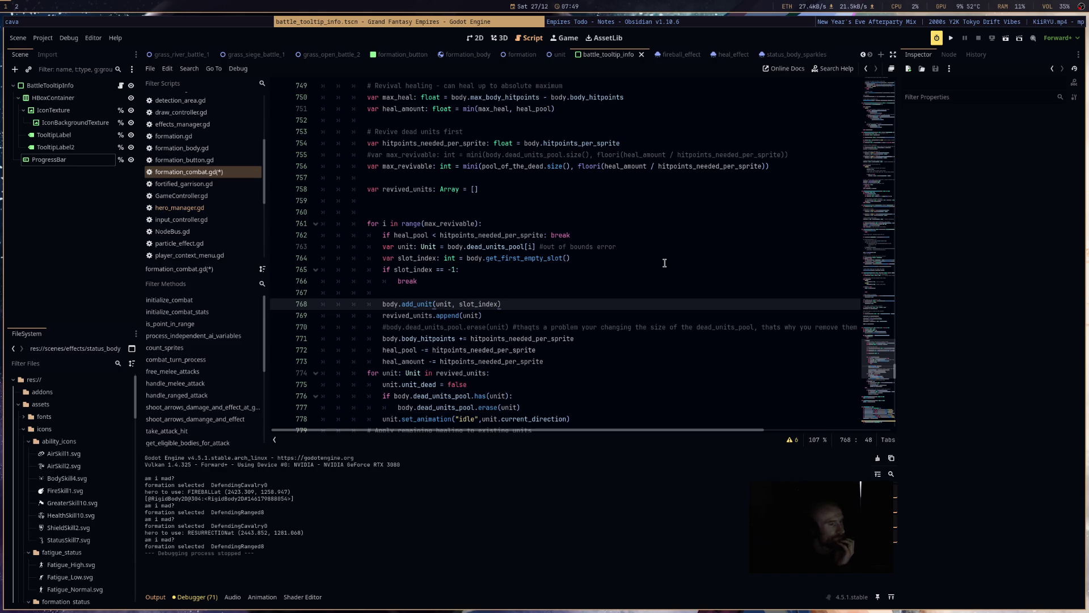
pyautogui.moveTo(537, 247); pyautogui.dragTo(624, 250)
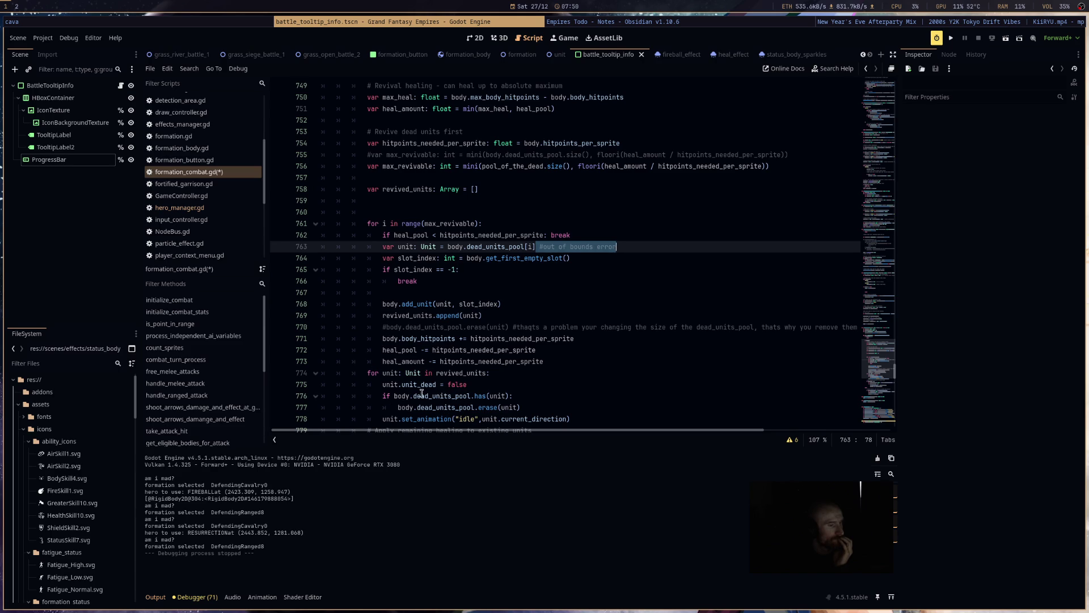
pyautogui.scroll(-2, 376, 391)
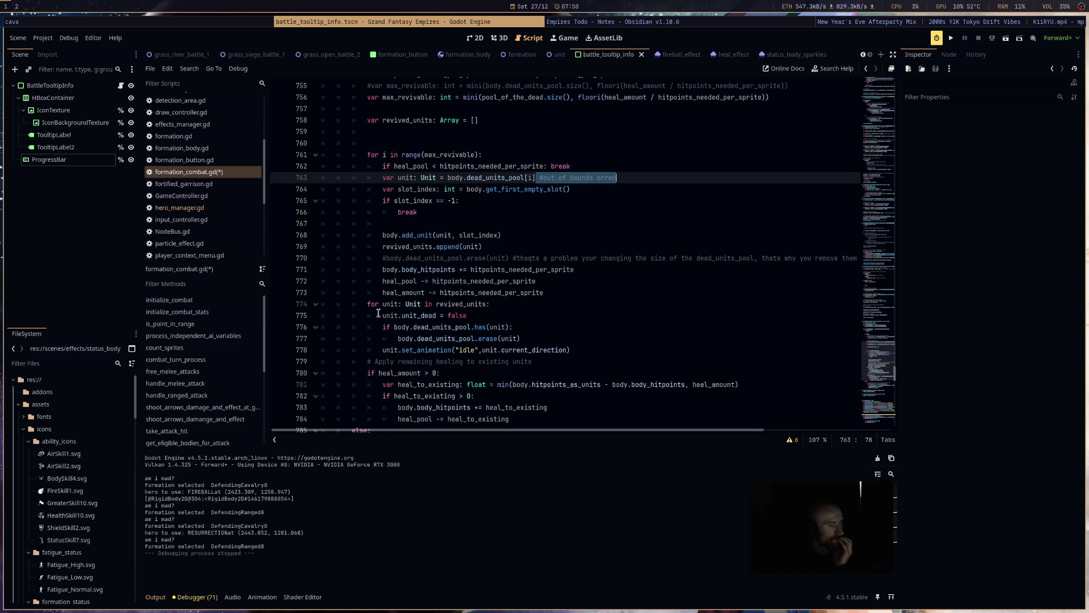
pyautogui.scroll(3, 408, 241)
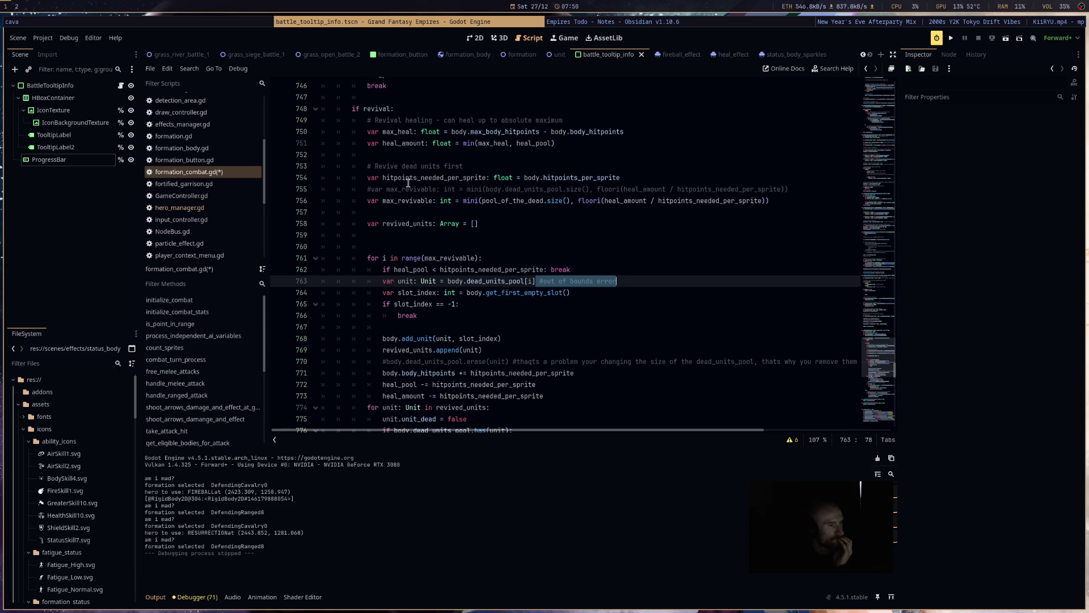
pyautogui.click(380, 286)
# Comment out line 763 and paste a copy of its unit lookup onto a new line 764
pyautogui.hotkey('ctrl', 'k')
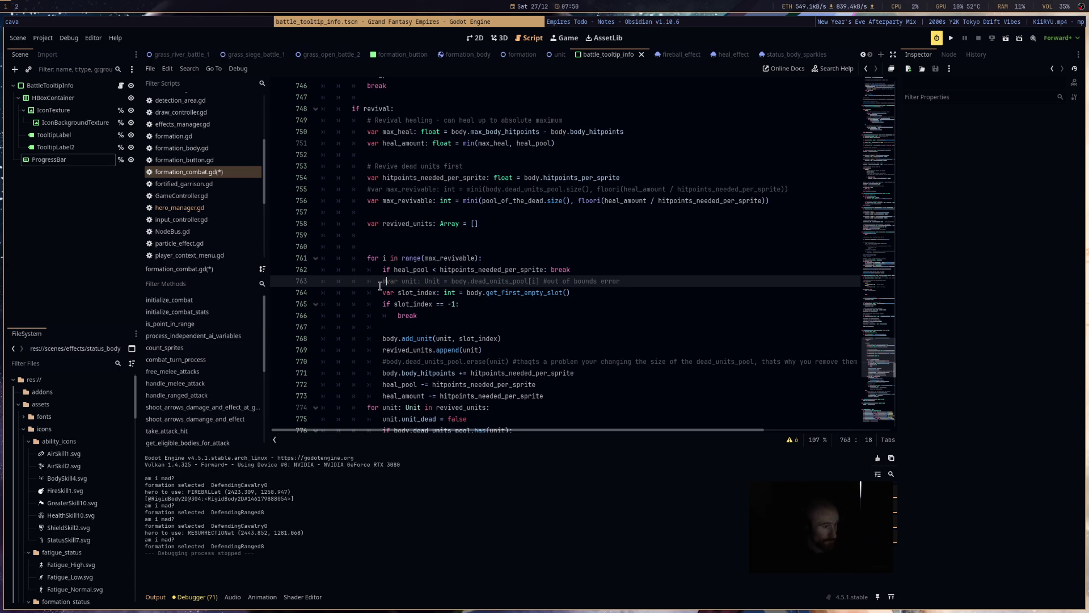
pyautogui.click(655, 283)
pyautogui.press('Return')
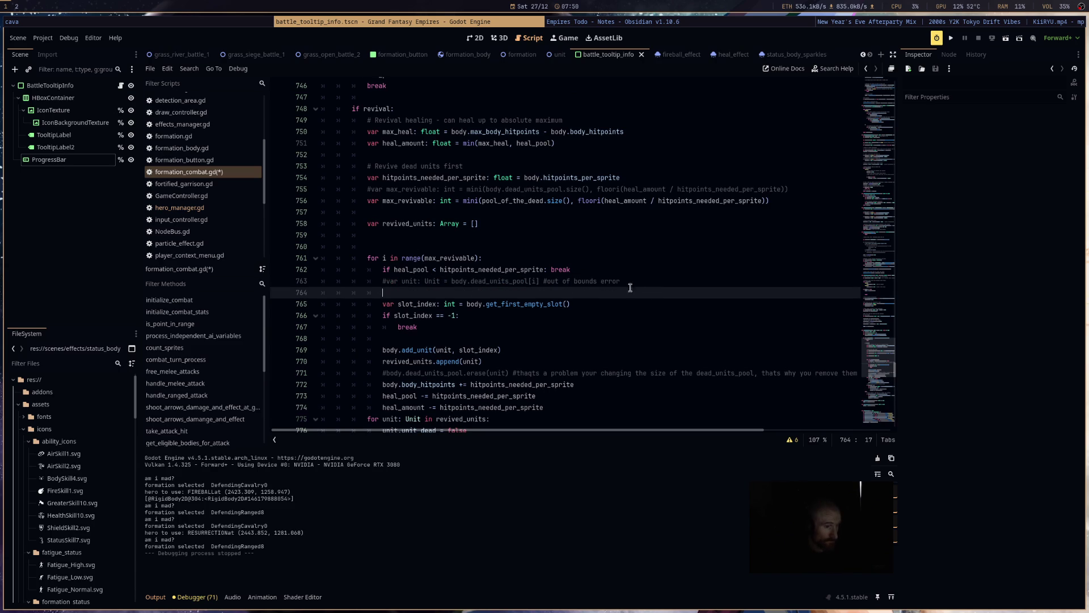
pyautogui.click(640, 284)
pyautogui.moveTo(640, 284); pyautogui.dragTo(383, 282)
pyautogui.hotkey('ctrl', 'c')
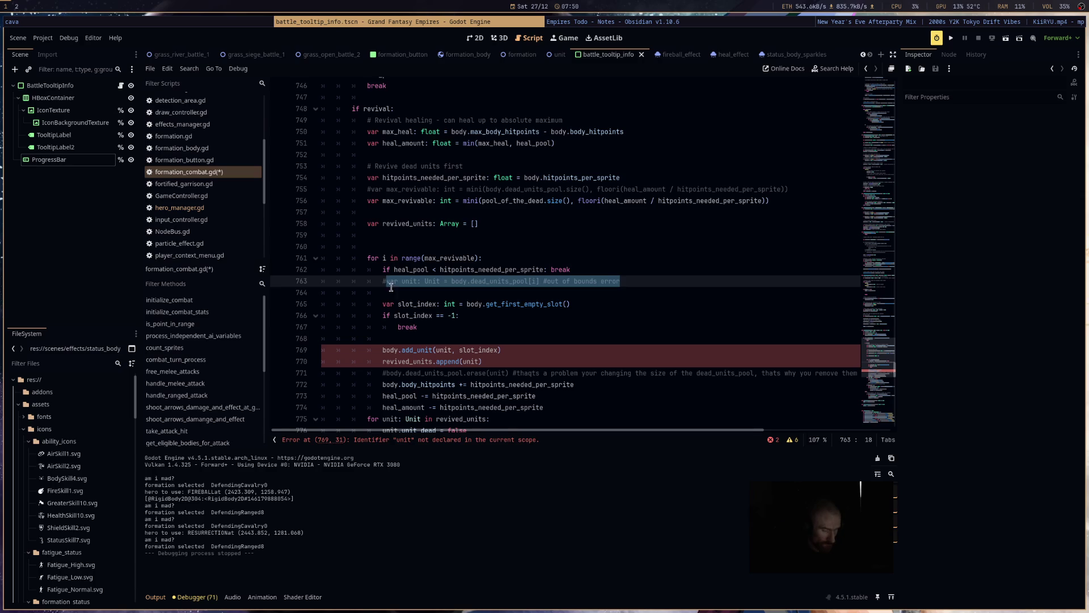
pyautogui.click(393, 293)
pyautogui.hotkey('ctrl', 'v')
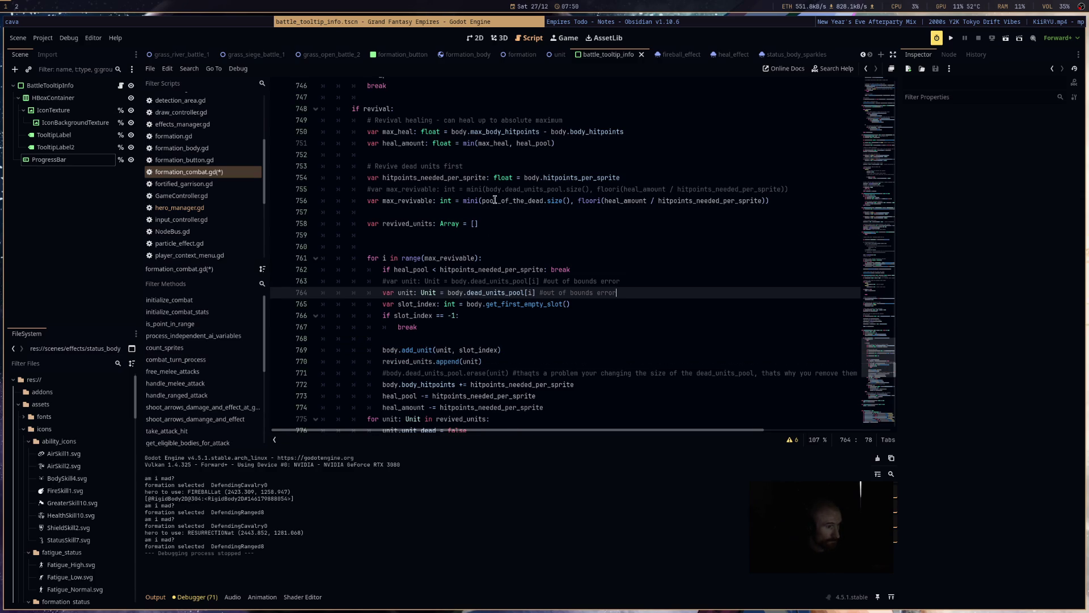
# Replace body.dead_units_pool with pool_of_the_dead on line 764
pyautogui.doubleClick(494, 200)
pyautogui.hotkey('ctrl', 'c')
pyautogui.moveTo(524, 292); pyautogui.dragTo(445, 295)
pyautogui.hotkey('ctrl', 'v')
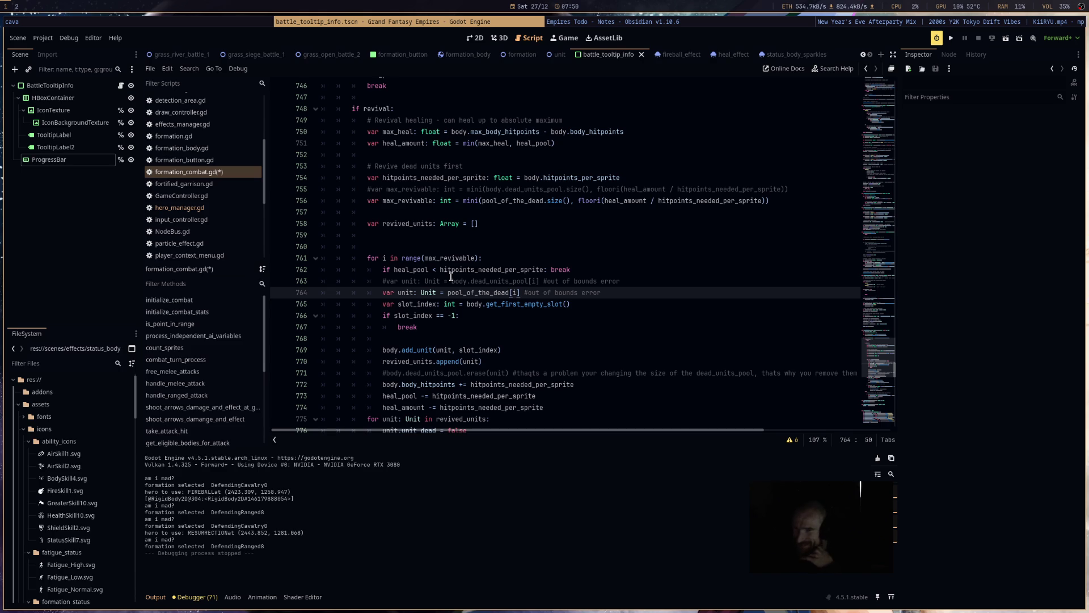
pyautogui.click(629, 293)
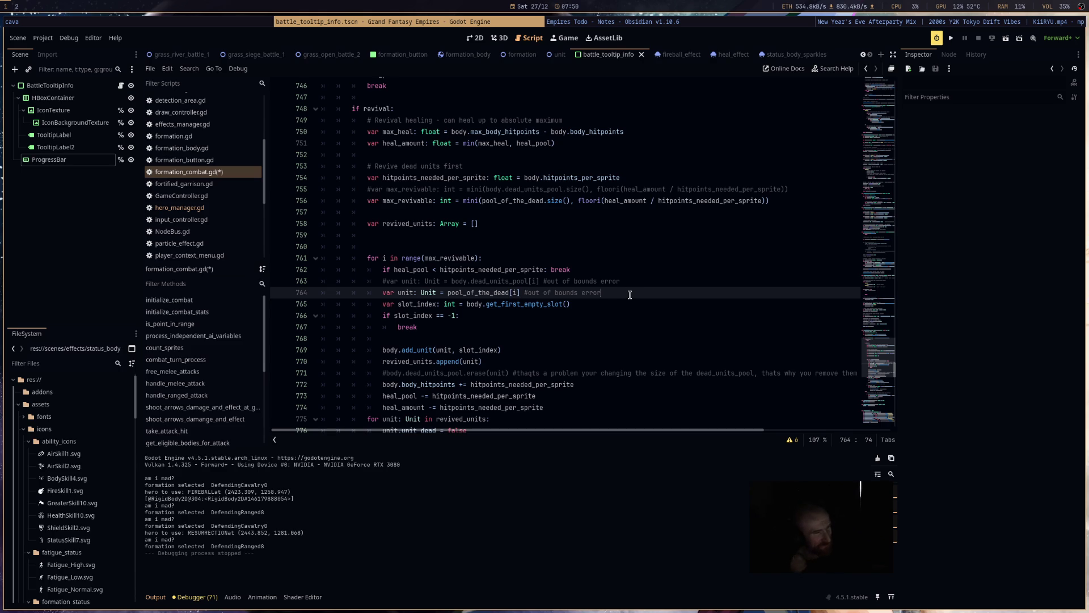
pyautogui.click(520, 297)
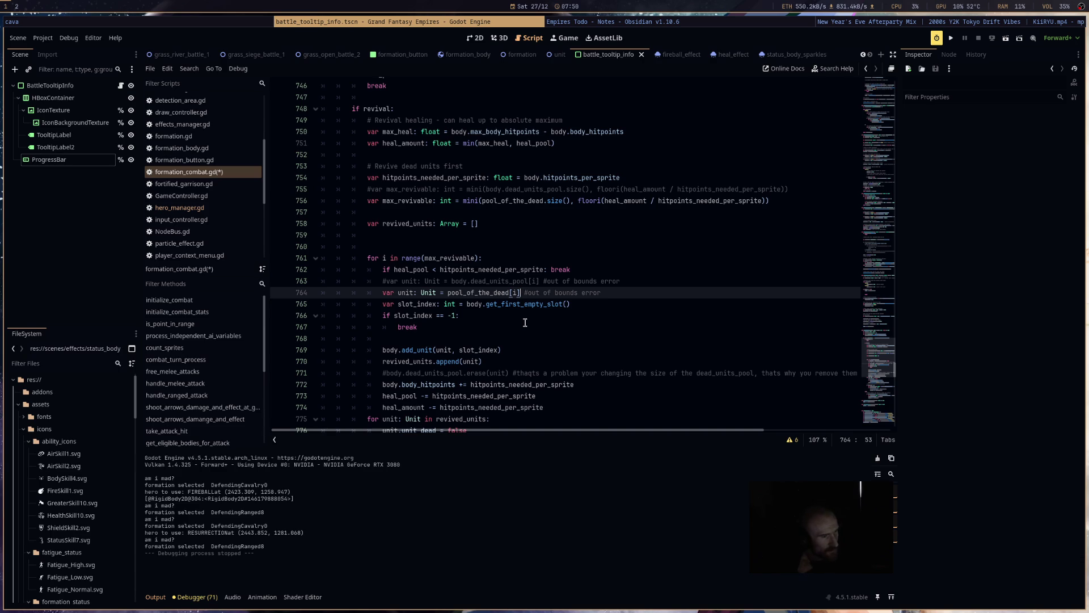
pyautogui.click(524, 322)
pyautogui.click(524, 315)
pyautogui.click(525, 304)
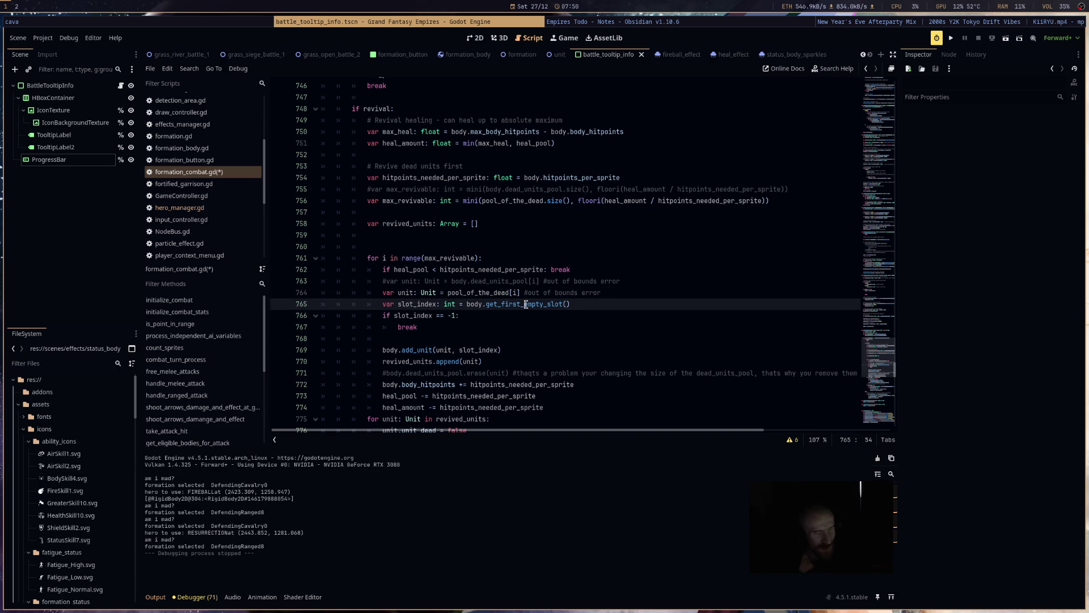
pyautogui.moveTo(525, 304)
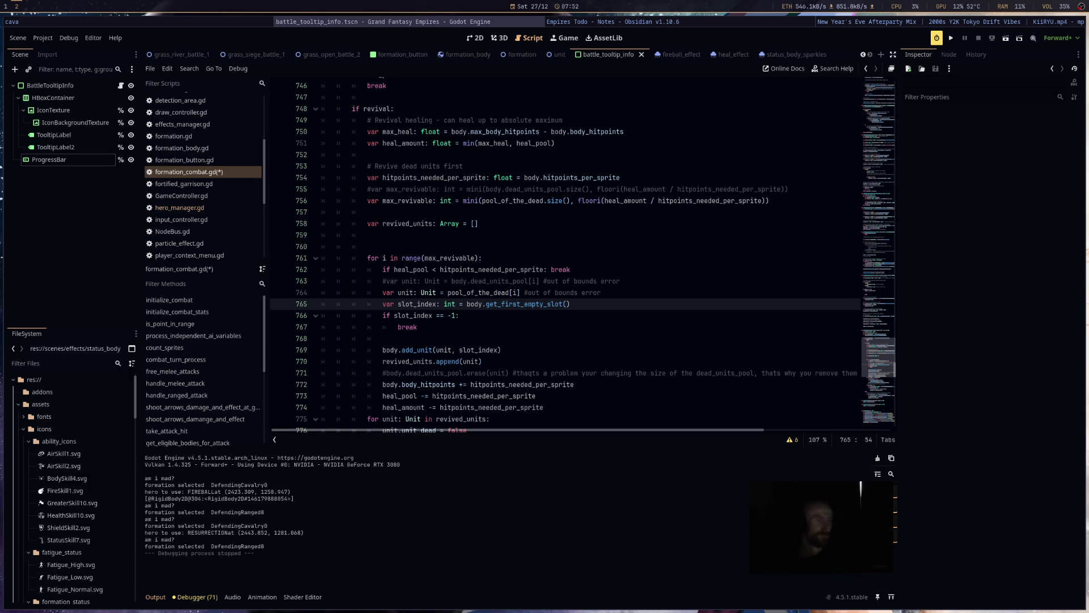
pyautogui.click(569, 304)
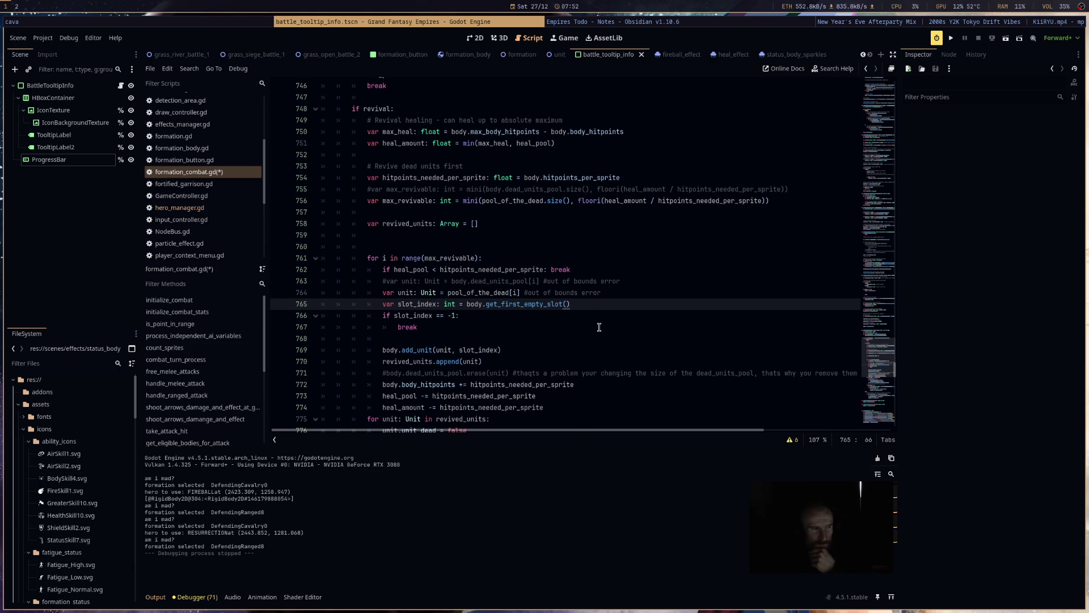
# Change line 764 to take each unit via pool_of_the_dead.pop_front(), then open Yazi
pyautogui.scroll(-3, 599, 328)
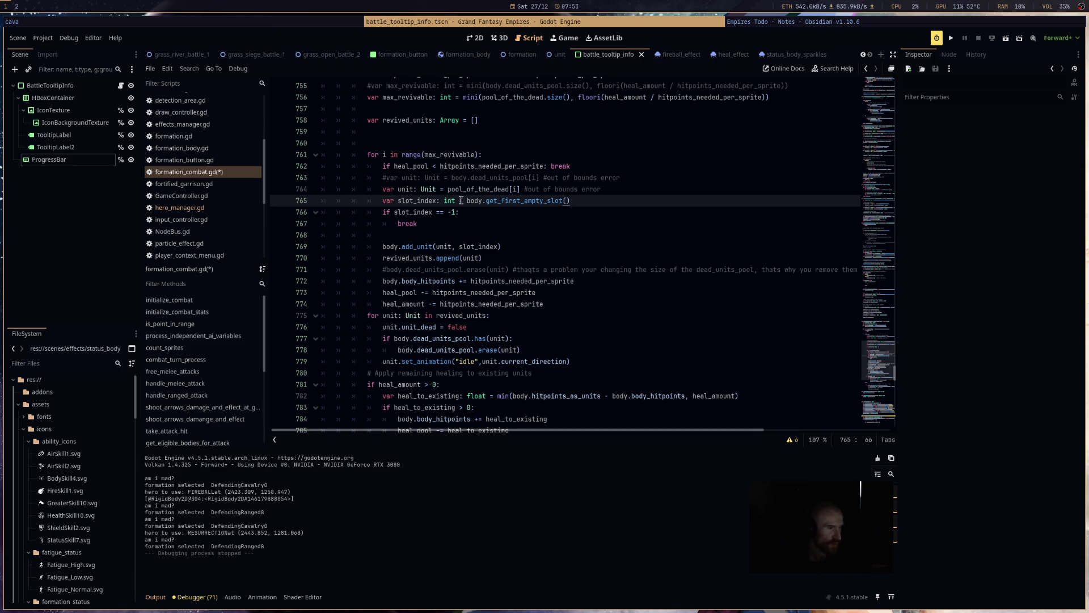
pyautogui.moveTo(385, 193); pyautogui.dragTo(519, 192)
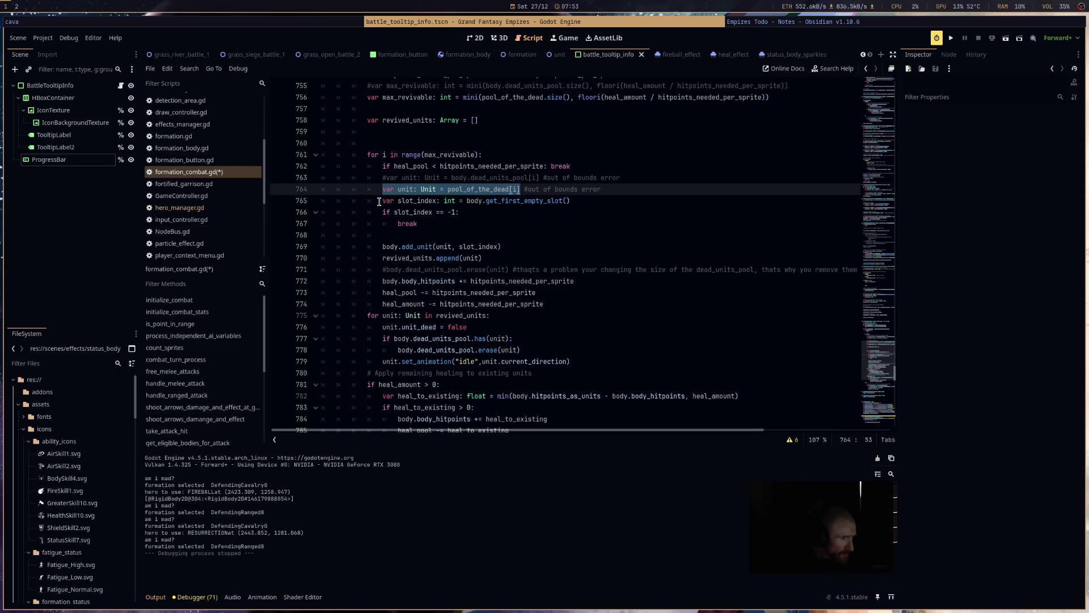
pyautogui.click(520, 189)
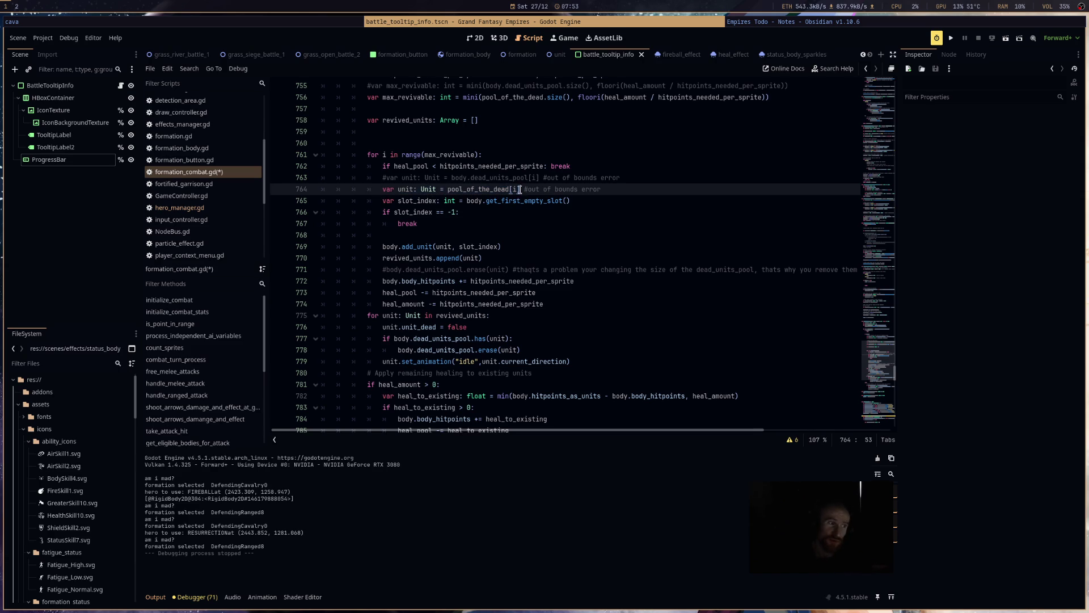
pyautogui.press('BackSpace')
pyautogui.press('BackSpace')
pyautogui.press('BackSpace')
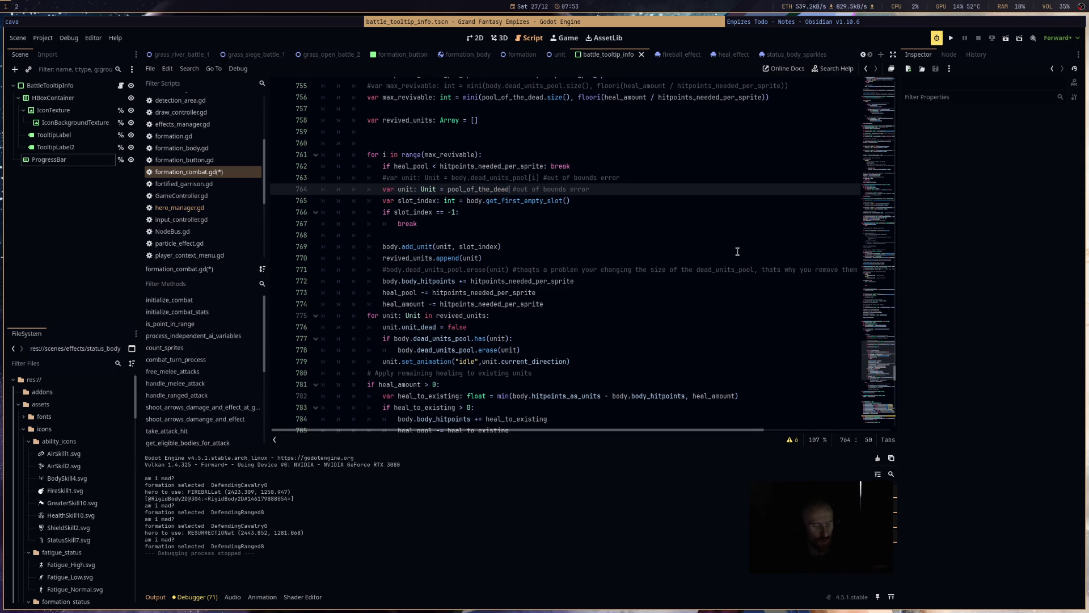
pyautogui.write('.pop')
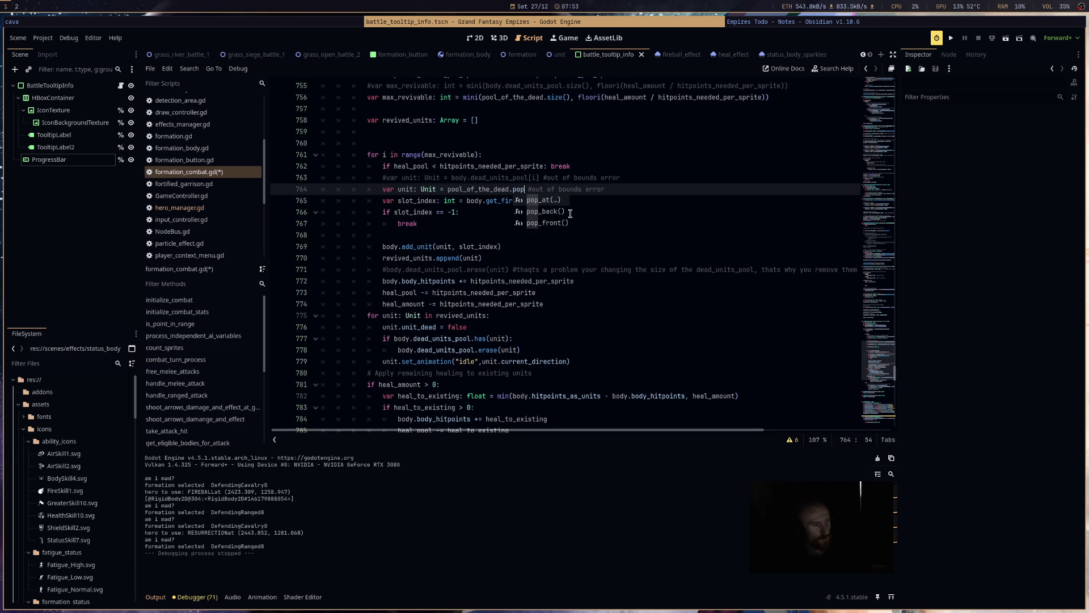
pyautogui.click(560, 223)
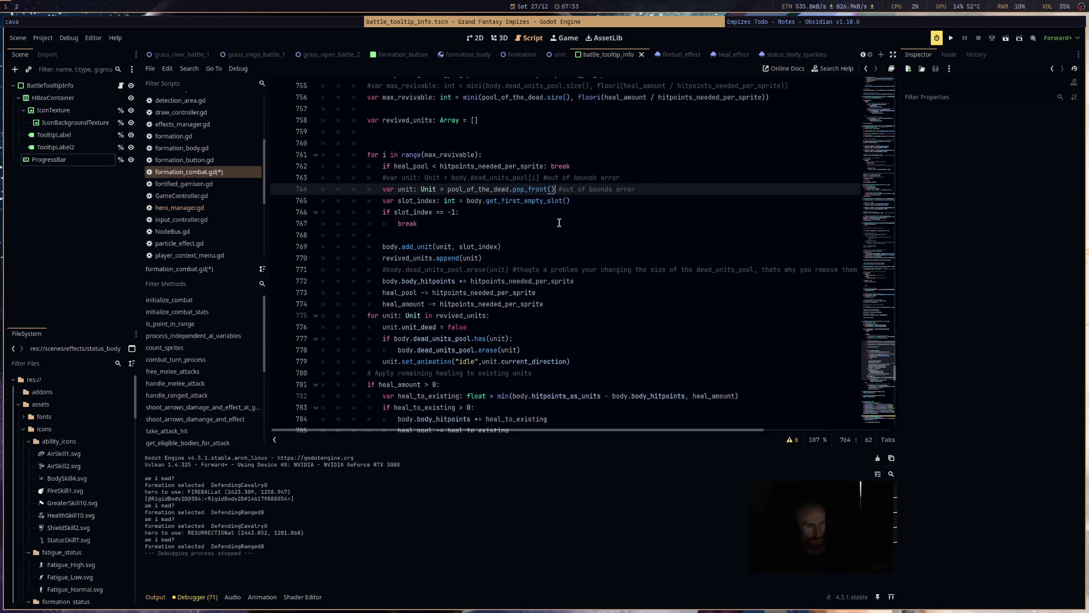
pyautogui.press('super+e')
# Navigate Yazi into the Music > KiiRYU video folder
pyautogui.press('j')
pyautogui.press('j')
pyautogui.press('j')
pyautogui.press('j')
pyautogui.press('l')
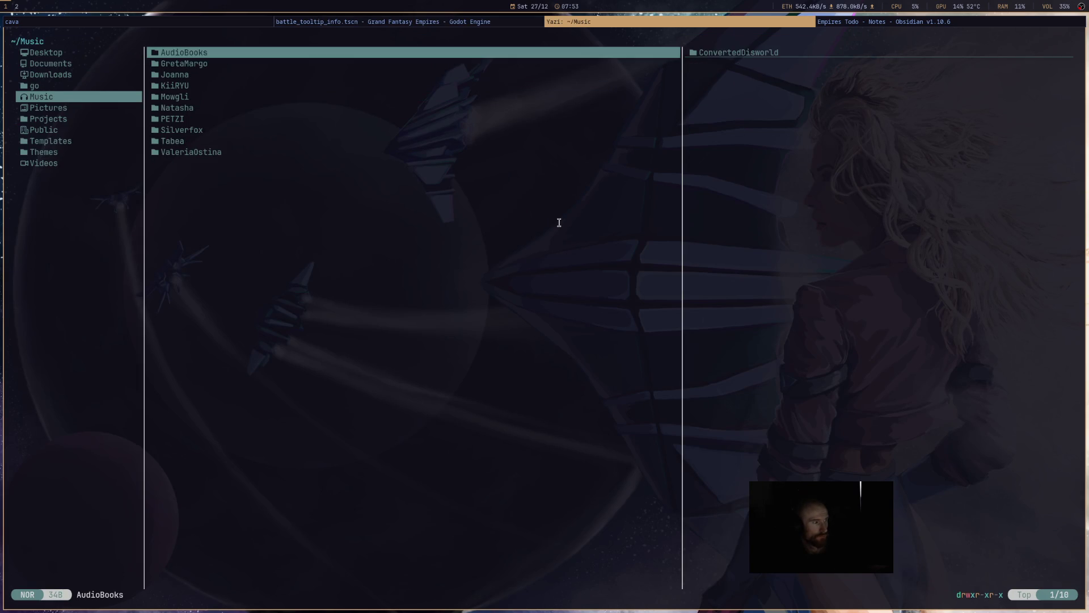
pyautogui.press('j')
pyautogui.press('j')
pyautogui.press('j')
pyautogui.press('j')
pyautogui.press('k')
pyautogui.press('l')
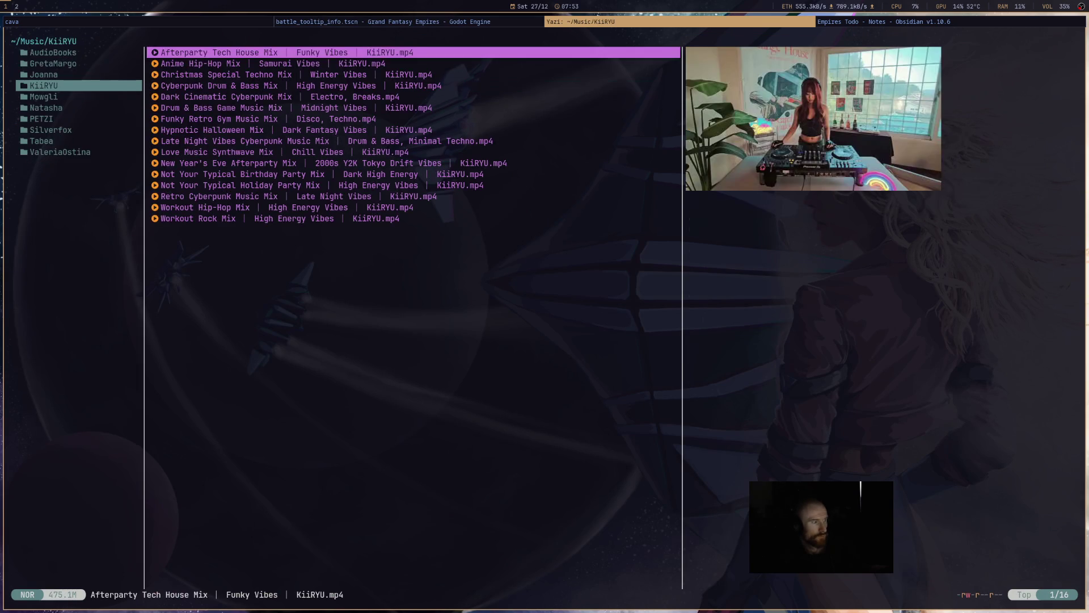
# Select all 16 KiiRYU mix videos, play them in mpv, and return to Godot
pyautogui.press('v')
pyautogui.press('j')
pyautogui.press('j')
pyautogui.press('j')
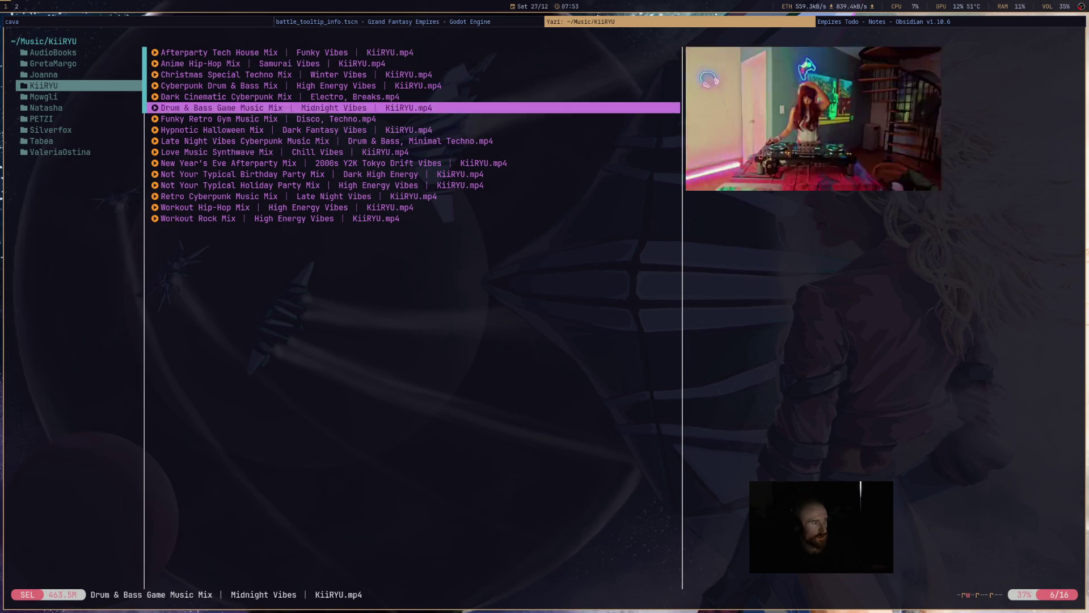
pyautogui.press('j')
pyautogui.press('j')
pyautogui.press('j')
pyautogui.press('Escape')
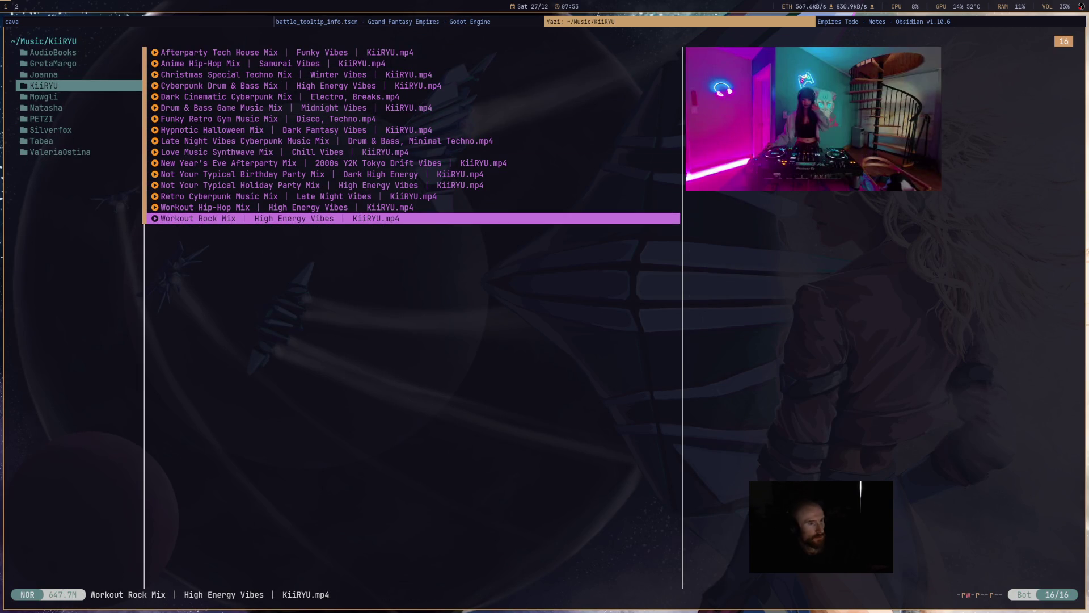
pyautogui.press('Return')
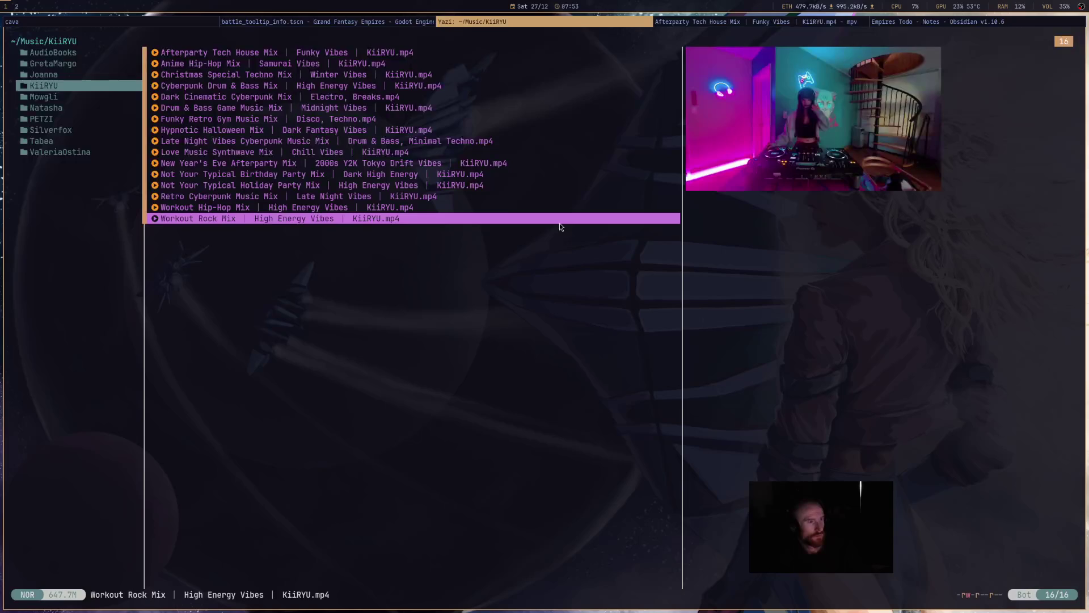
pyautogui.press('super+Left')
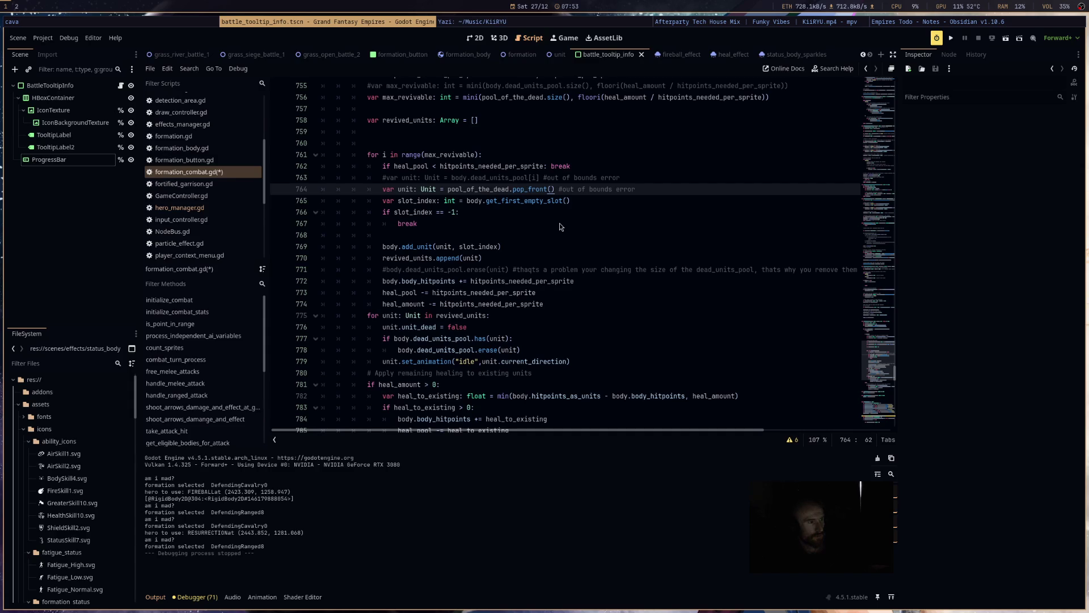
# Look over the revival loop around line 767 in formation_combat.gd
pyautogui.click(559, 224)
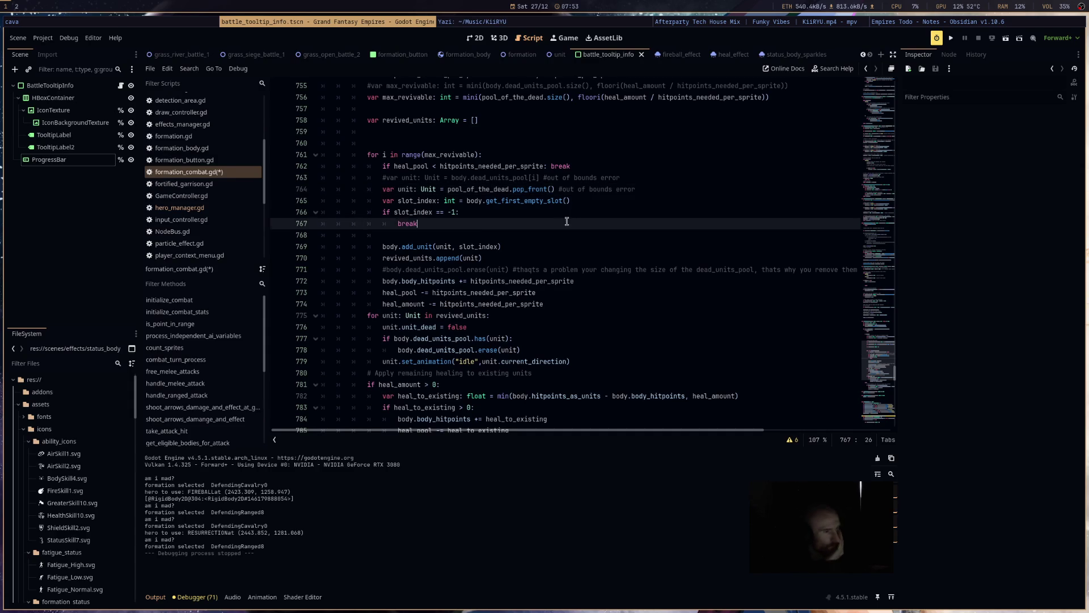
pyautogui.scroll(-5, 639, 313)
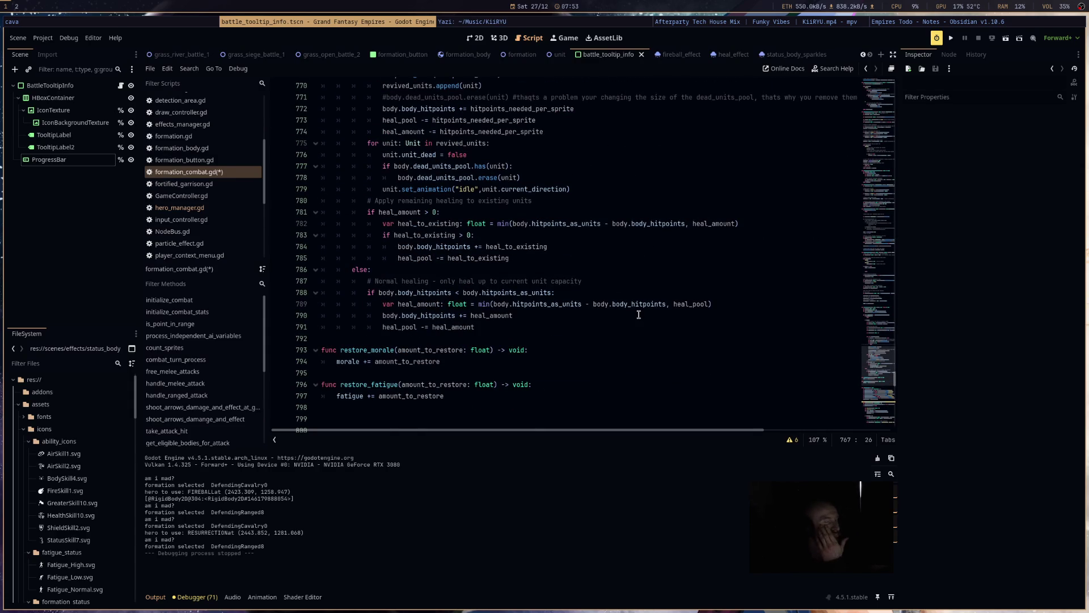
pyautogui.scroll(3, 639, 313)
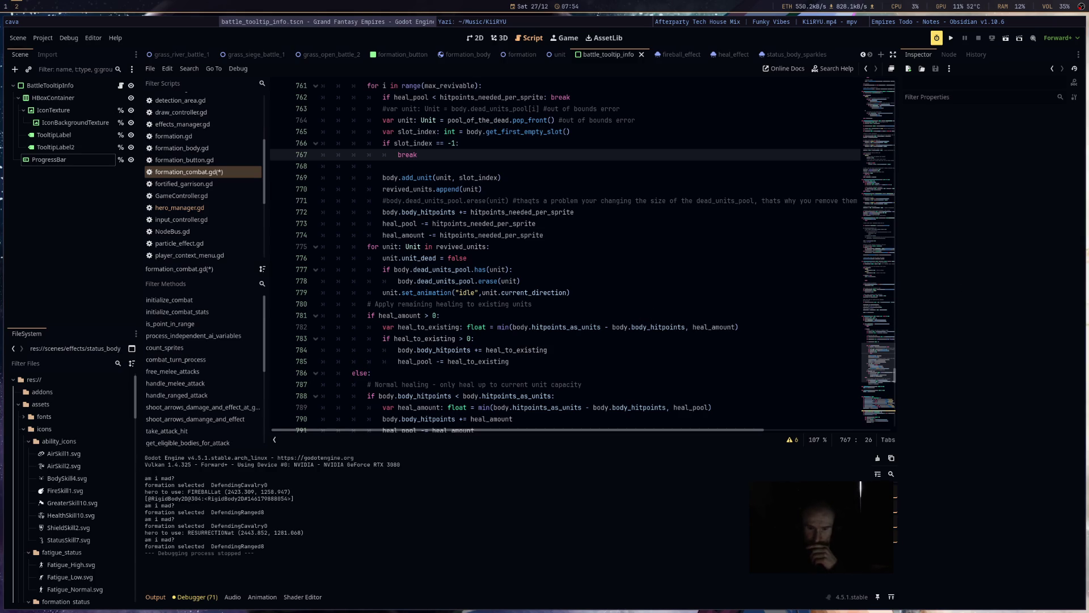
# Bring the playing mix video in mpv forward and turn its volume down to 90%
pyautogui.click(759, 22)
pyautogui.scroll(2, 740, 253)
pyautogui.scroll(-10, 740, 253)
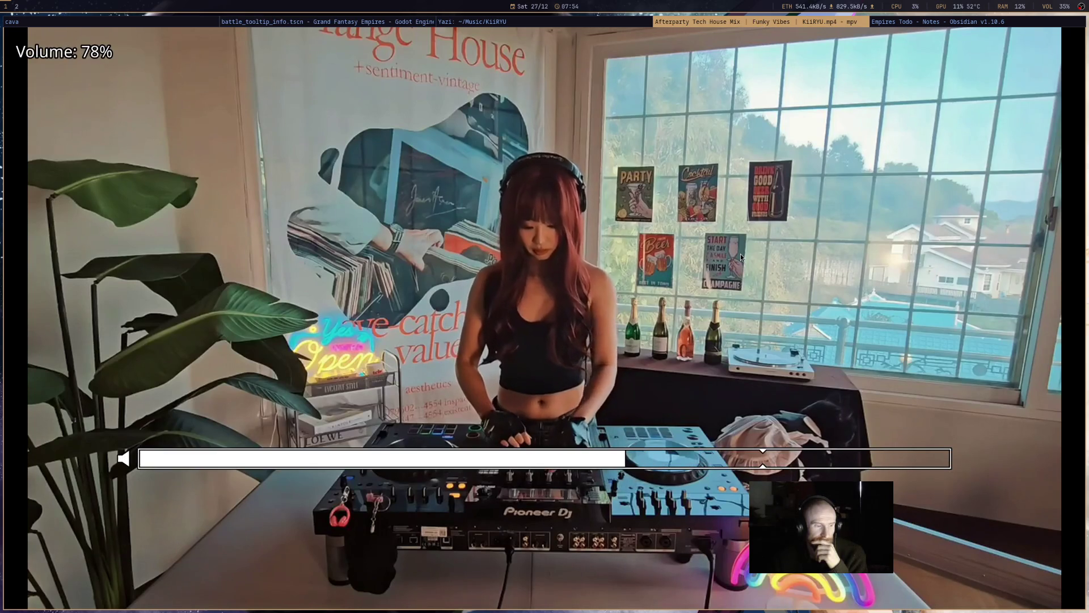
# Pass through Yazi's KiiRYU folder and return to formation_combat.gd in Godot
pyautogui.click(509, 24)
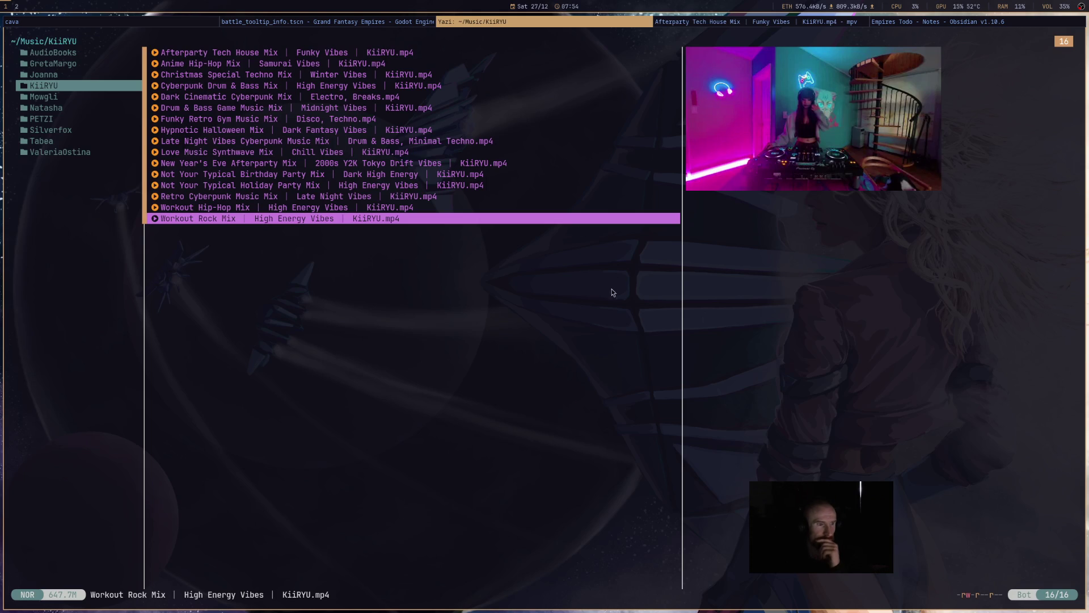
pyautogui.click(391, 22)
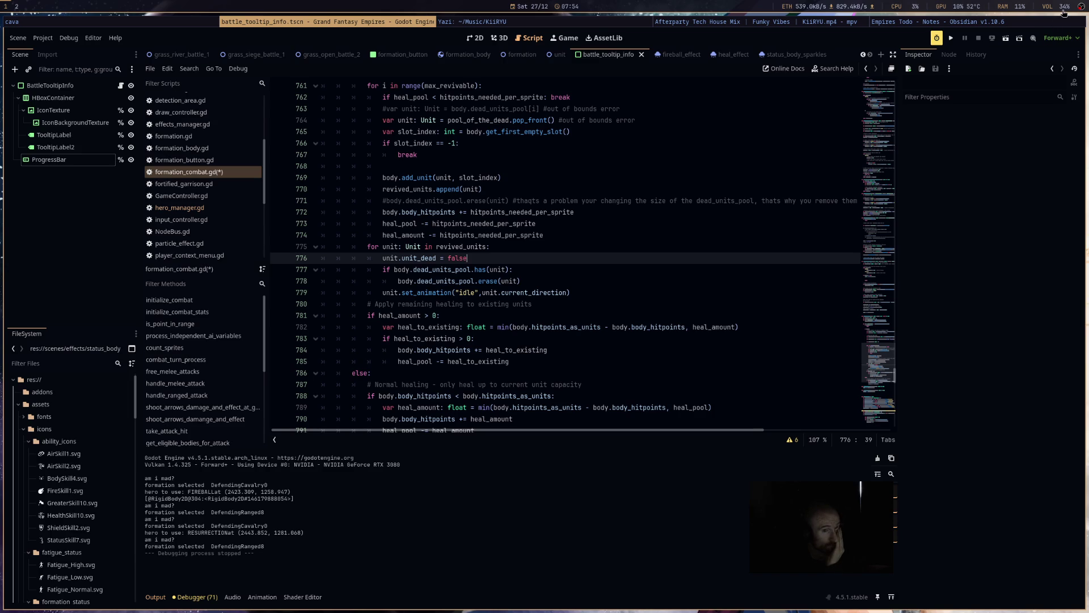
# Scroll through the revive and heal block of formation_combat.gd, checking line 779
pyautogui.scroll(-3, 1065, 13)
pyautogui.scroll(-3, 532, 361)
pyautogui.scroll(3, 532, 361)
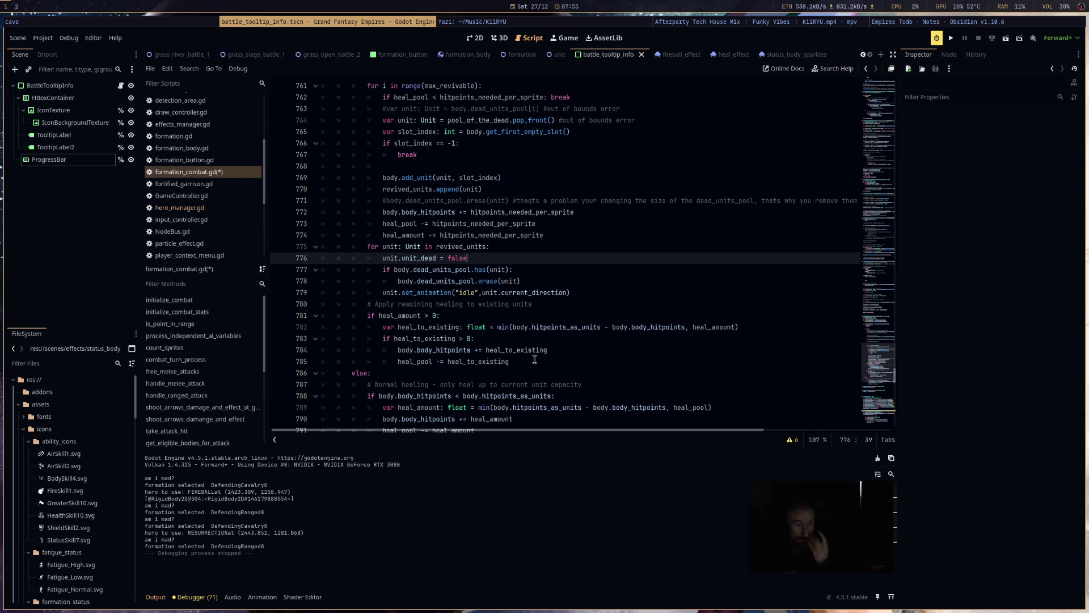
pyautogui.scroll(-2, 537, 348)
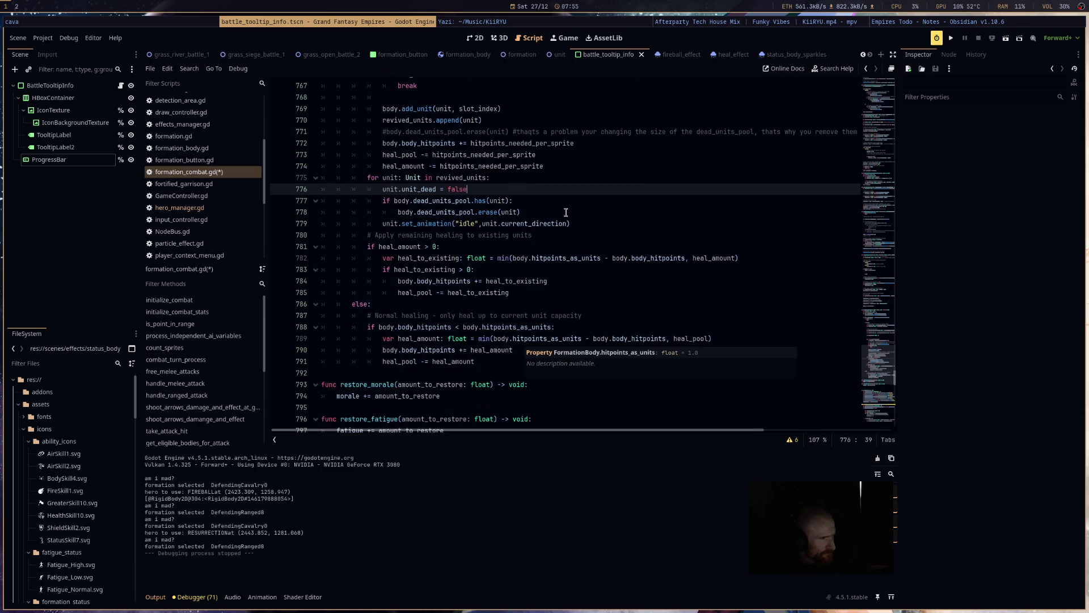
pyautogui.click(580, 222)
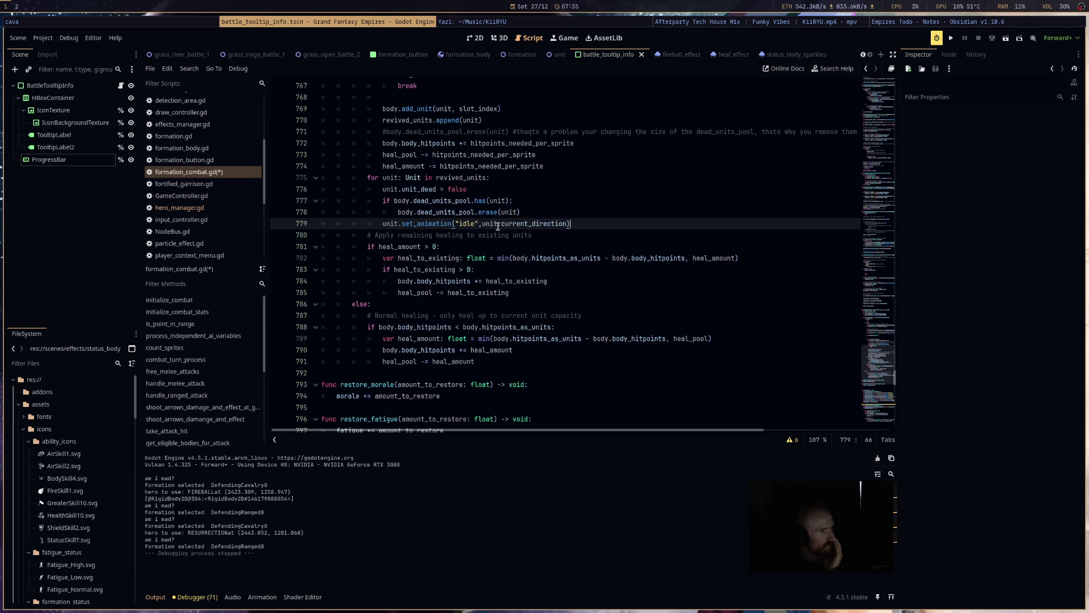
pyautogui.scroll(3, 506, 212)
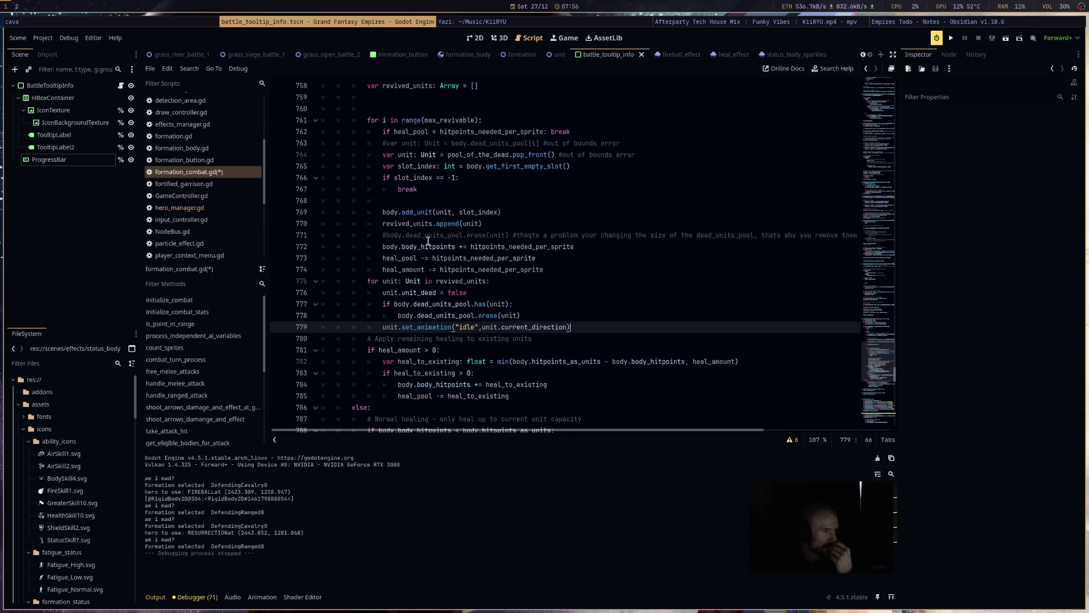
# Inspect variable tooltips in the revived_units loop, then save formation_combat.gd
pyautogui.moveTo(406, 247)
pyautogui.moveTo(391, 292)
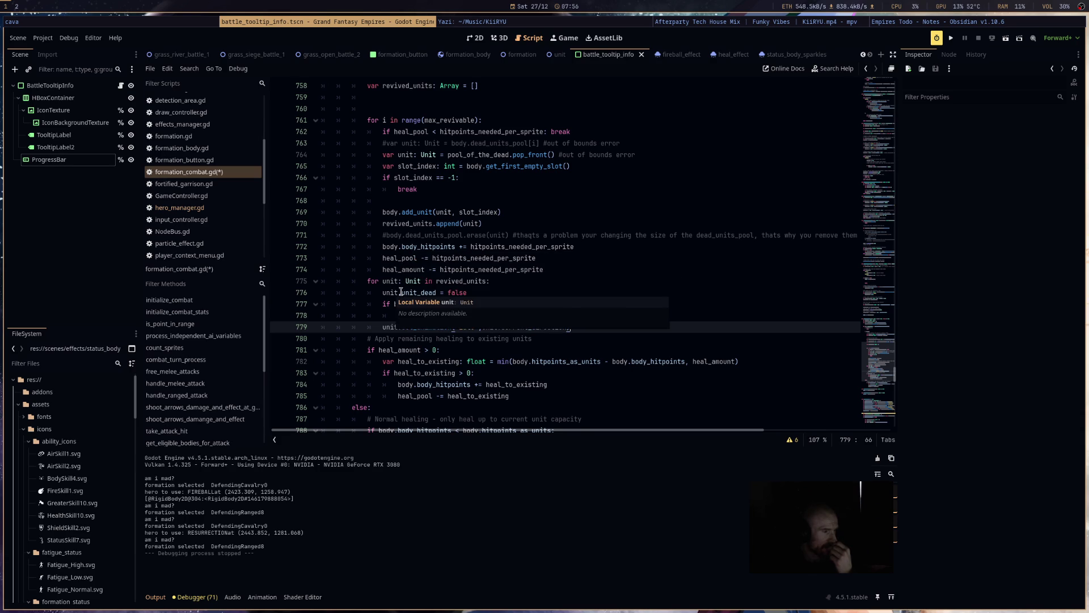
pyautogui.moveTo(447, 293)
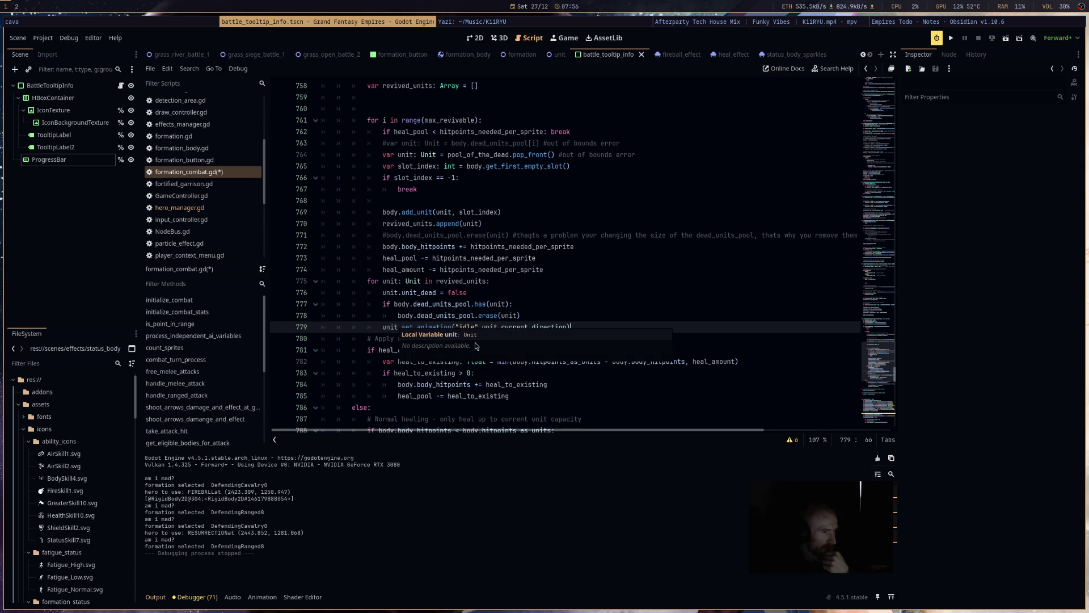
pyautogui.click(530, 377)
pyautogui.scroll(-4, 532, 381)
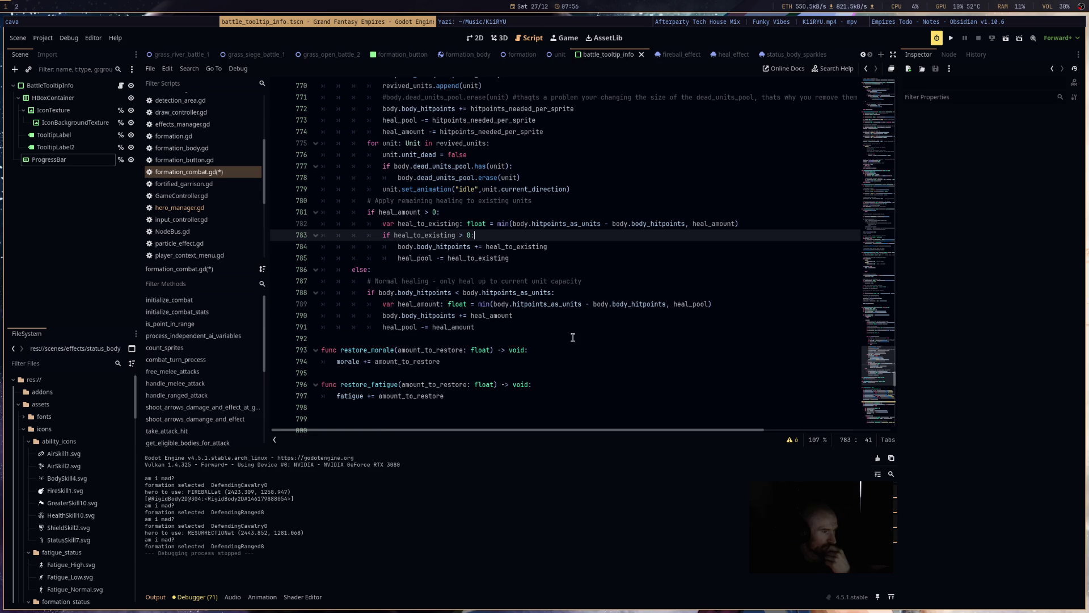
pyautogui.click(699, 257)
pyautogui.scroll(4, 697, 256)
pyautogui.hotkey('ctrl', 's')
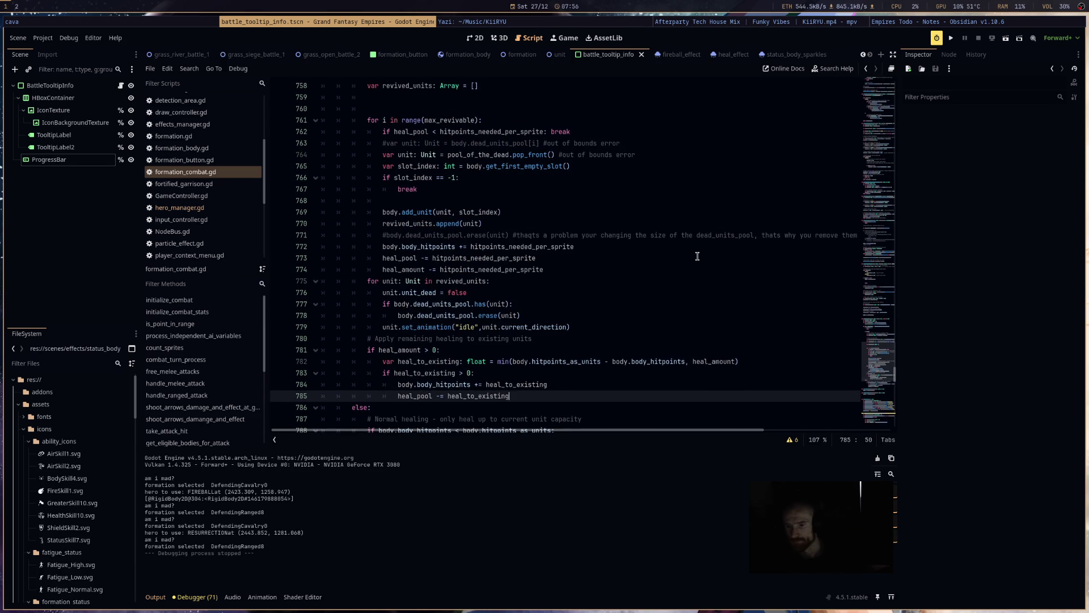
# Test-run Grand Fantasy Empires, casting a fireball and a second spell on blue units, then close it
pyautogui.click(941, 43)
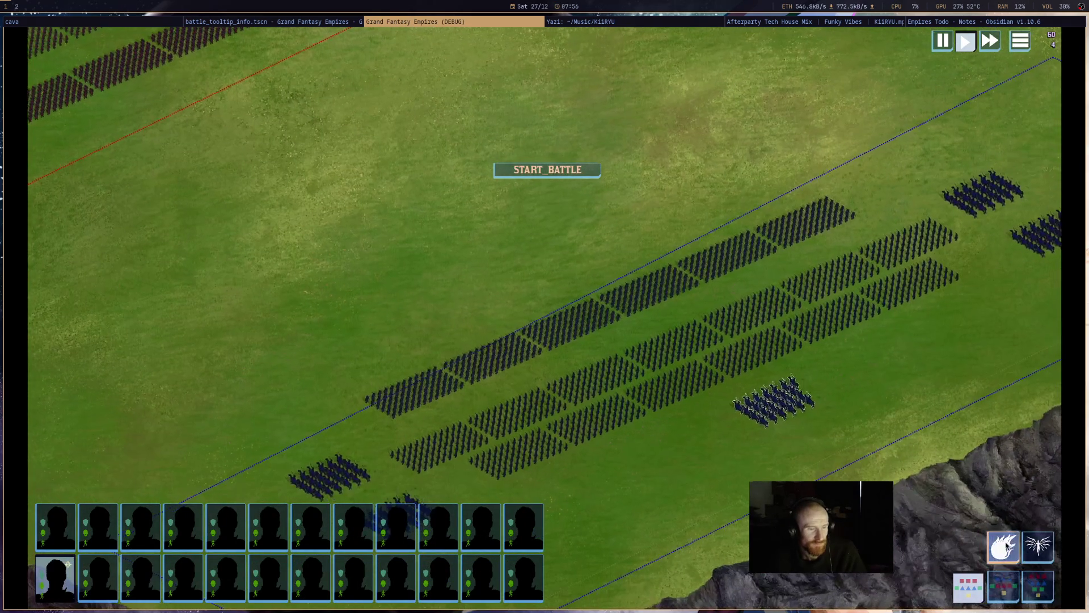
pyautogui.click(661, 312)
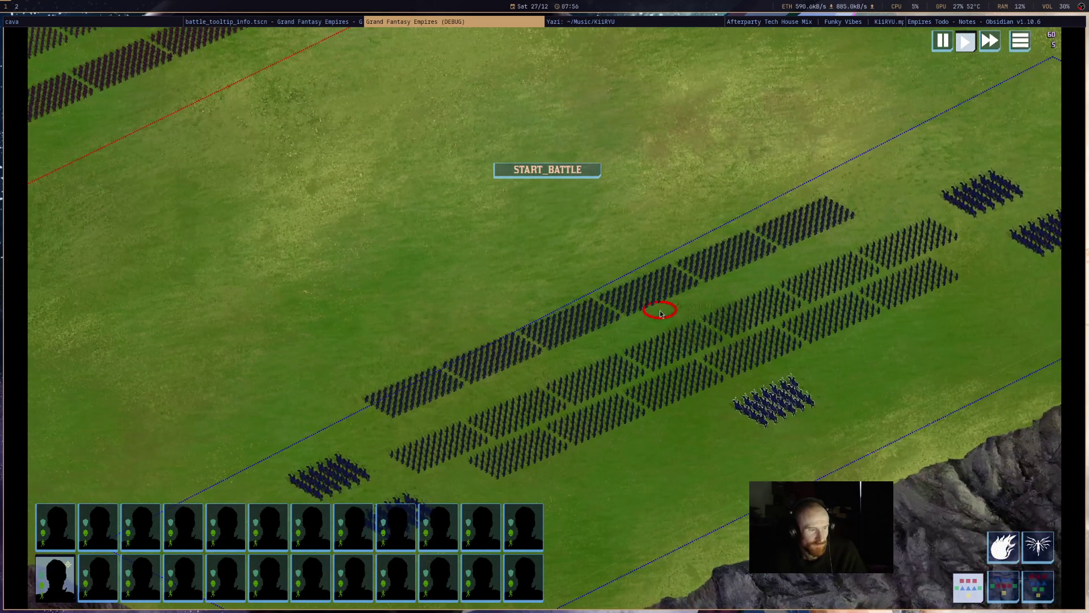
pyautogui.press('q')
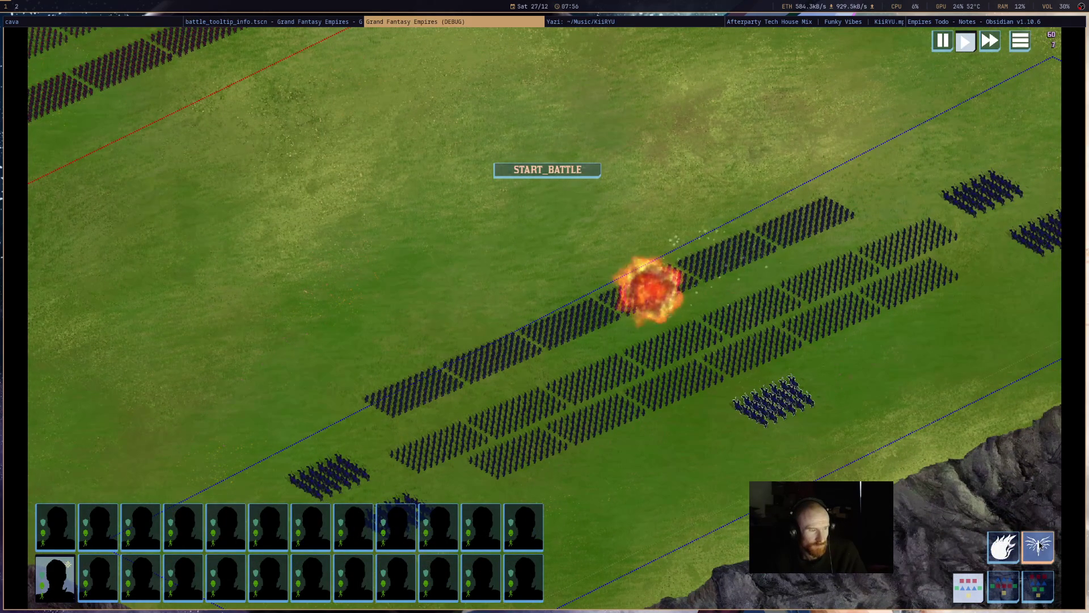
pyautogui.click(640, 293)
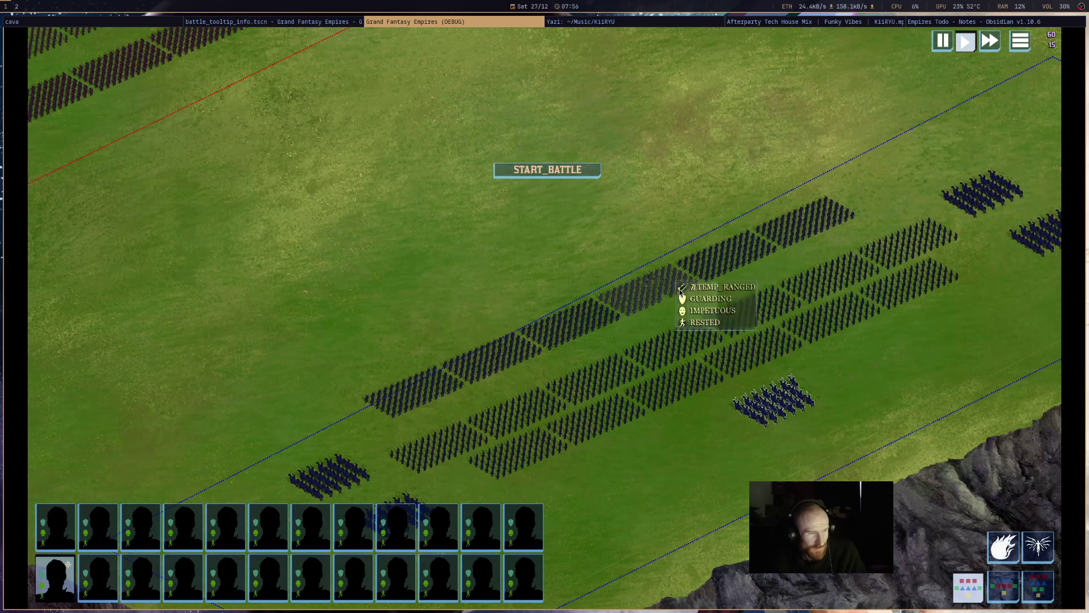
pyautogui.middleClick(367, 24)
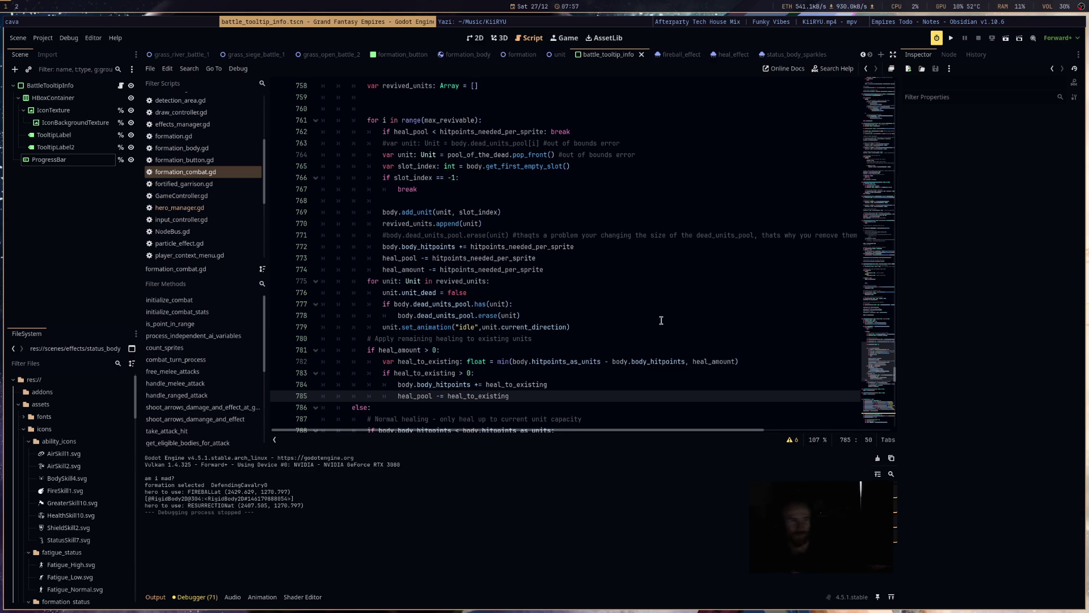
# Check off 'create a revive spell (ressurection)' in Obsidian's Empires Todo and return to Godot
pyautogui.click(987, 22)
pyautogui.click(469, 365)
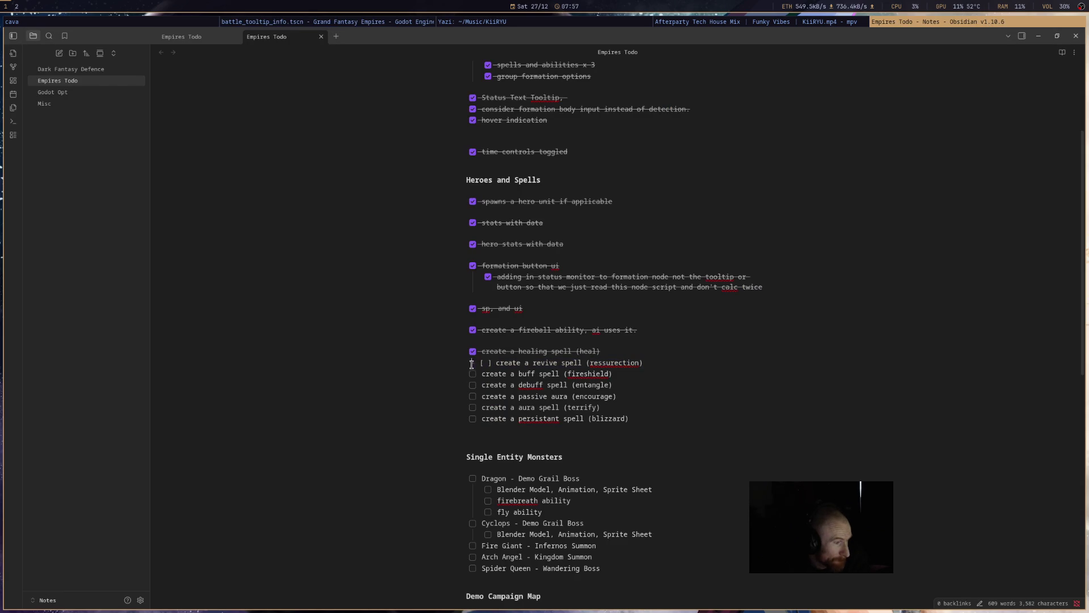
pyautogui.click(472, 362)
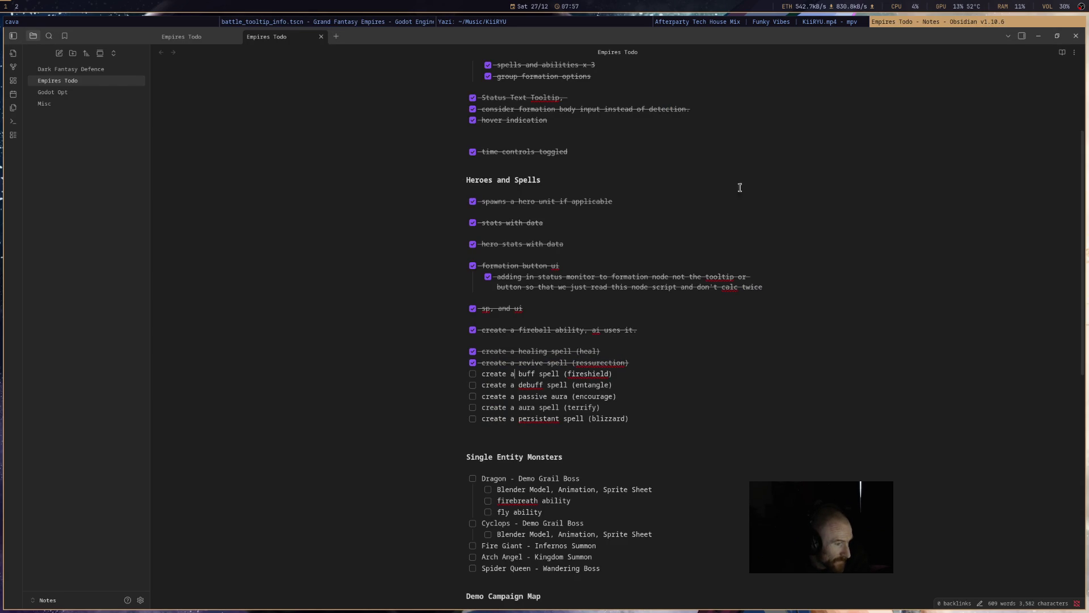
pyautogui.click(742, 25)
pyautogui.click(364, 24)
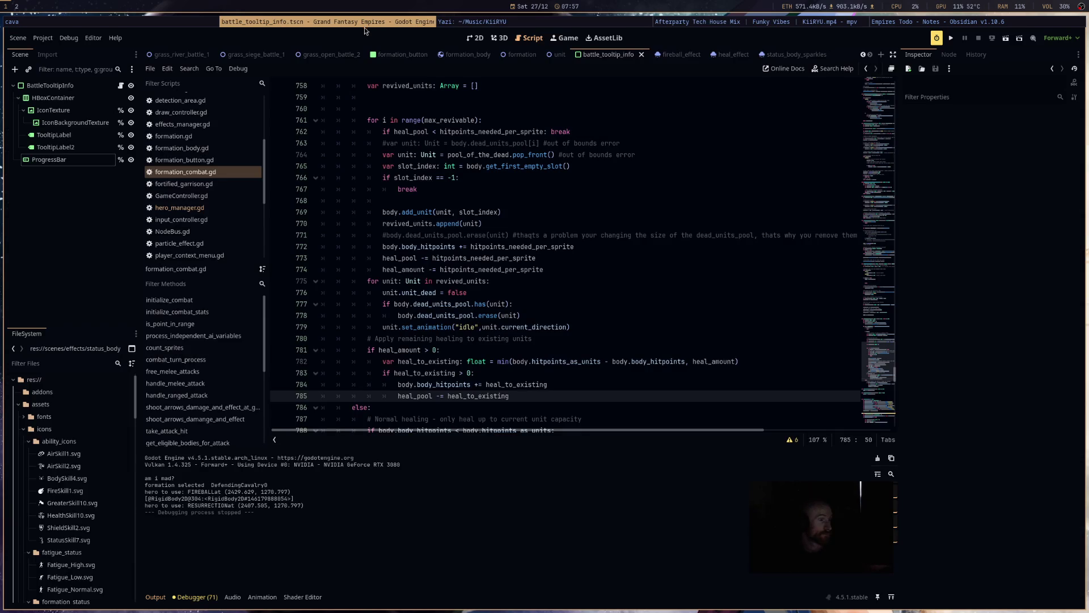
# Open hero_manager.gd from the script list and scroll through its code
pyautogui.click(239, 208)
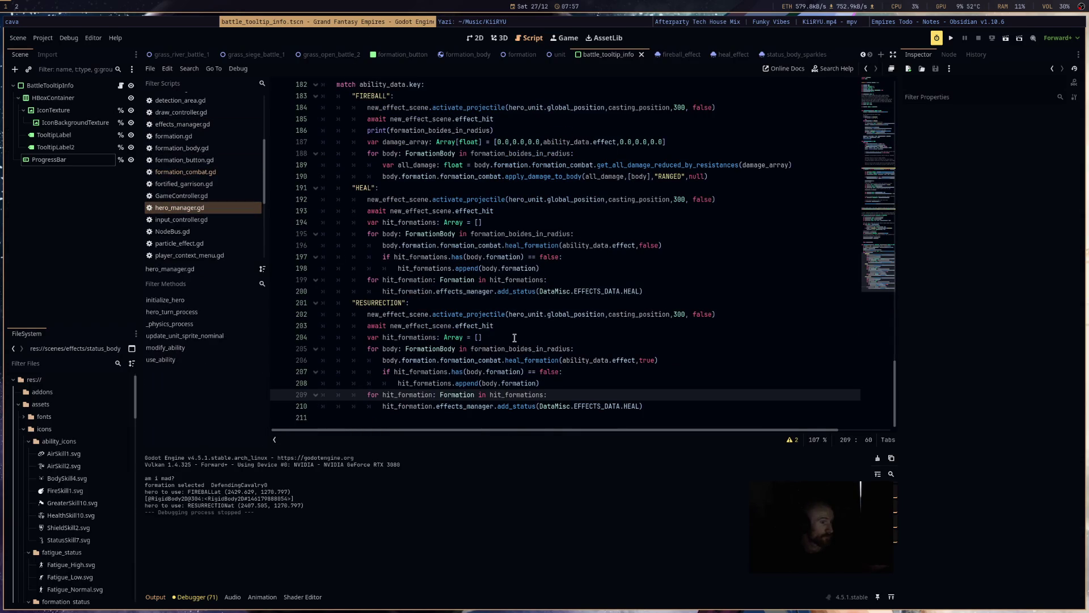
pyautogui.scroll(12, 514, 341)
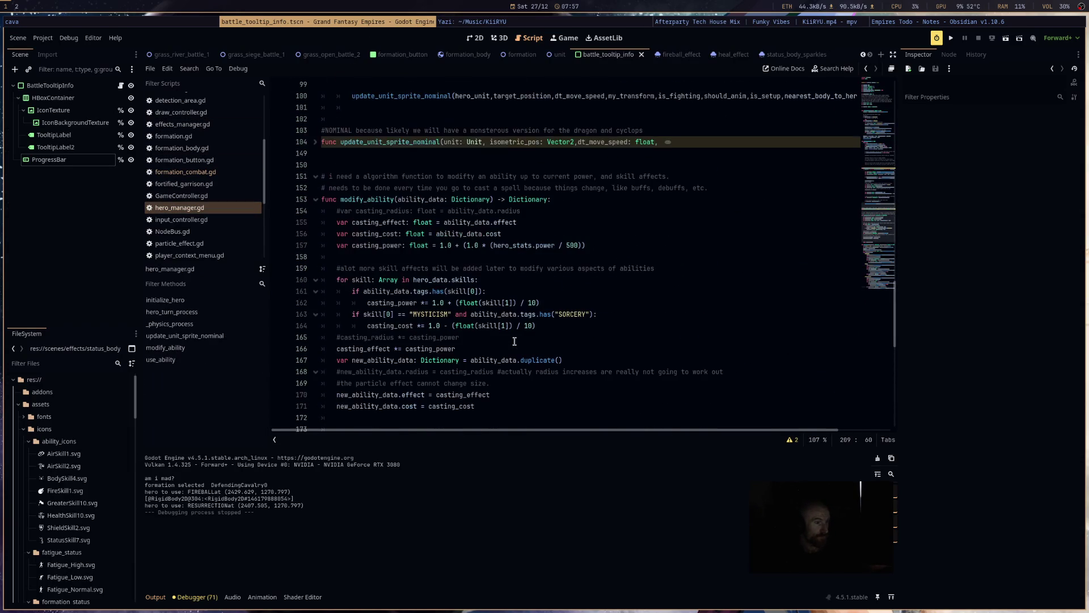
pyautogui.scroll(4, 514, 341)
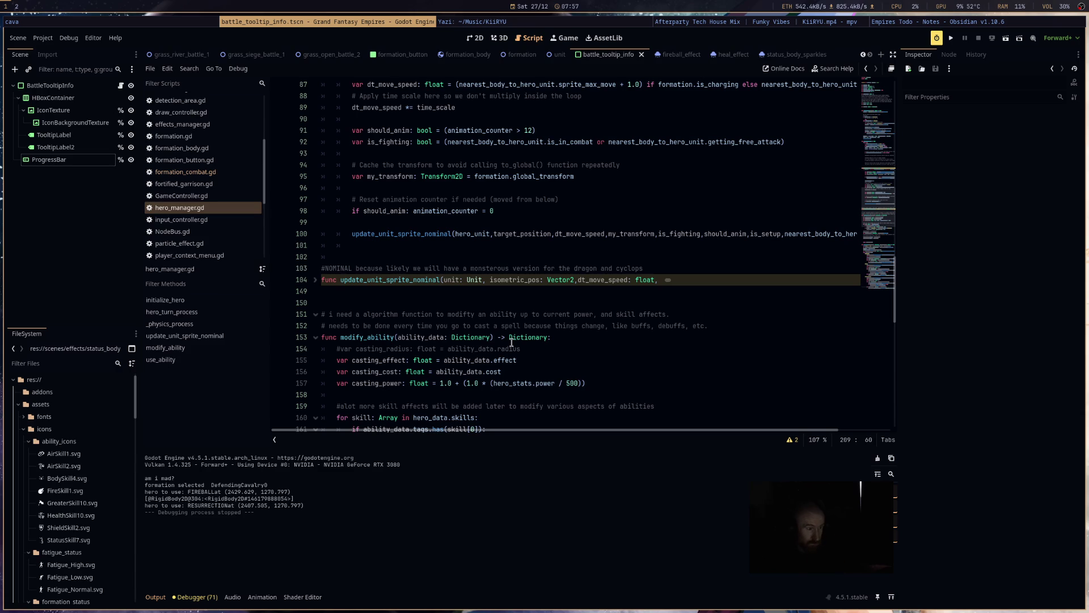
pyautogui.scroll(3, 512, 340)
pyautogui.scroll(3, 513, 337)
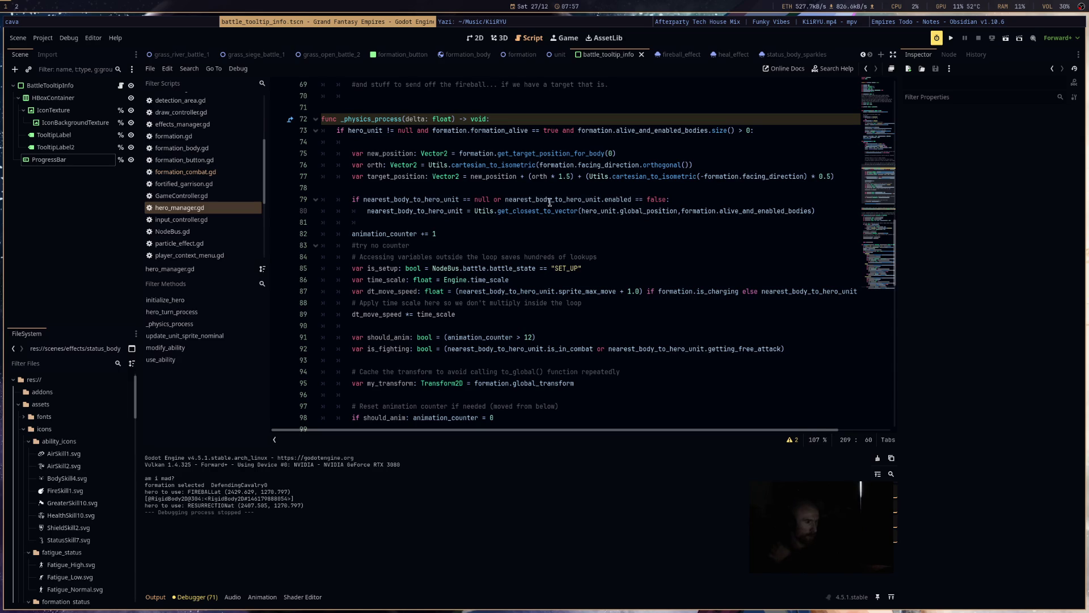
pyautogui.scroll(-3, 583, 282)
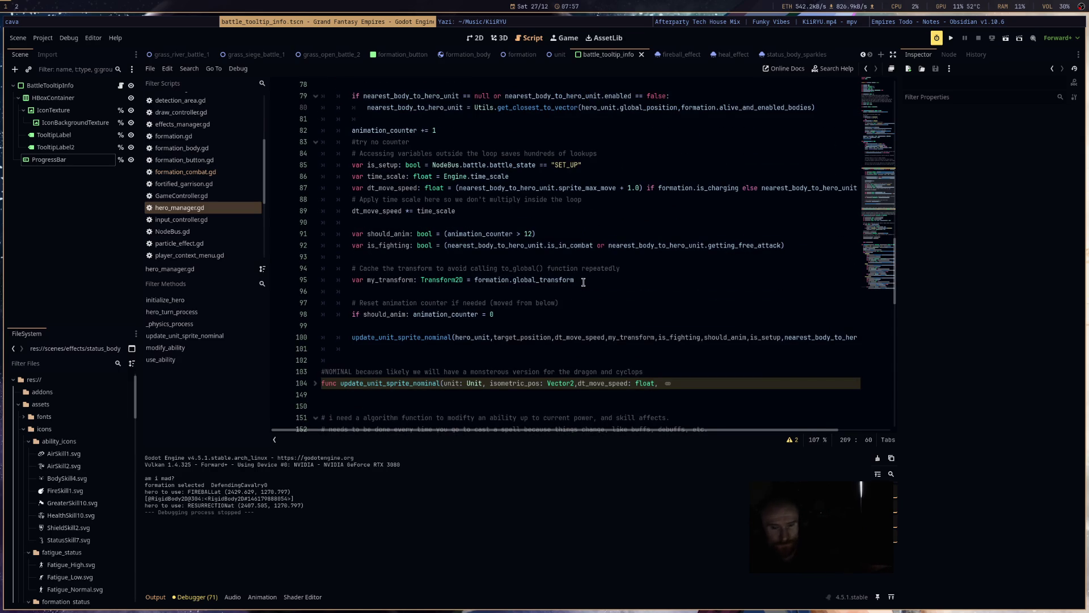
pyautogui.scroll(11, 583, 282)
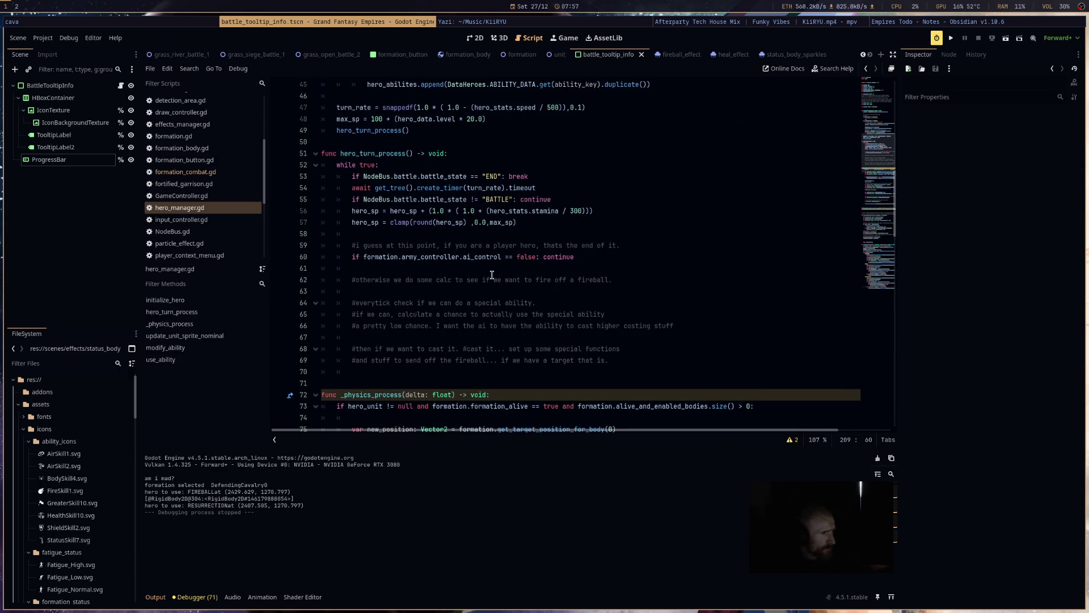
# Review heal_formation in formation_combat.gd, then return to hero_manager.gd's use_ability match block
pyautogui.click(220, 172)
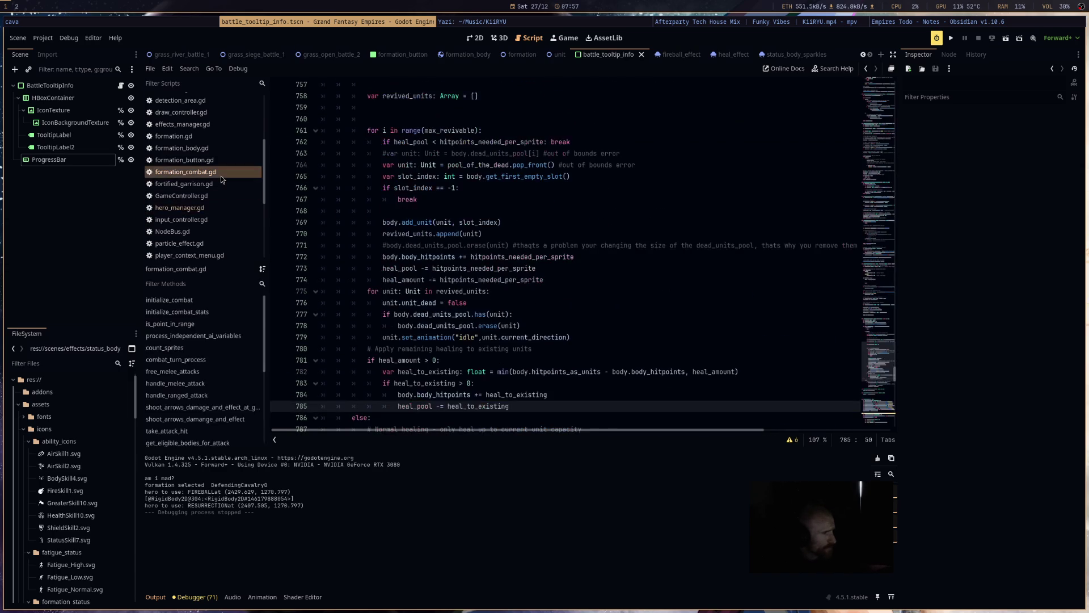
pyautogui.scroll(-4, 573, 325)
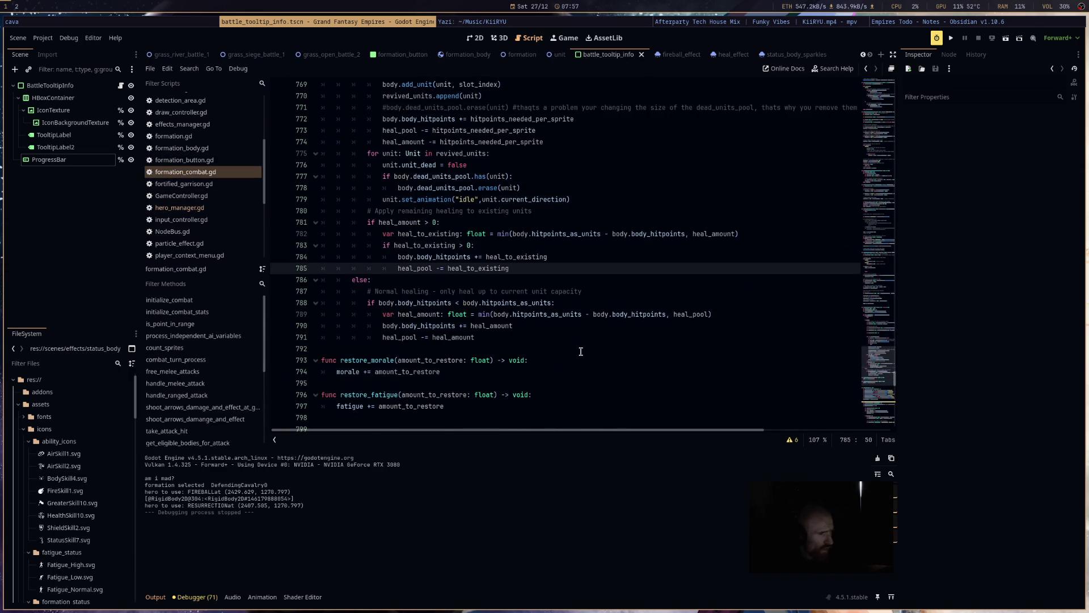
pyautogui.scroll(14, 581, 351)
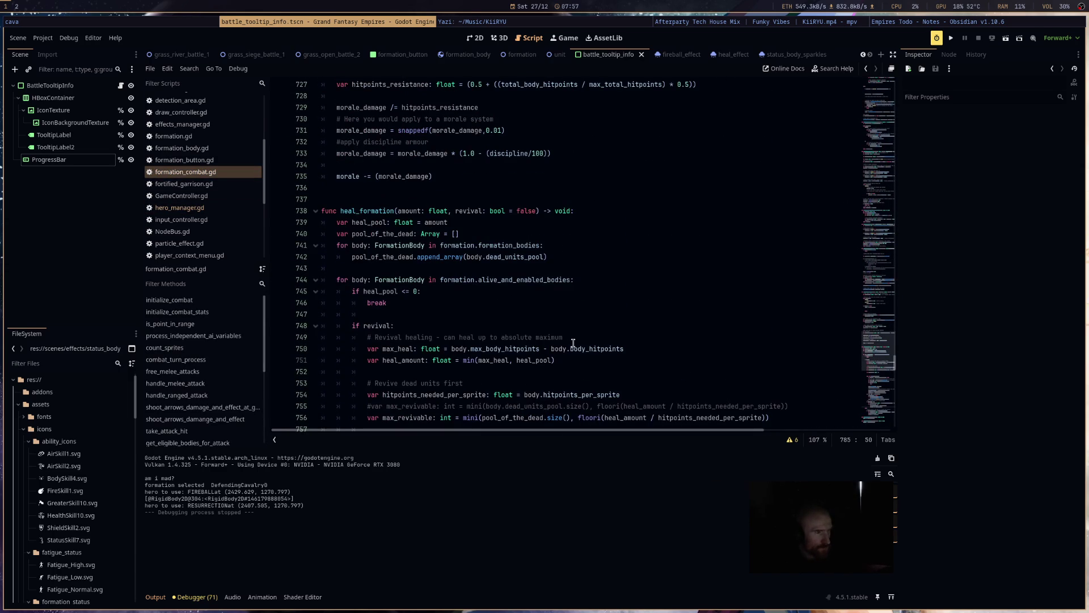
pyautogui.click(180, 208)
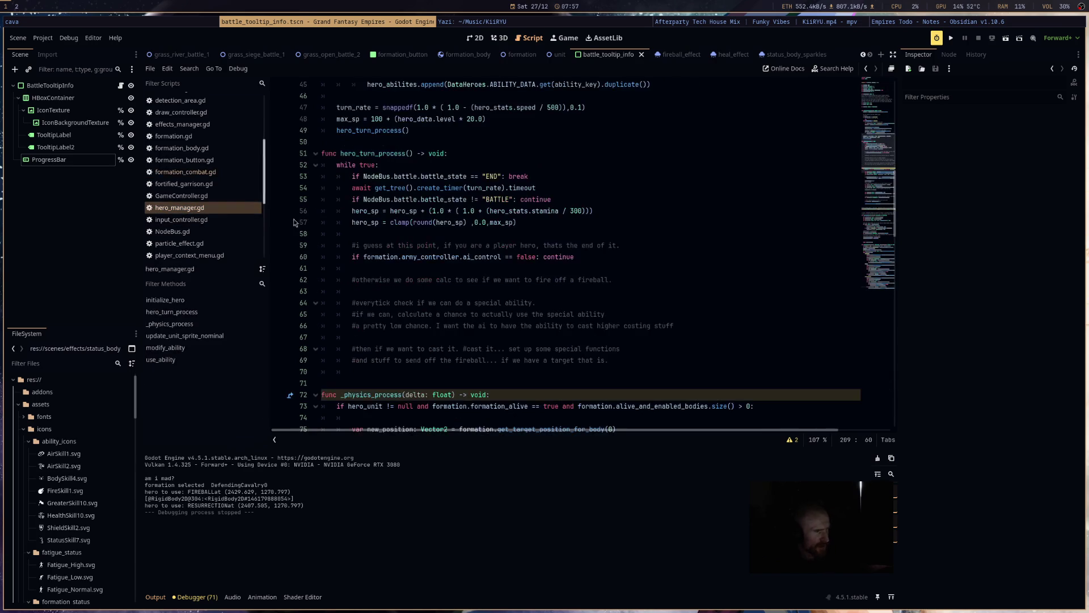
pyautogui.scroll(-20, 613, 326)
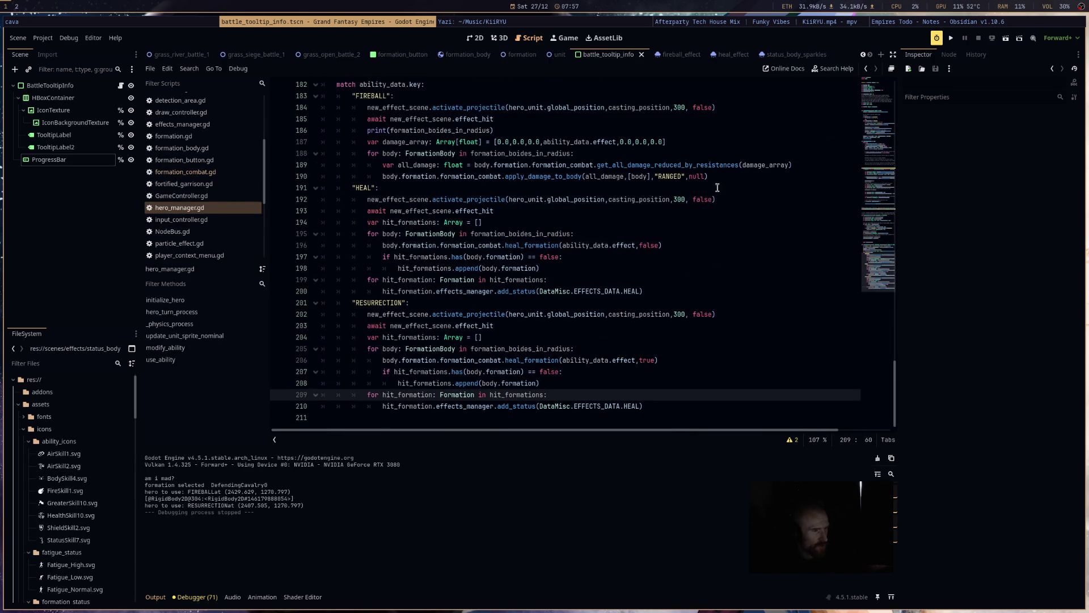
pyautogui.click(724, 179)
pyautogui.press('Return')
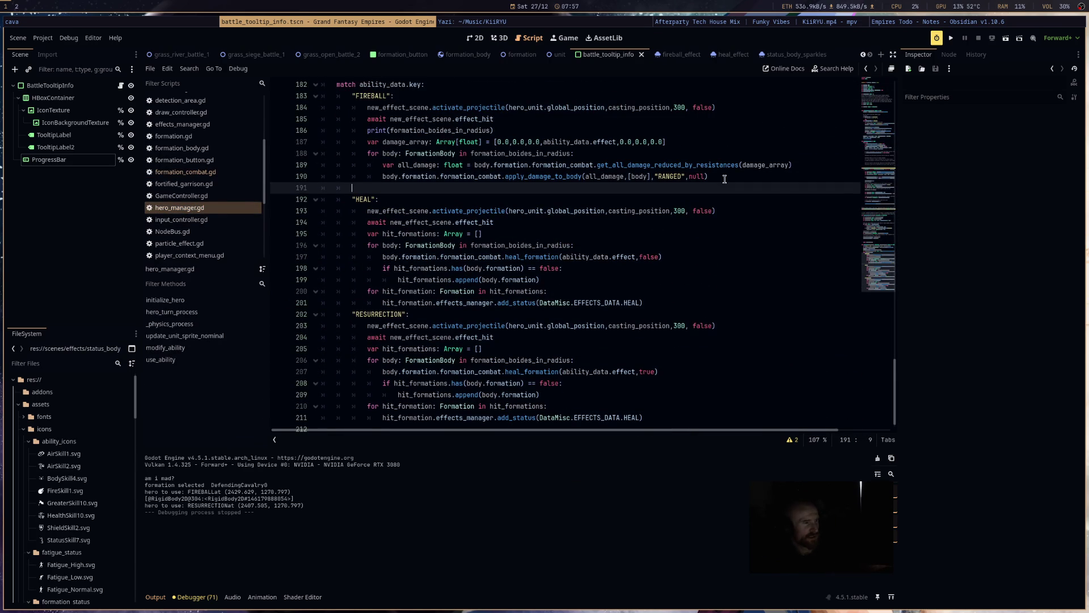
pyautogui.write('"FIRESHIEL')
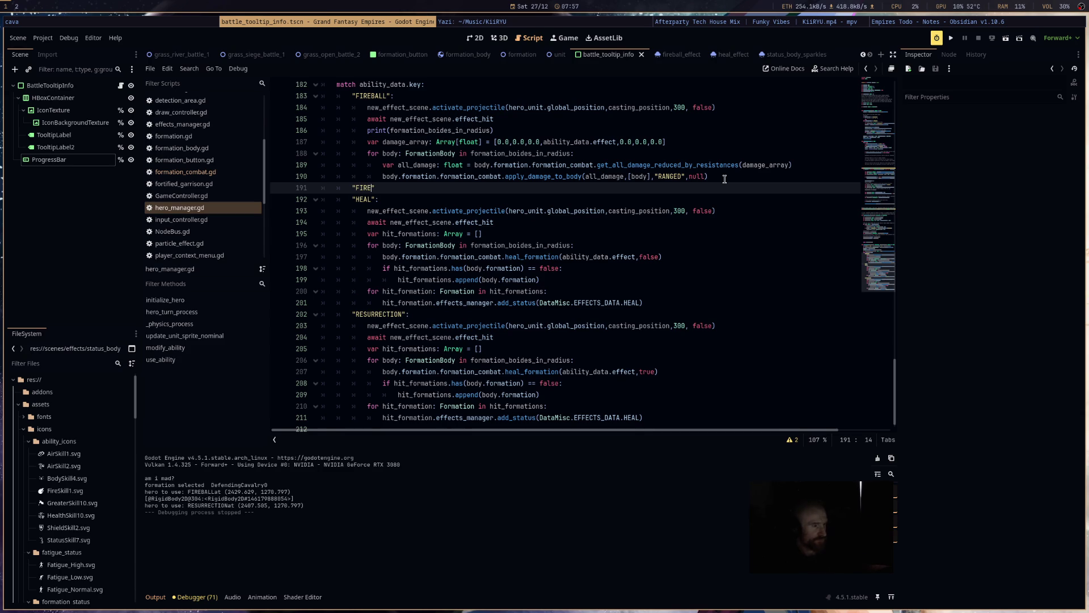
pyautogui.write('D"')
pyautogui.press('Return')
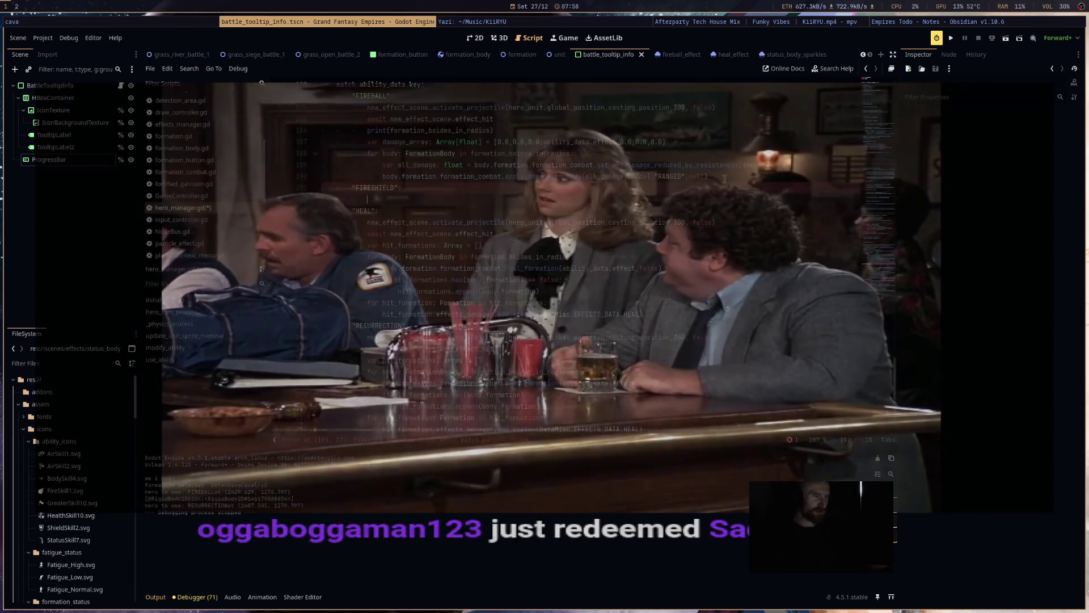
pyautogui.scroll(2, 641, 232)
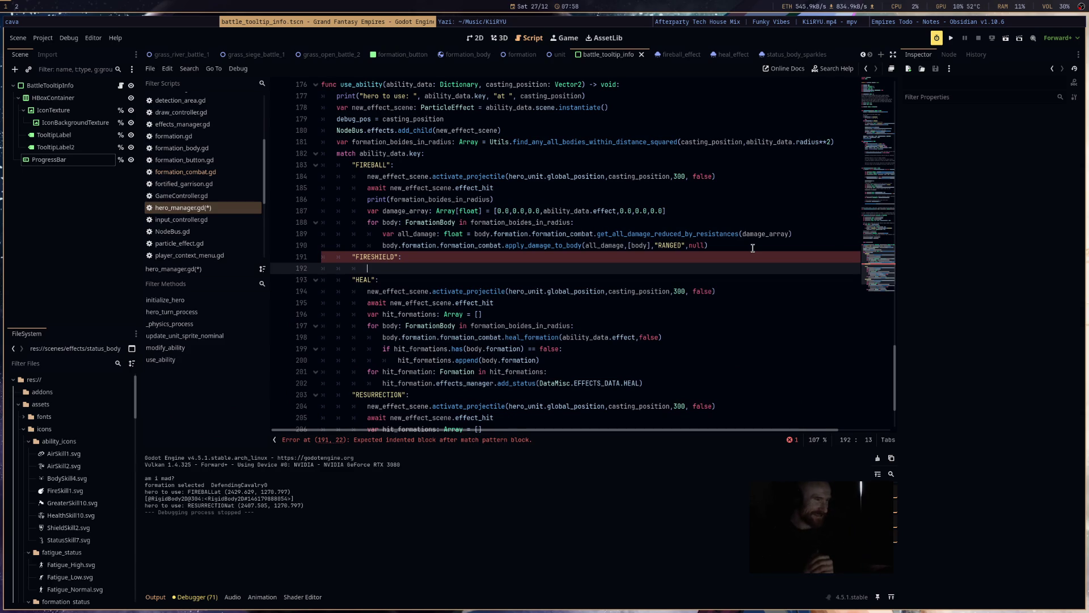
pyautogui.scroll(-3, 753, 248)
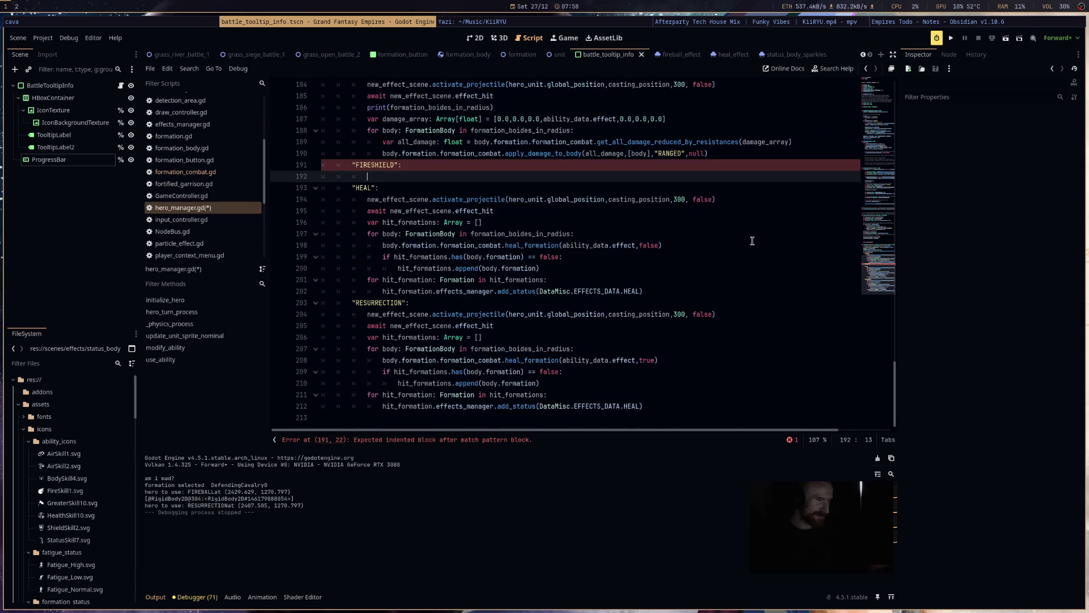
pyautogui.moveTo(649, 412)
pyautogui.mouseDown()
pyautogui.moveTo(340, 348)
pyautogui.moveTo(304, 322)
pyautogui.mouseUp()
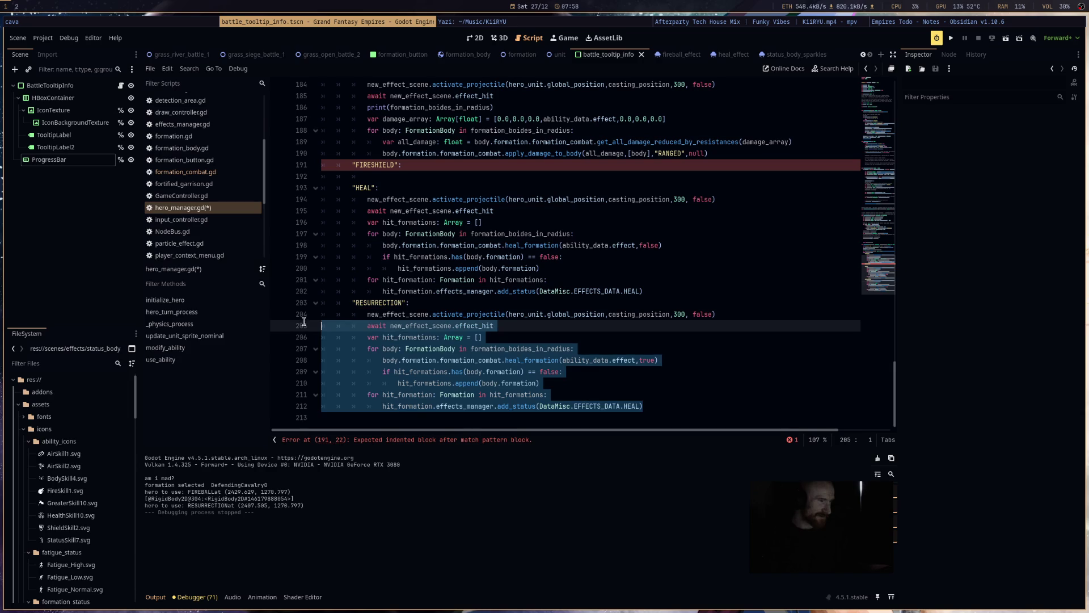
pyautogui.click(600, 245)
pyautogui.click(626, 366)
pyautogui.scroll(4, 756, 302)
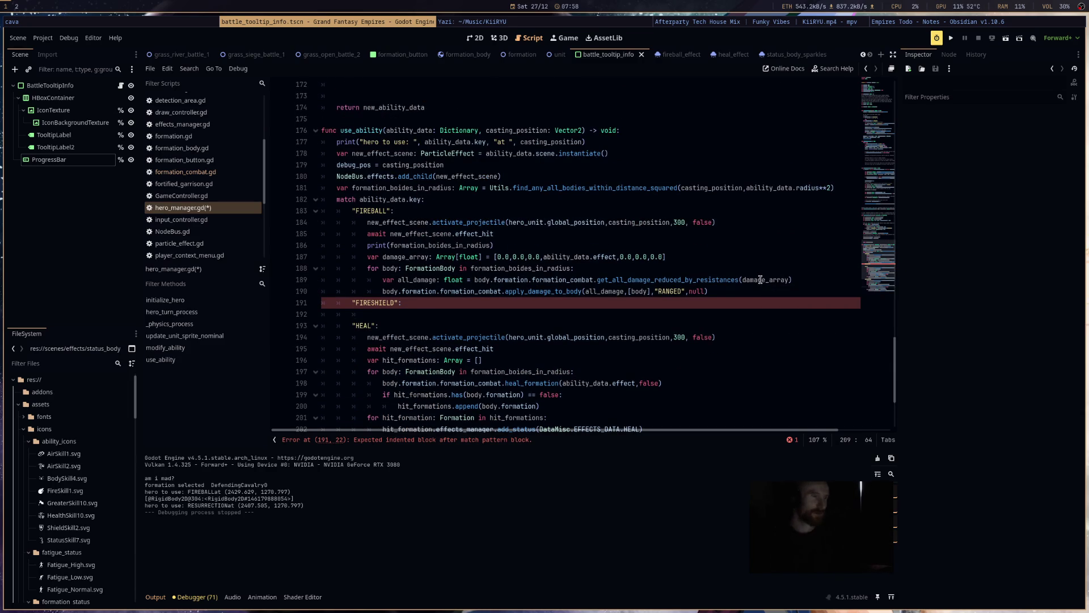
pyautogui.scroll(-3, 750, 274)
pyautogui.click(460, 210)
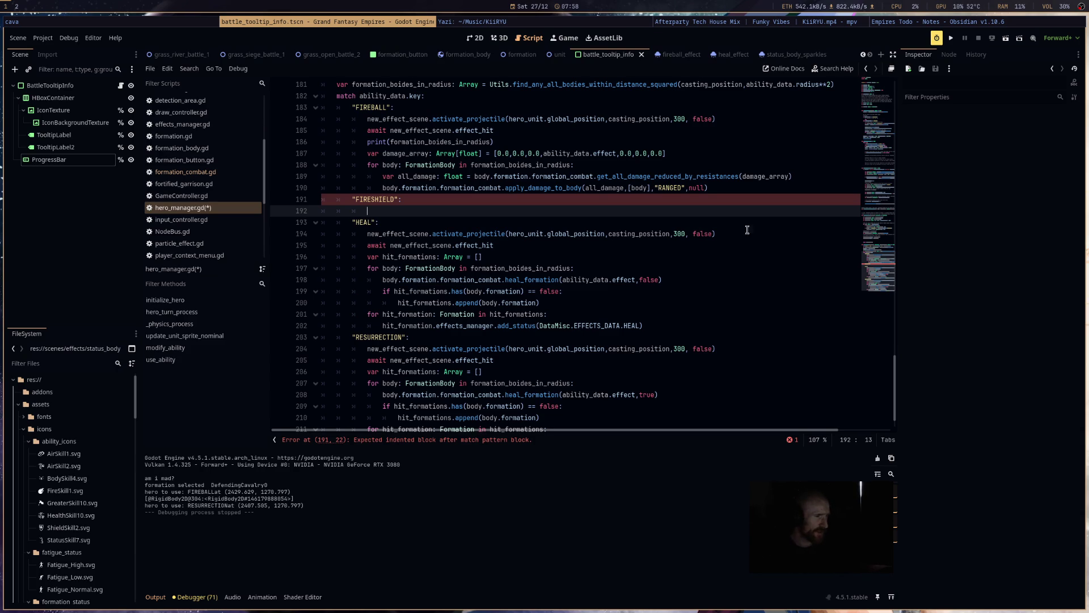
pyautogui.moveTo(717, 233); pyautogui.dragTo(365, 234)
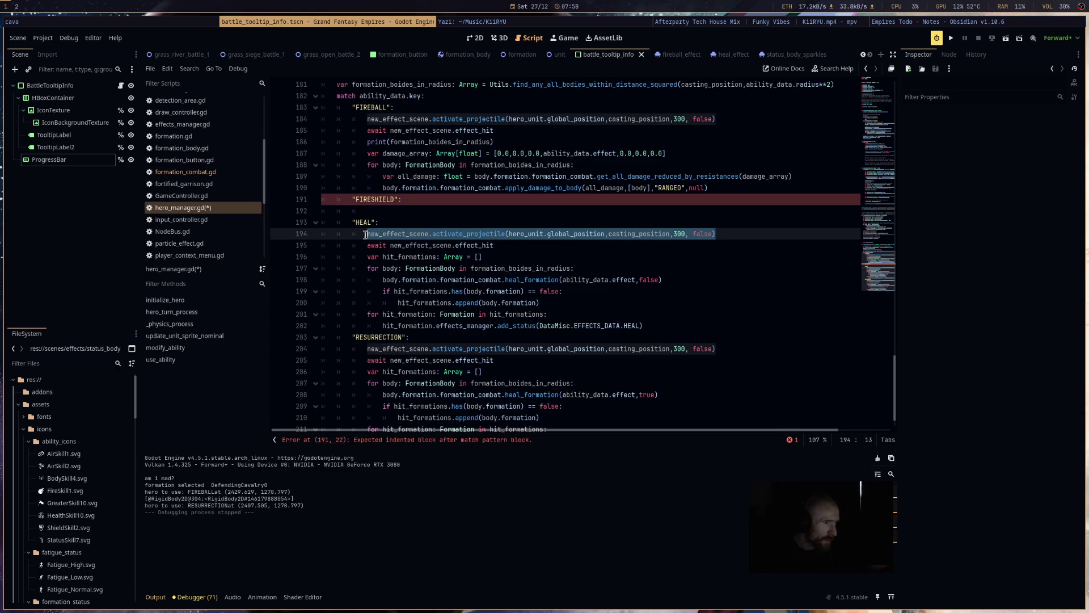
pyautogui.scroll(3, 596, 260)
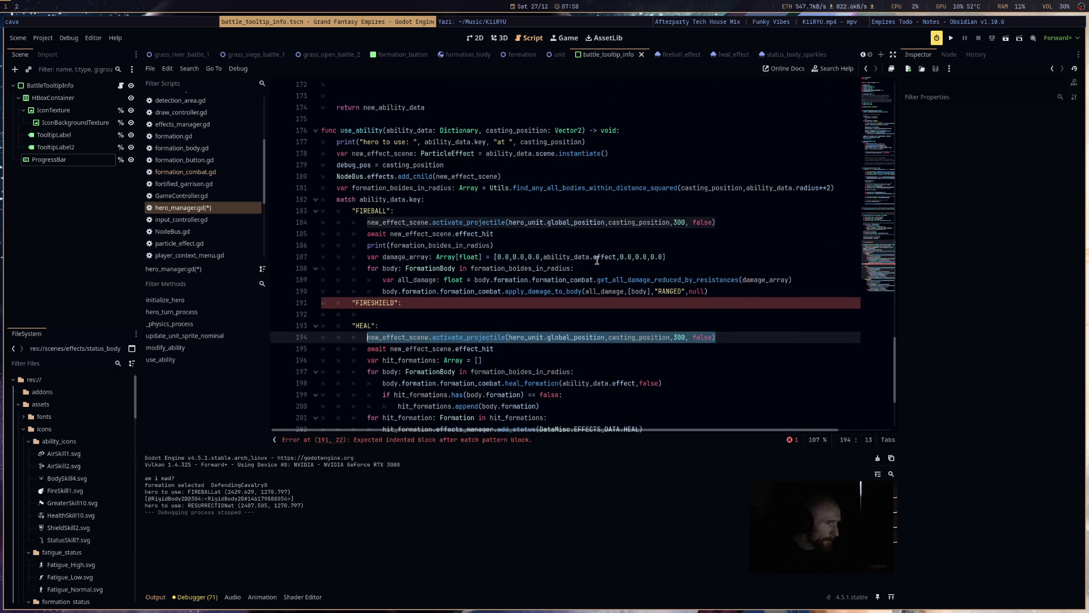
pyautogui.scroll(-4, 597, 260)
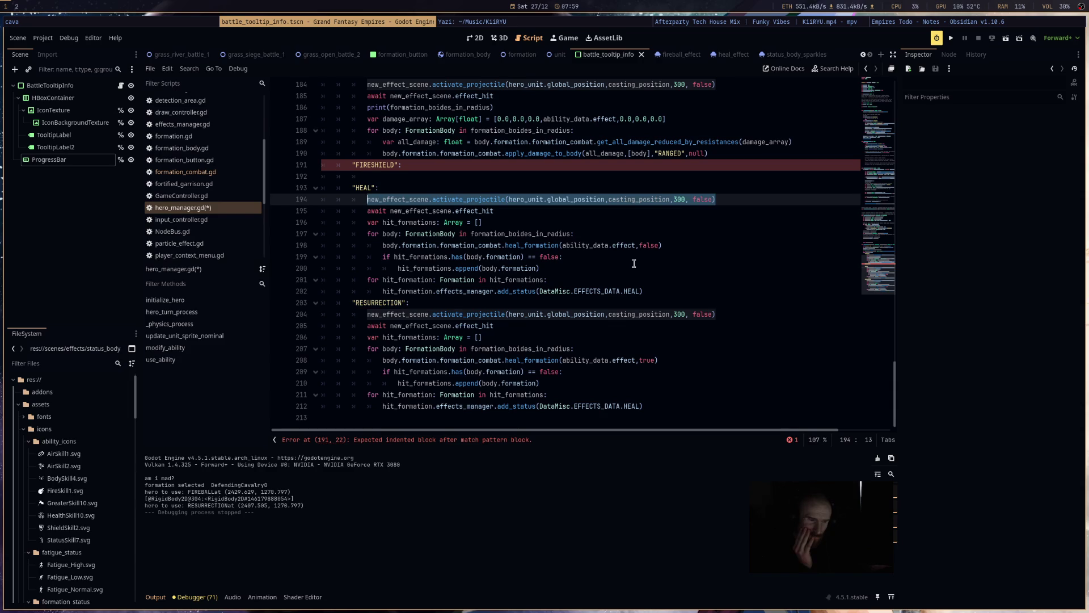
pyautogui.click(506, 176)
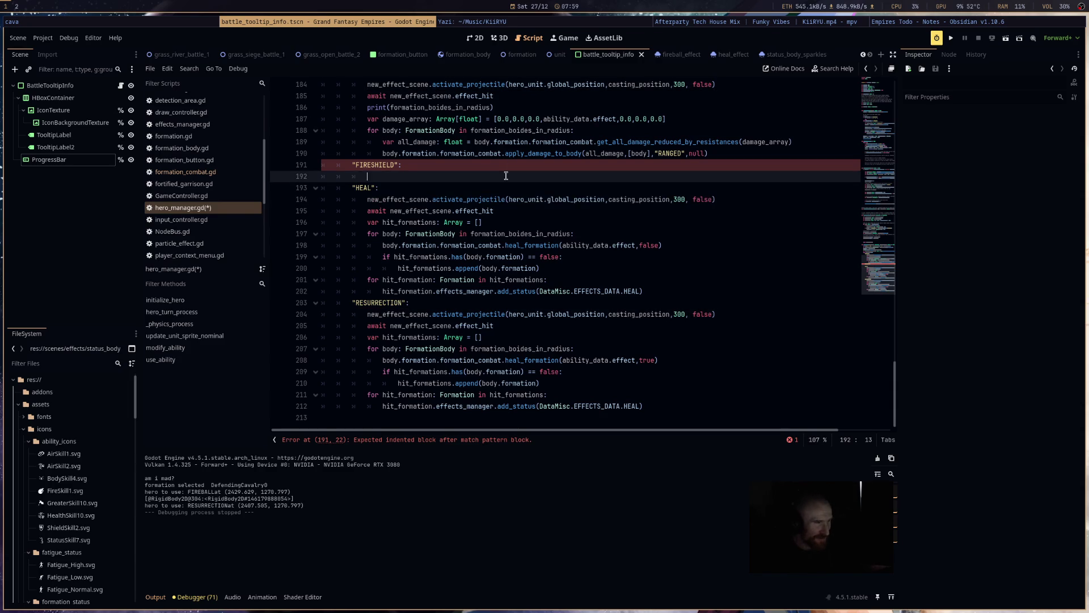
pyautogui.write('pass')
pyautogui.hotkey('ctrl', 's')
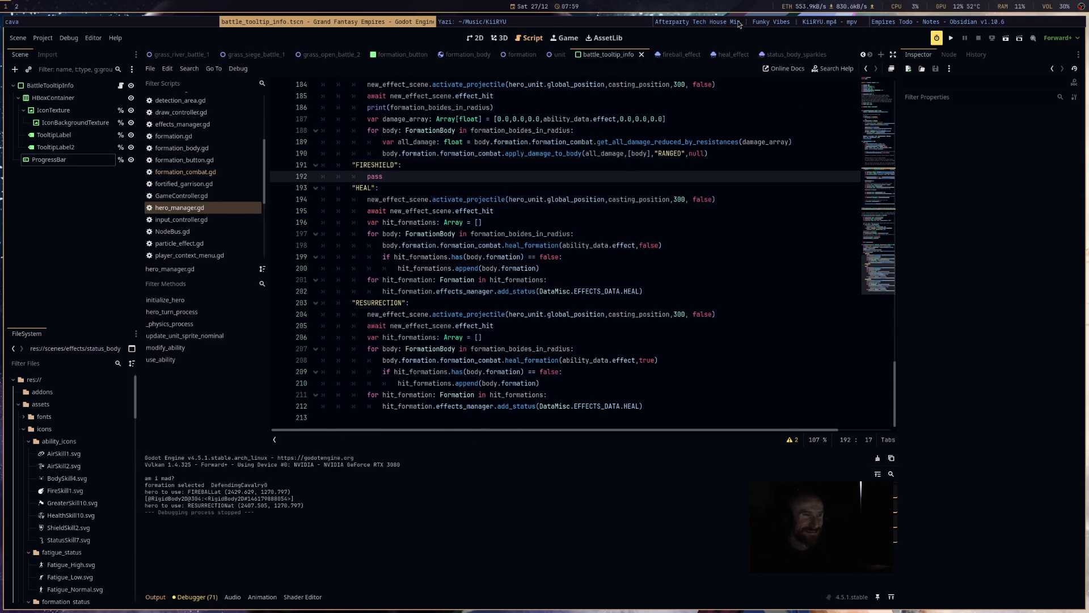
# Run the project, cast Fireball on the ranged unit and Heal on the blue block
pyautogui.click(950, 39)
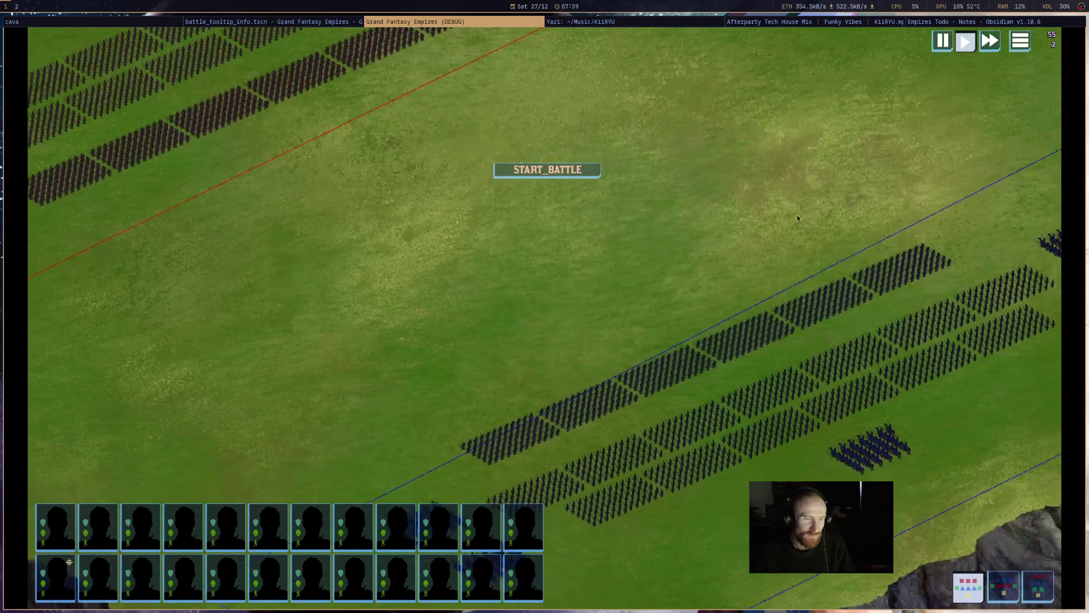
pyautogui.moveTo(885, 463)
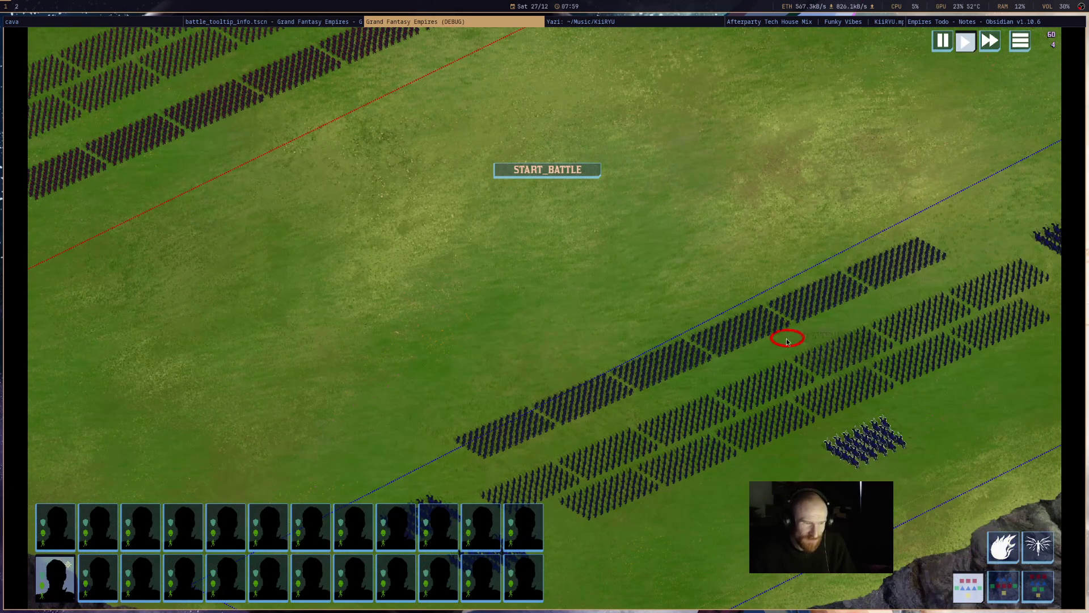
pyautogui.moveTo(759, 338)
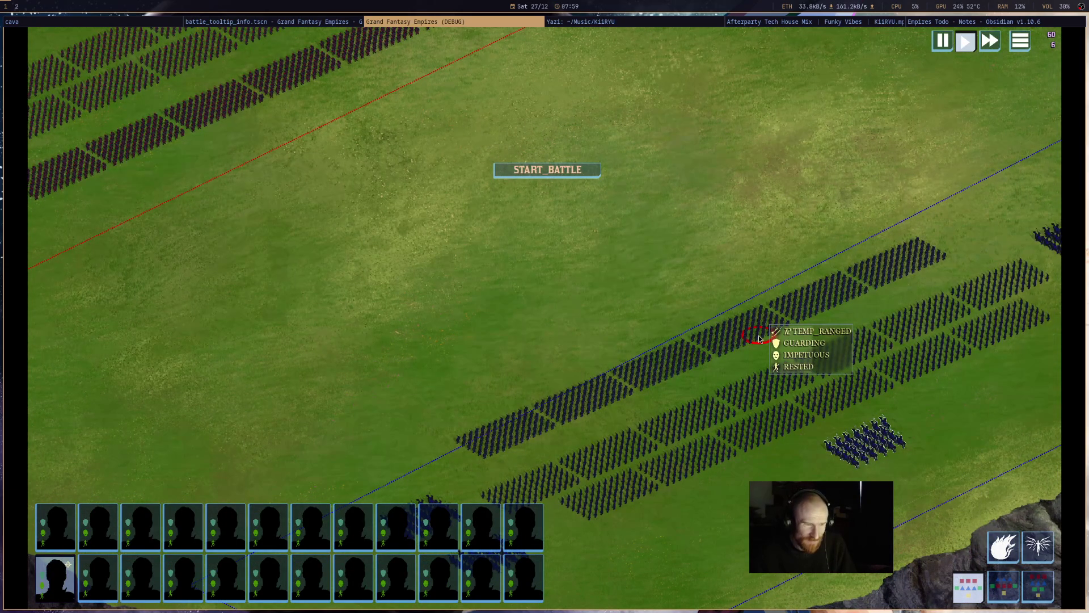
pyautogui.click(759, 338)
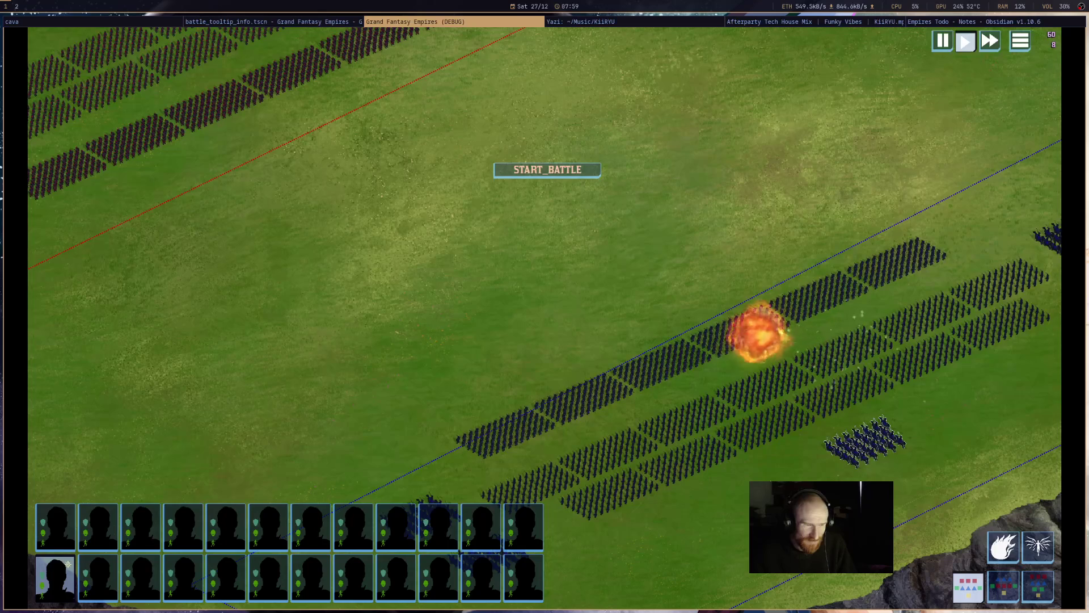
pyautogui.click(1038, 546)
pyautogui.click(768, 332)
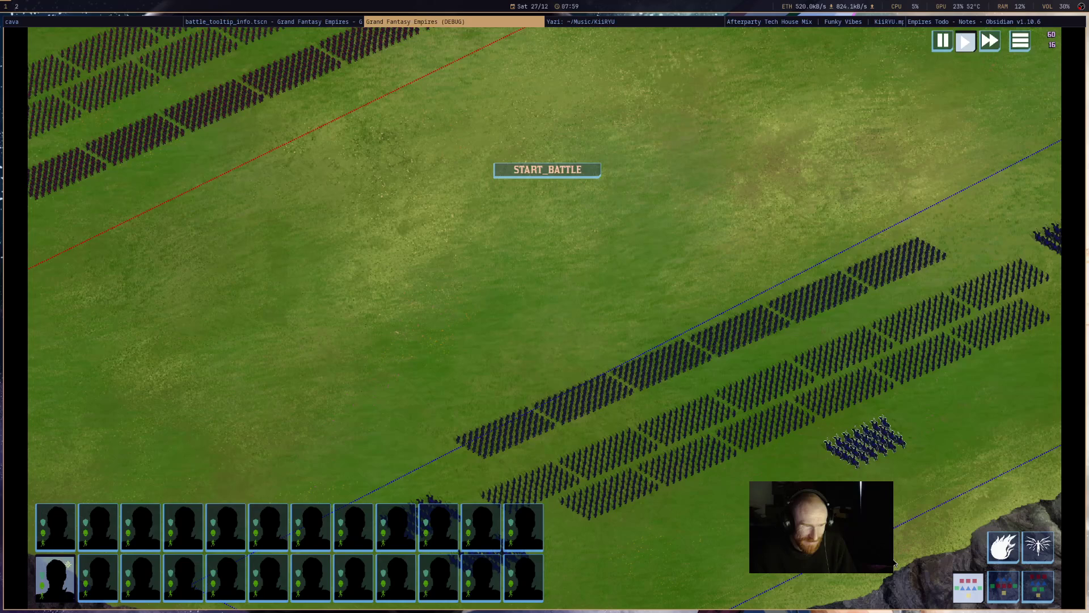
# Cast more heals and fire spells on the blue army, then close the game
pyautogui.click(1038, 546)
pyautogui.click(825, 355)
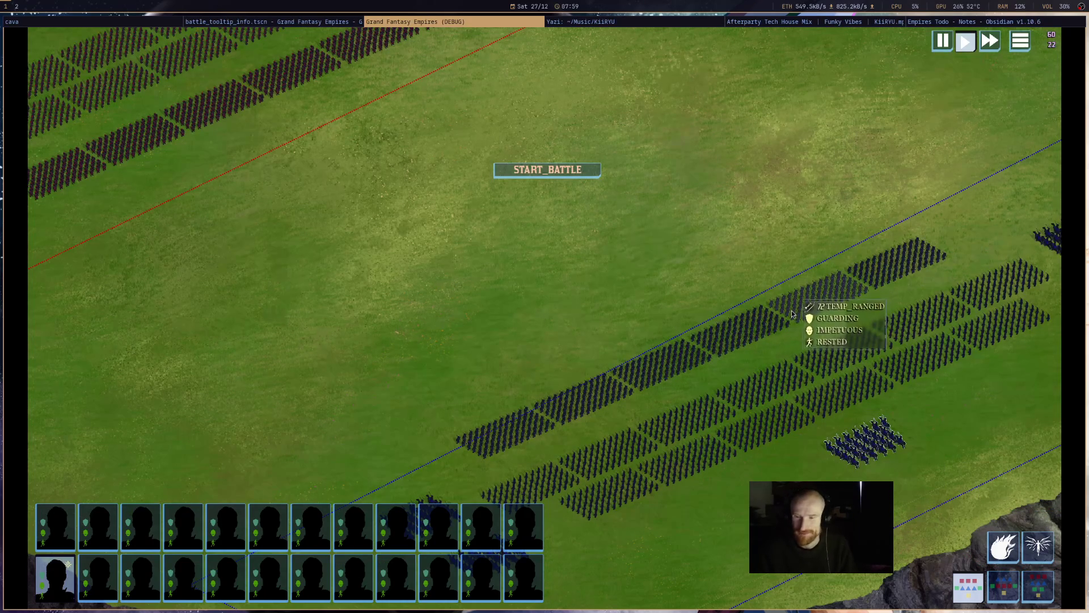
pyautogui.scroll(3, 904, 364)
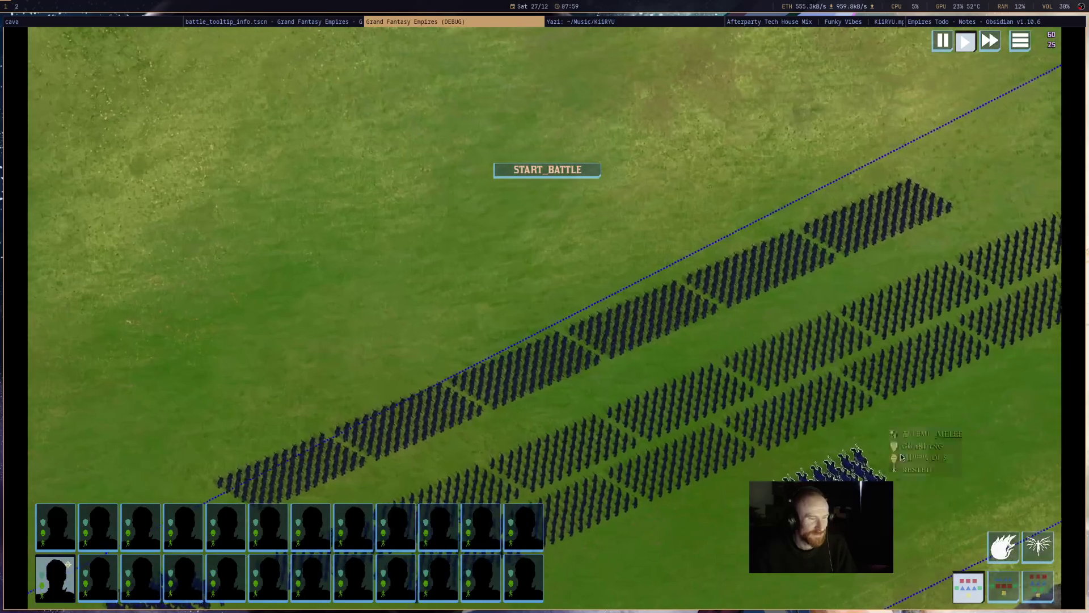
pyautogui.click(1003, 546)
pyautogui.click(639, 348)
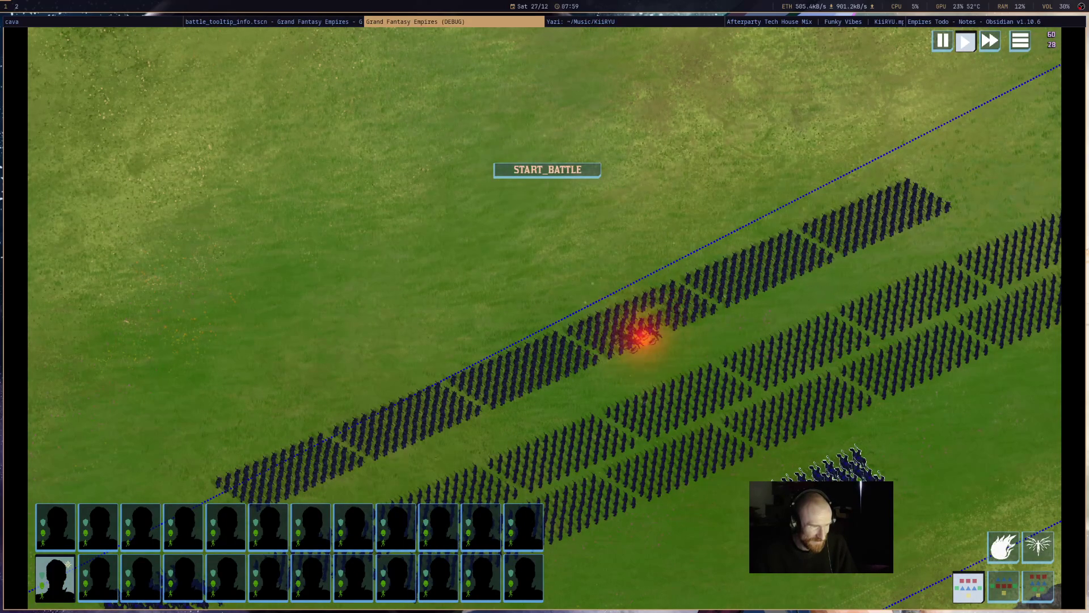
pyautogui.click(1038, 546)
pyautogui.click(809, 420)
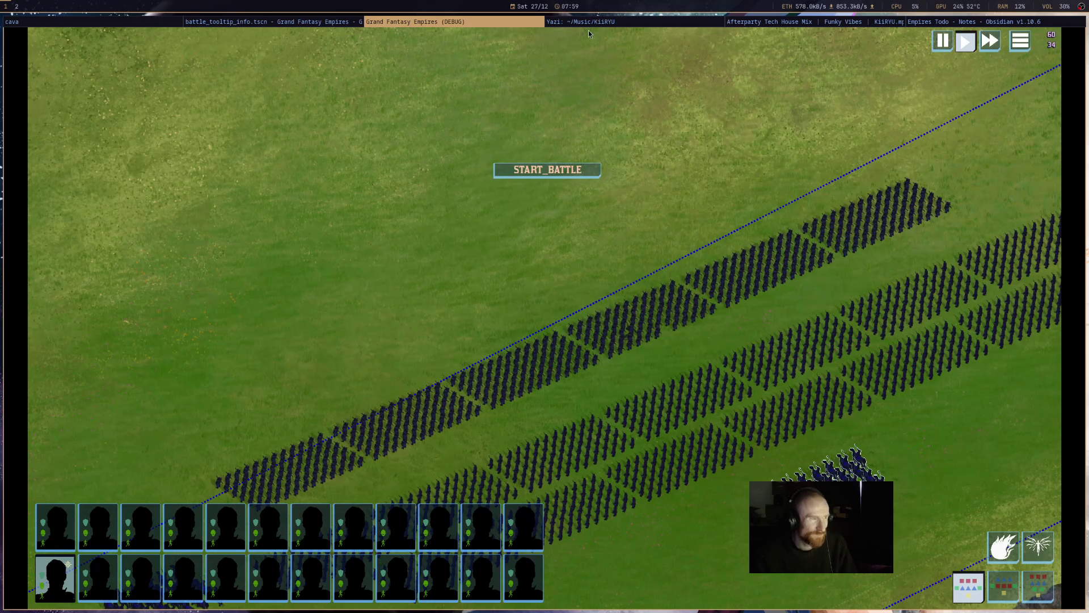
pyautogui.middleClick(486, 21)
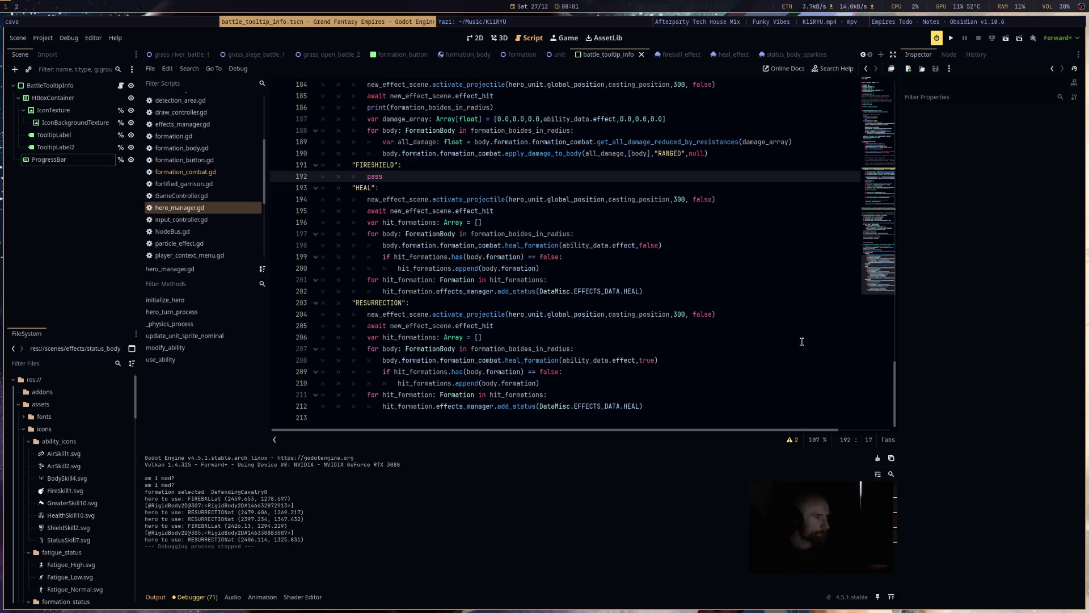
# Replace FIRESHIELD's pass with FIREBALL's activate_projectile and await lines, fixing the indentation
pyautogui.scroll(5, 737, 272)
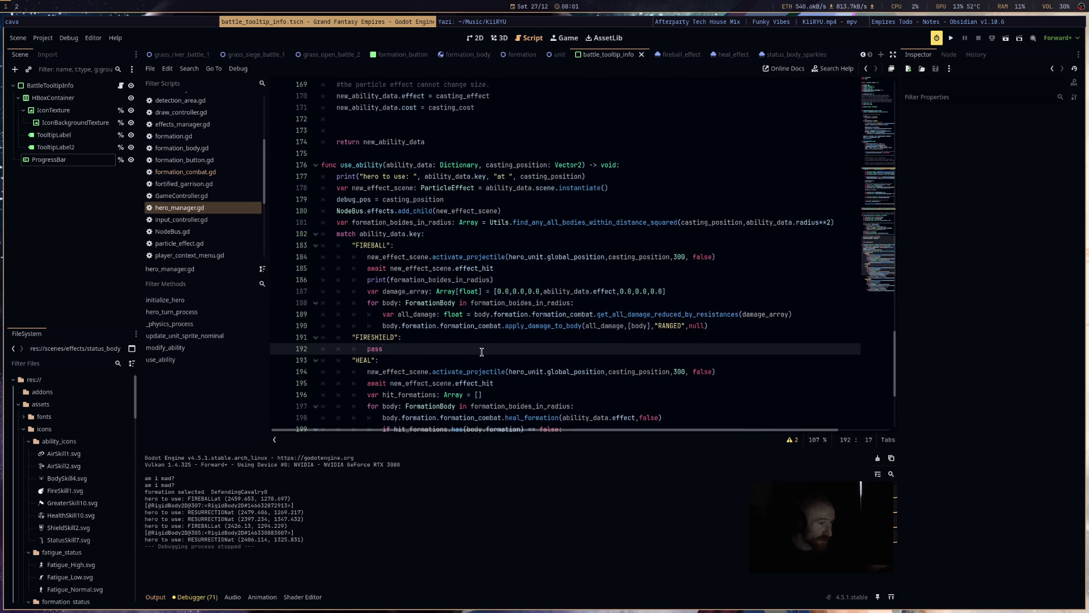
pyautogui.moveTo(495, 268); pyautogui.dragTo(315, 265)
pyautogui.hotkey('ctrl', 'c')
pyautogui.click(420, 361)
pyautogui.doubleClick(426, 349)
pyautogui.hotkey('ctrl', 'v')
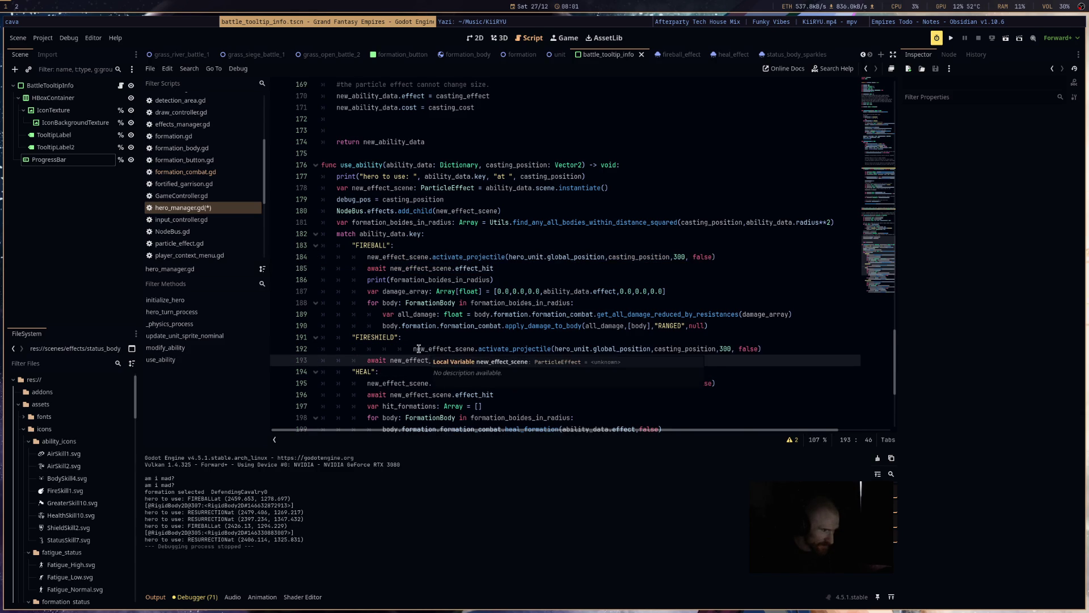
pyautogui.click(420, 349)
pyautogui.hotkey('shift', 'Tab')
pyautogui.hotkey('shift', 'Tab')
pyautogui.hotkey('shift', 'Tab')
pyautogui.click(521, 361)
pyautogui.press('Return')
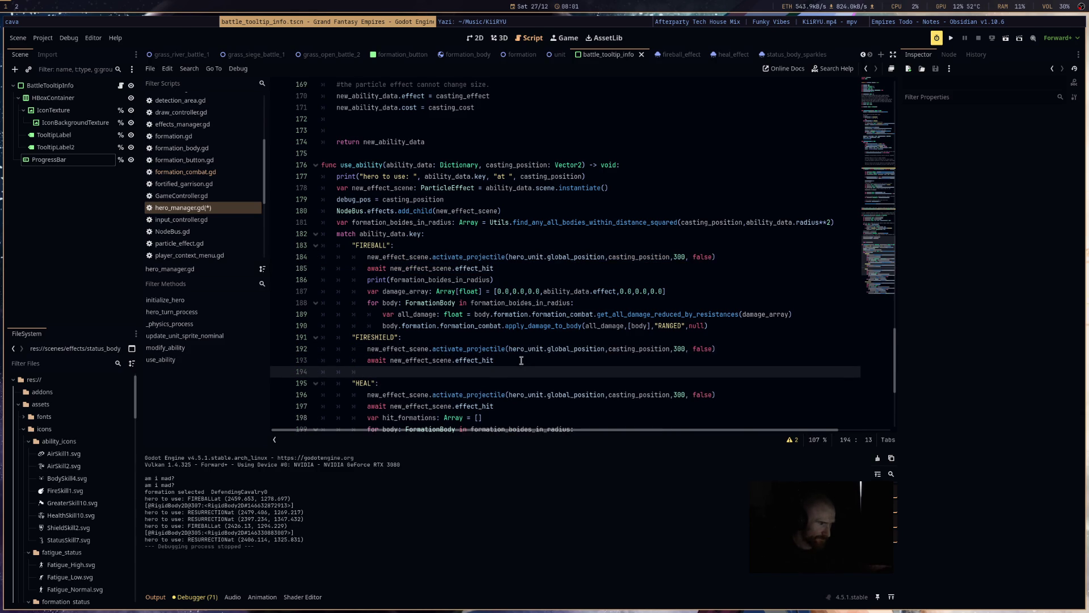
# Delete the debug print line from the FIREBALL case
pyautogui.click(510, 284)
pyautogui.hotkey('shift', 'Home')
pyautogui.hotkey('shift', 'Home')
pyautogui.press('BackSpace')
pyautogui.press('BackSpace')
pyautogui.scroll(-1, 566, 326)
pyautogui.scroll(-4, 566, 326)
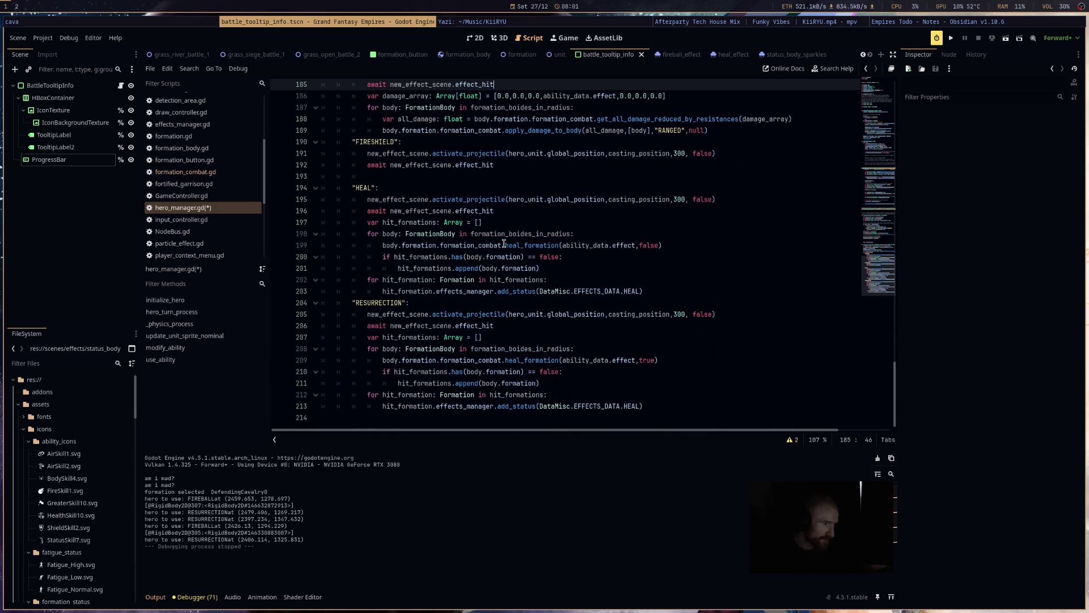
pyautogui.click(575, 179)
pyautogui.scroll(4, 575, 179)
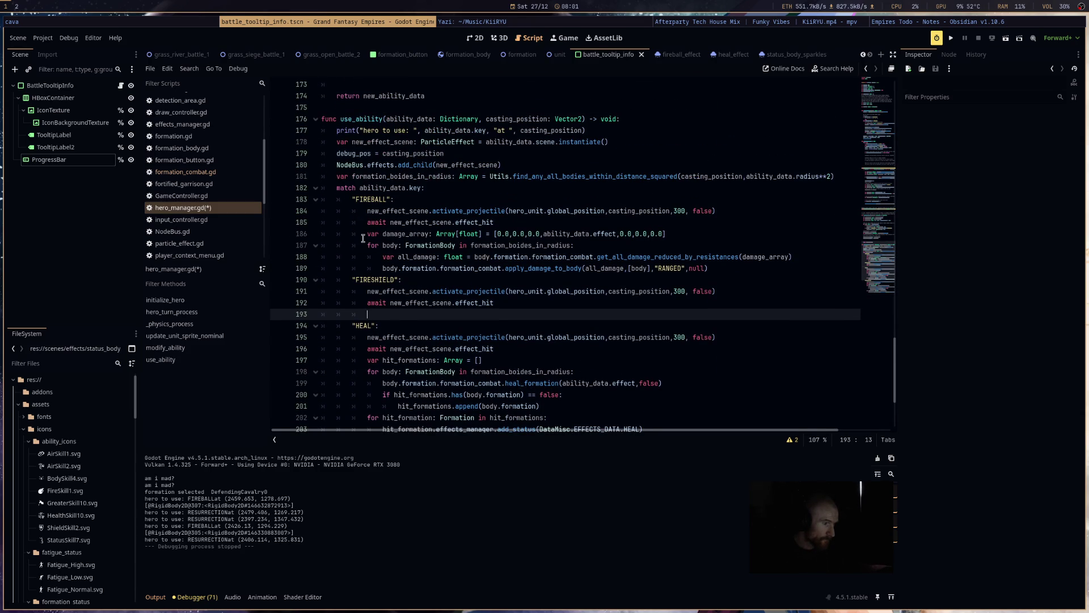
pyautogui.scroll(-2, 363, 238)
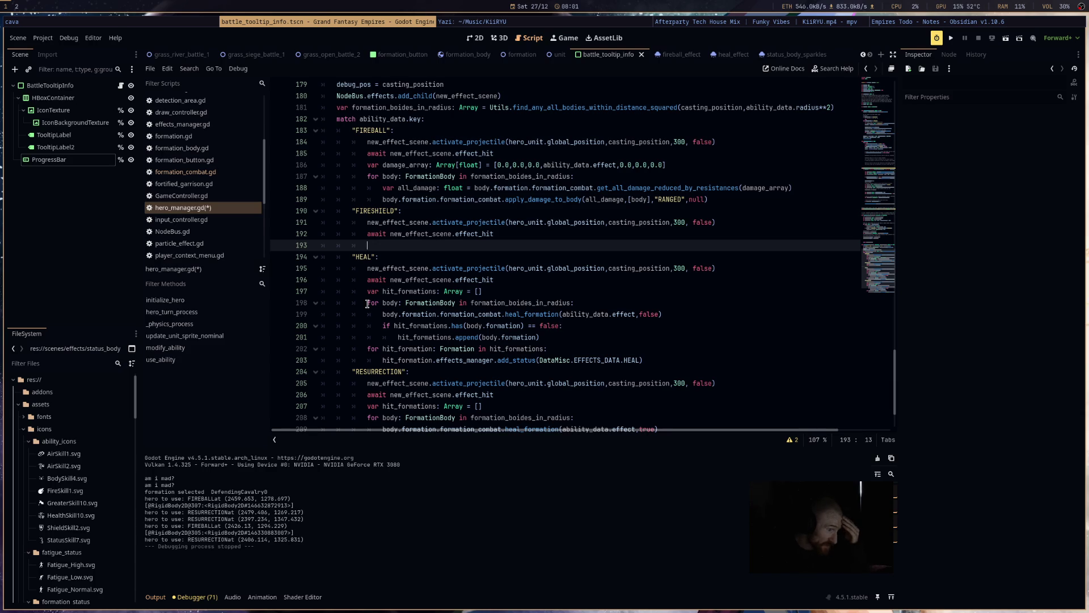
# Copy HEAL's hit_formations array and formation-collecting loop into the FIRESHIELD case
pyautogui.moveTo(367, 304)
pyautogui.mouseDown()
pyautogui.moveTo(602, 315)
pyautogui.moveTo(535, 322)
pyautogui.mouseUp()
pyautogui.moveTo(367, 291); pyautogui.dragTo(581, 338)
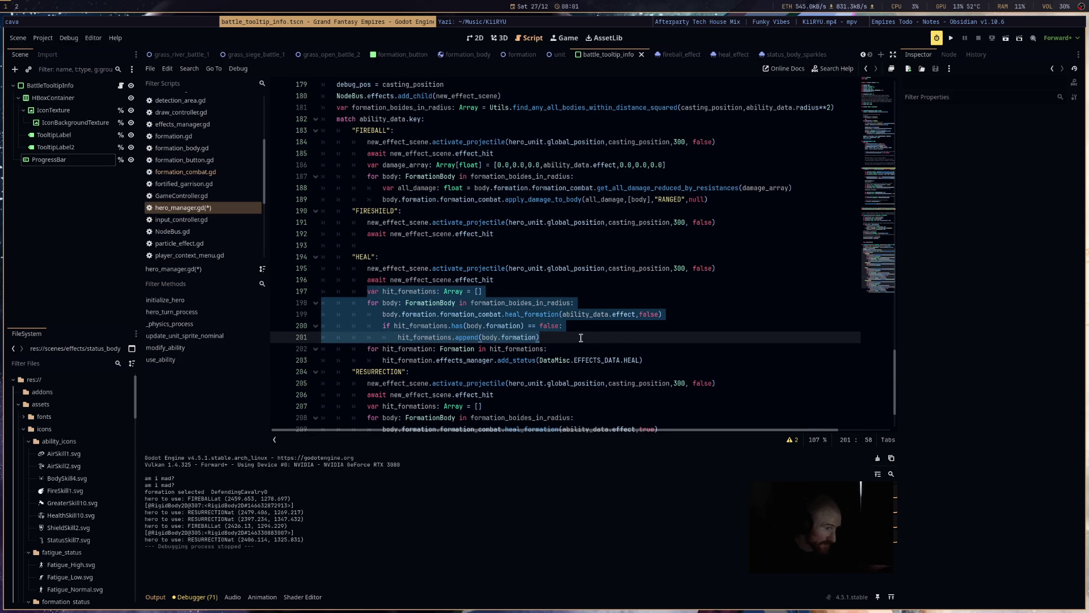
pyautogui.hotkey('ctrl', 'c')
pyautogui.click(414, 245)
pyautogui.hotkey('ctrl', 'v')
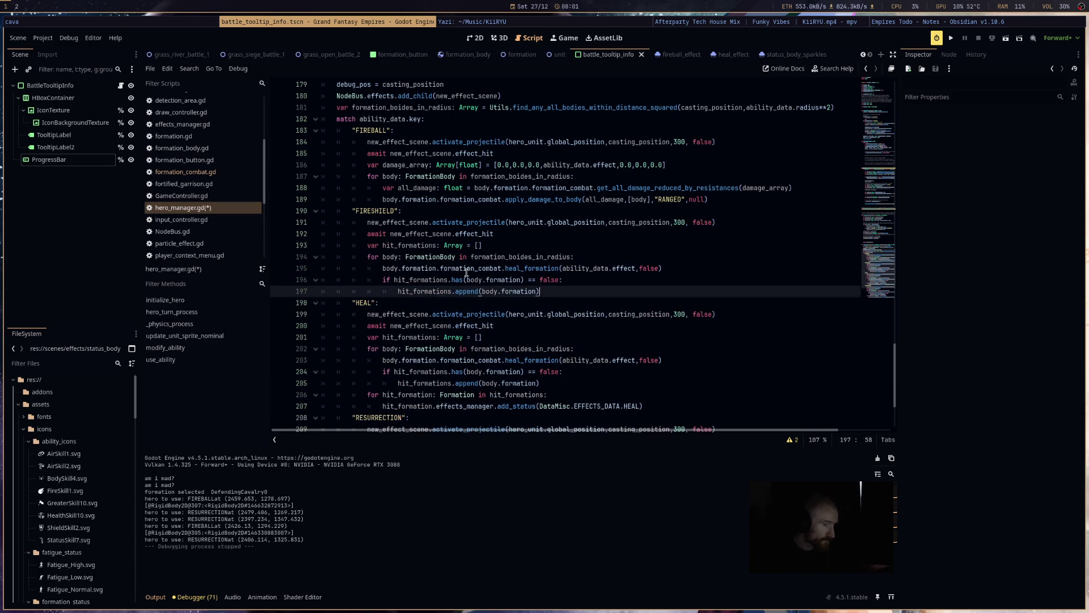
# Add HEAL's status-adding loop to FIRESHIELD with the status changed to FIRESHIELD, and save
pyautogui.scroll(-2, 525, 300)
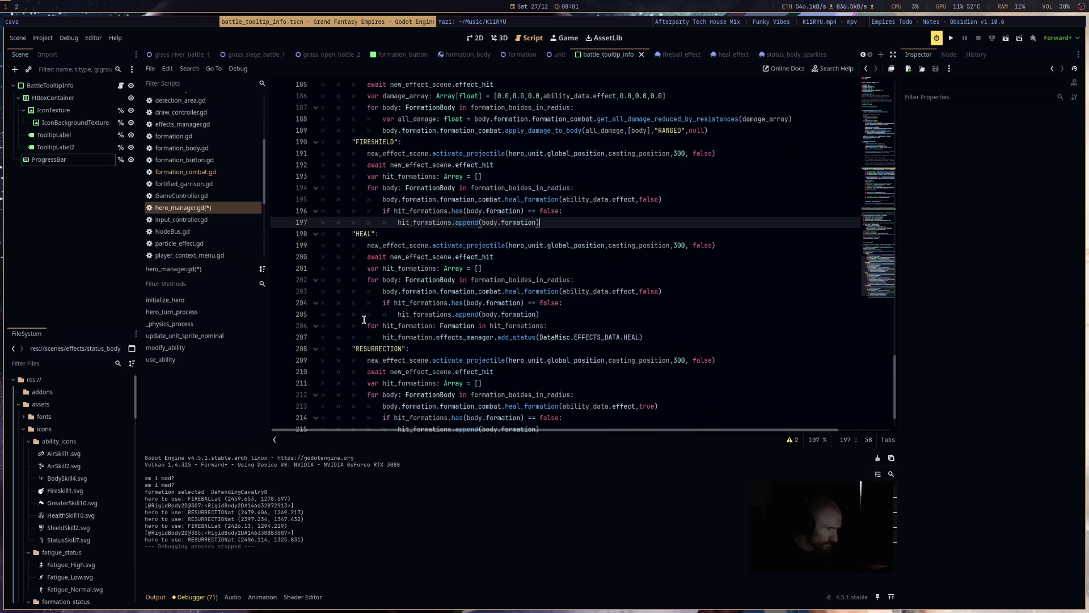
pyautogui.moveTo(365, 324)
pyautogui.mouseDown()
pyautogui.moveTo(637, 324)
pyautogui.moveTo(674, 344)
pyautogui.moveTo(667, 330)
pyautogui.mouseUp()
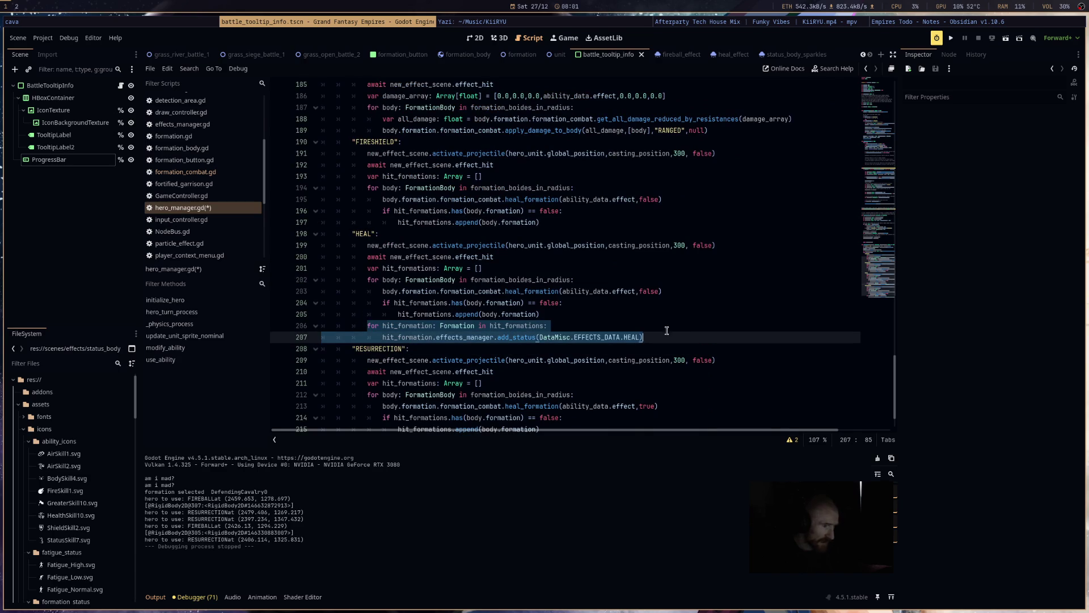
pyautogui.click(547, 222)
pyautogui.press('Return')
pyautogui.hotkey('ctrl', 'v')
pyautogui.doubleClick(631, 245)
pyautogui.write('FIRESHIE')
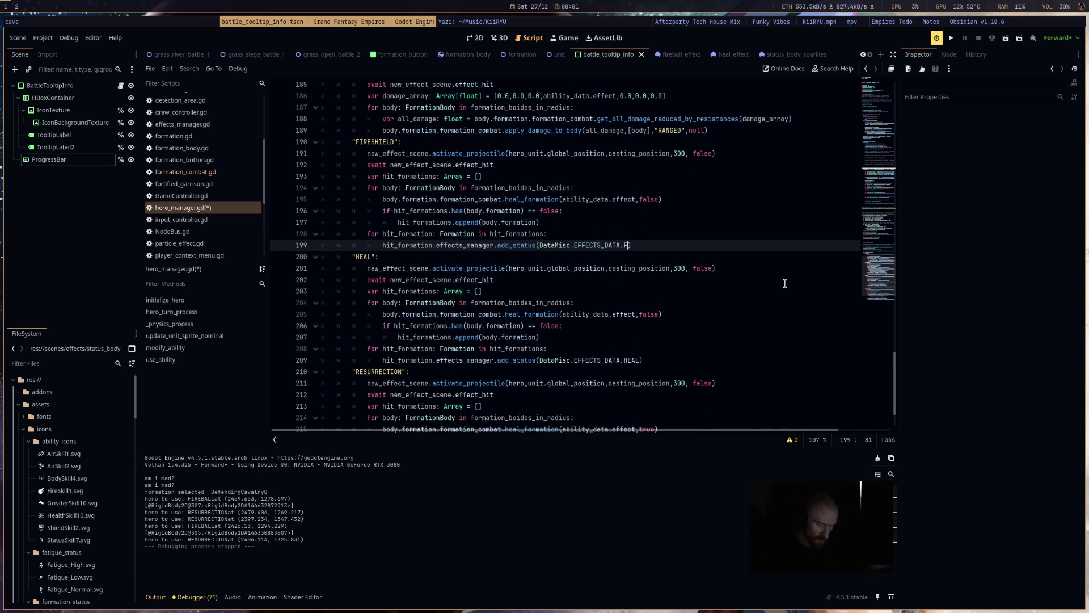
pyautogui.hotkey('ctrl', 's')
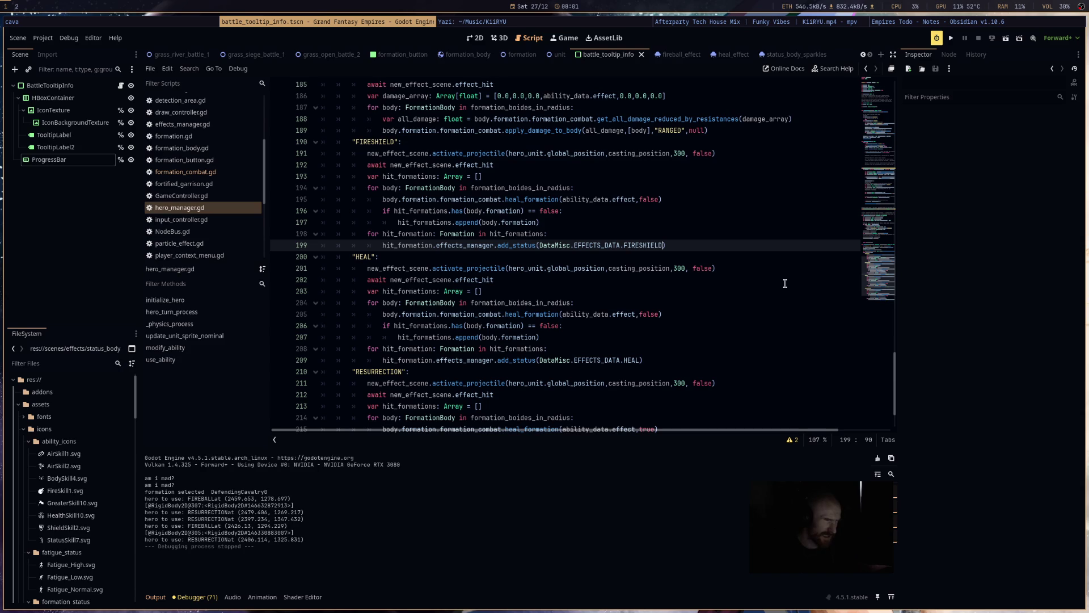
pyautogui.click(652, 248)
pyautogui.doubleClick(652, 246)
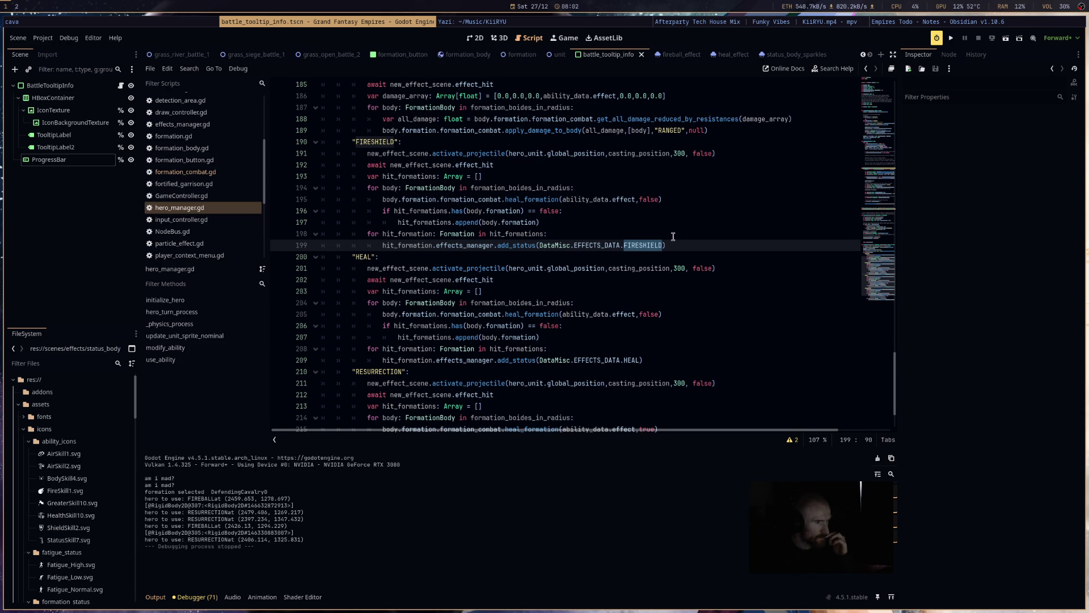
# Add an outdented blank line after the FIRESHIELD collection loop and review the FIRESHIELD status reference
pyautogui.click(672, 221)
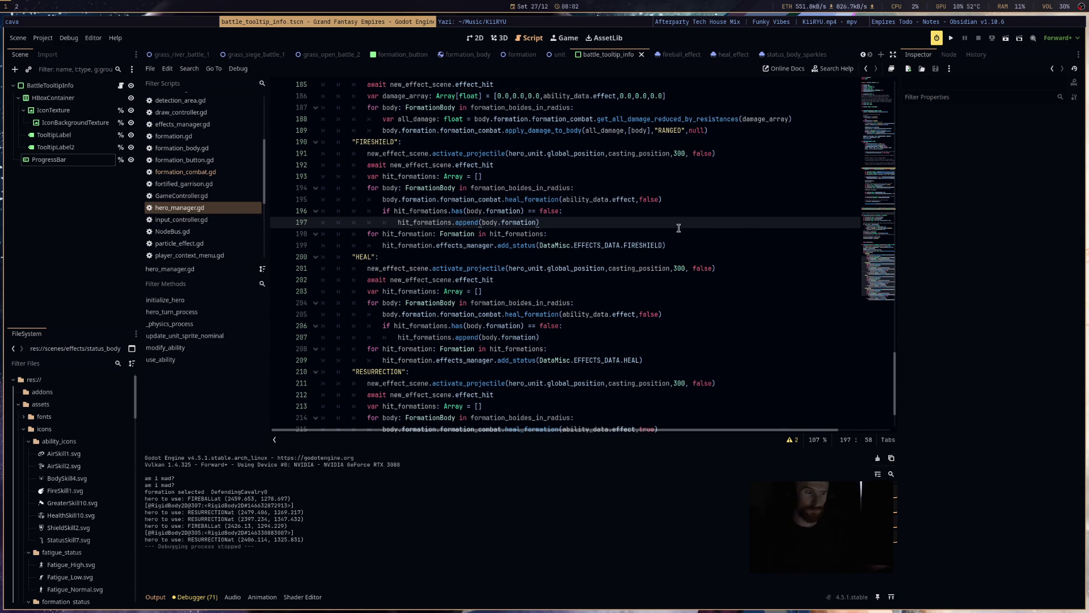
pyautogui.press('Return')
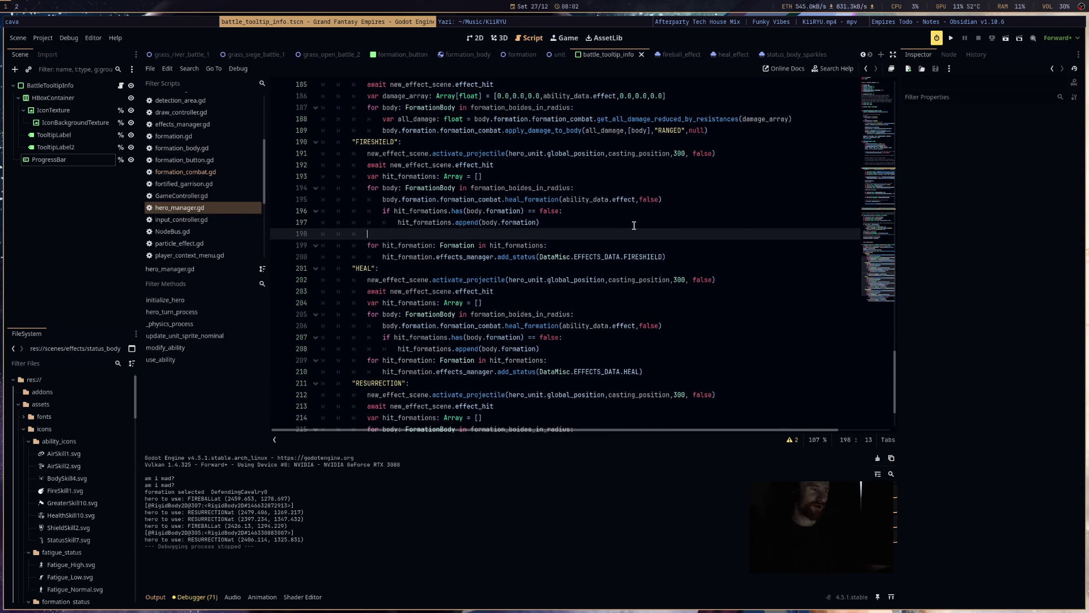
pyautogui.press('BackSpace')
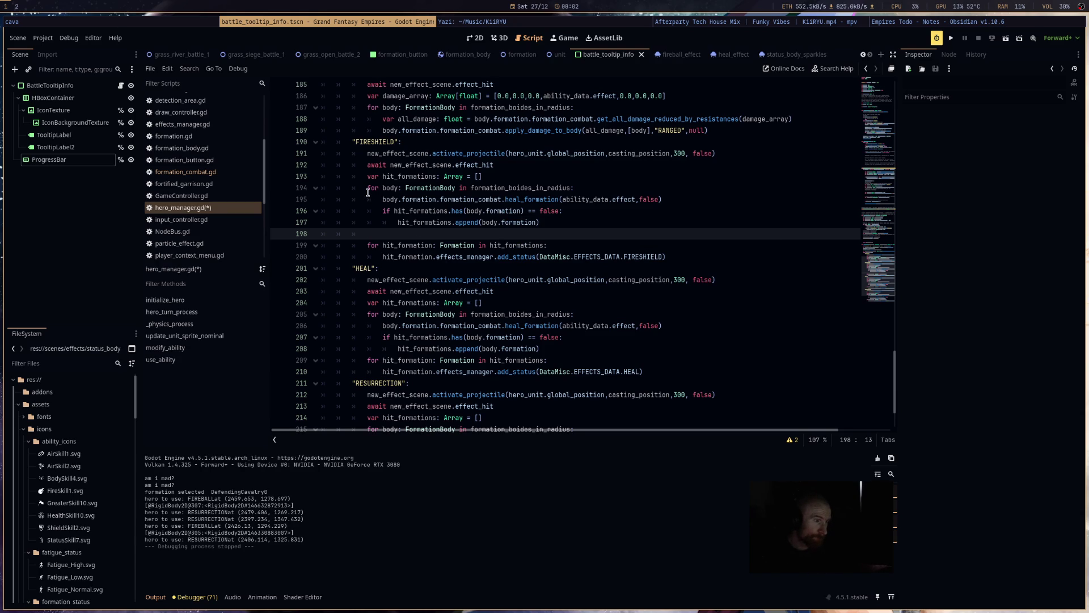
pyautogui.moveTo(367, 191); pyautogui.dragTo(648, 226)
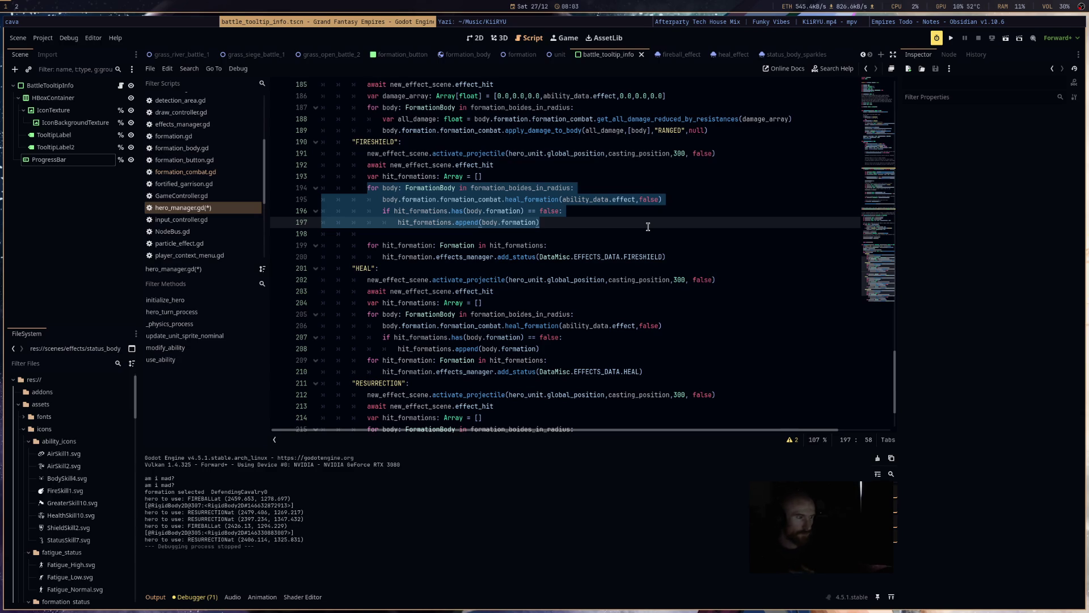
pyautogui.click(637, 237)
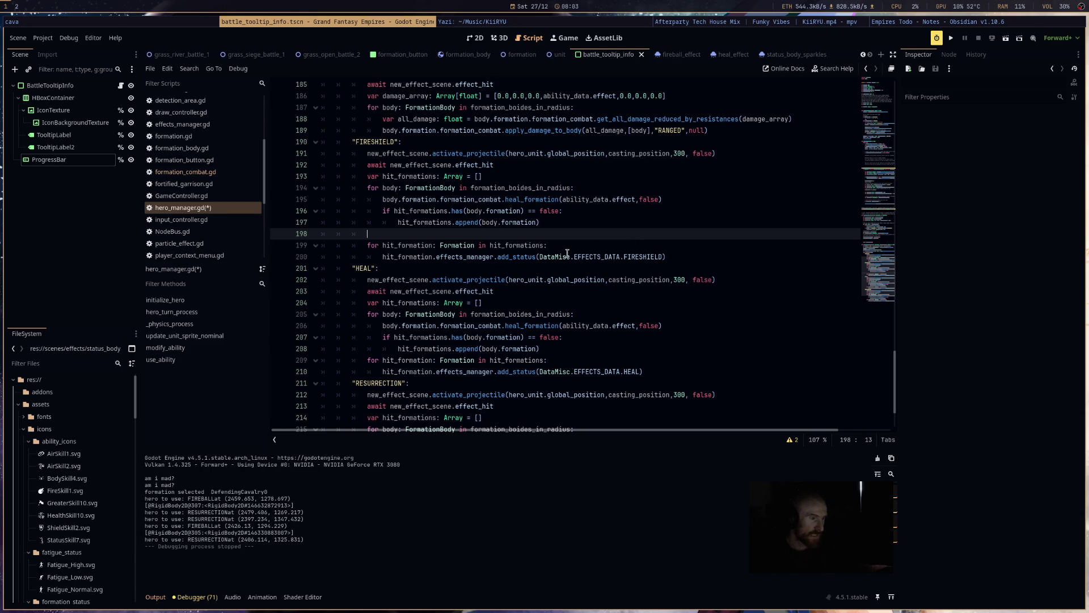
pyautogui.moveTo(540, 256); pyautogui.dragTo(665, 256)
# Scroll through hero_manager.gd to find the spot above func use_ability
pyautogui.scroll(-2, 723, 296)
pyautogui.scroll(18, 723, 295)
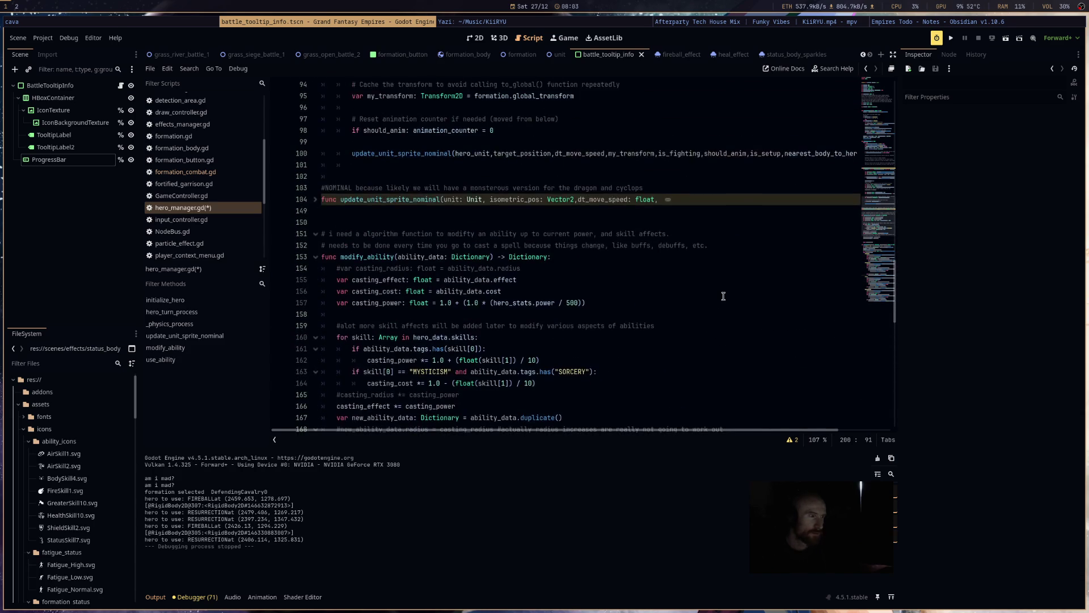
pyautogui.scroll(10, 723, 296)
pyautogui.scroll(6, 724, 296)
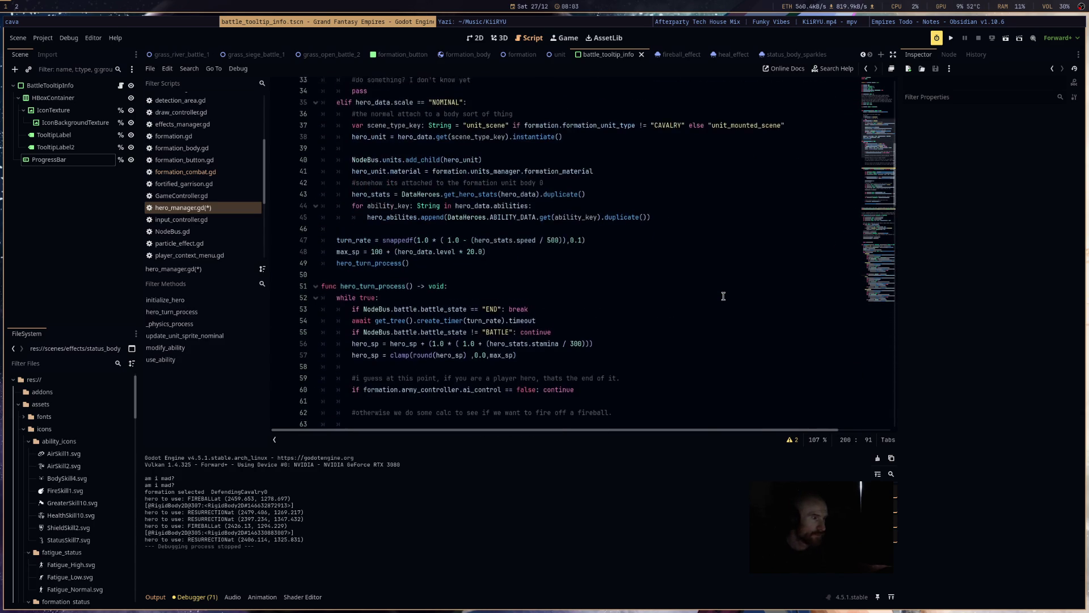
pyautogui.scroll(8, 723, 295)
pyautogui.scroll(-7, 723, 295)
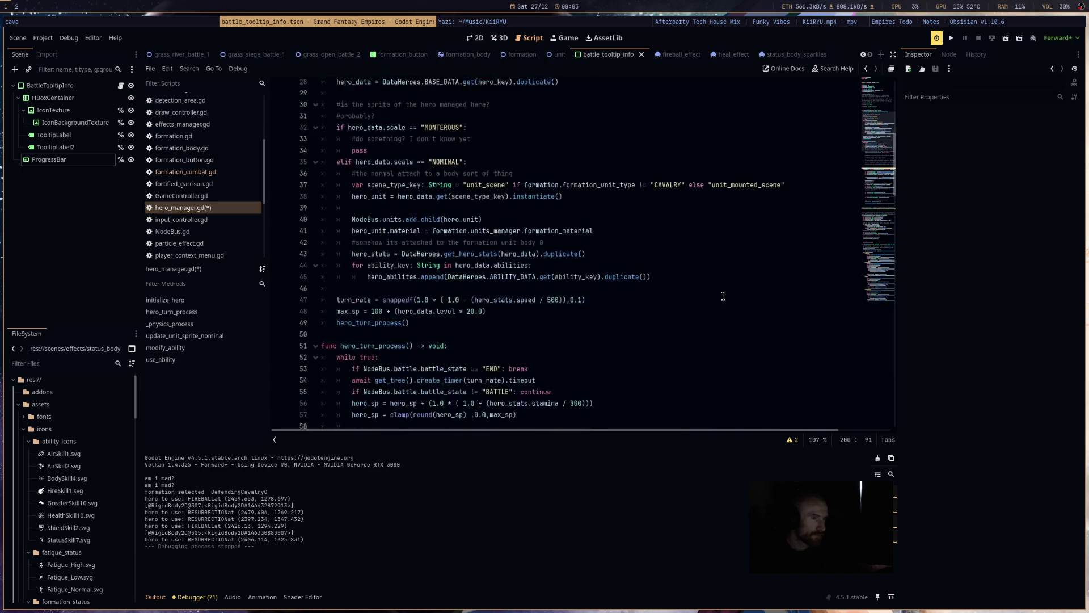
pyautogui.scroll(-10, 723, 296)
pyautogui.scroll(-9, 724, 296)
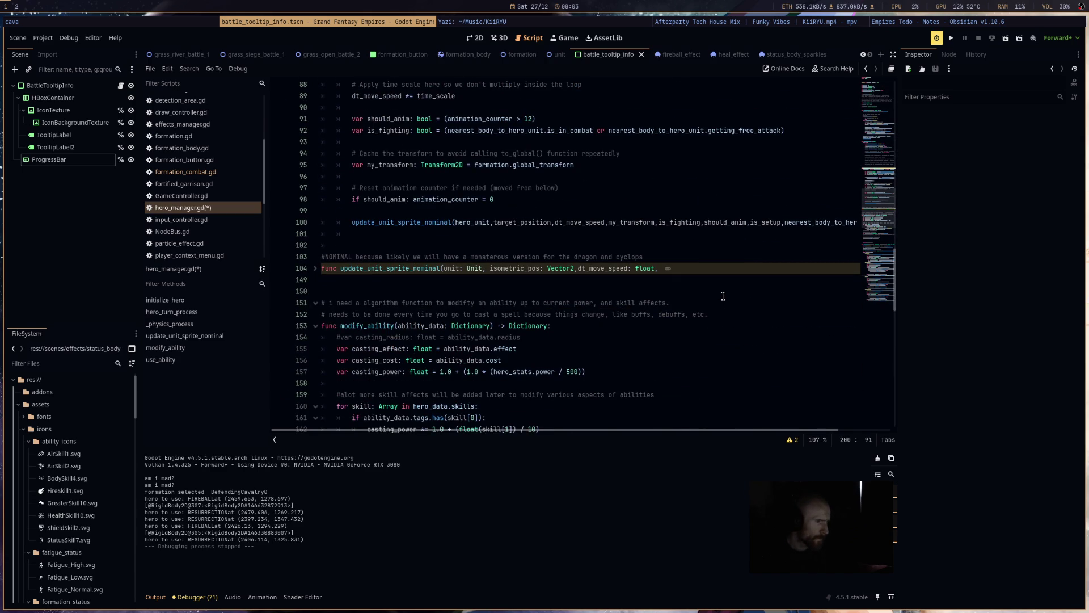
pyautogui.scroll(-8, 724, 296)
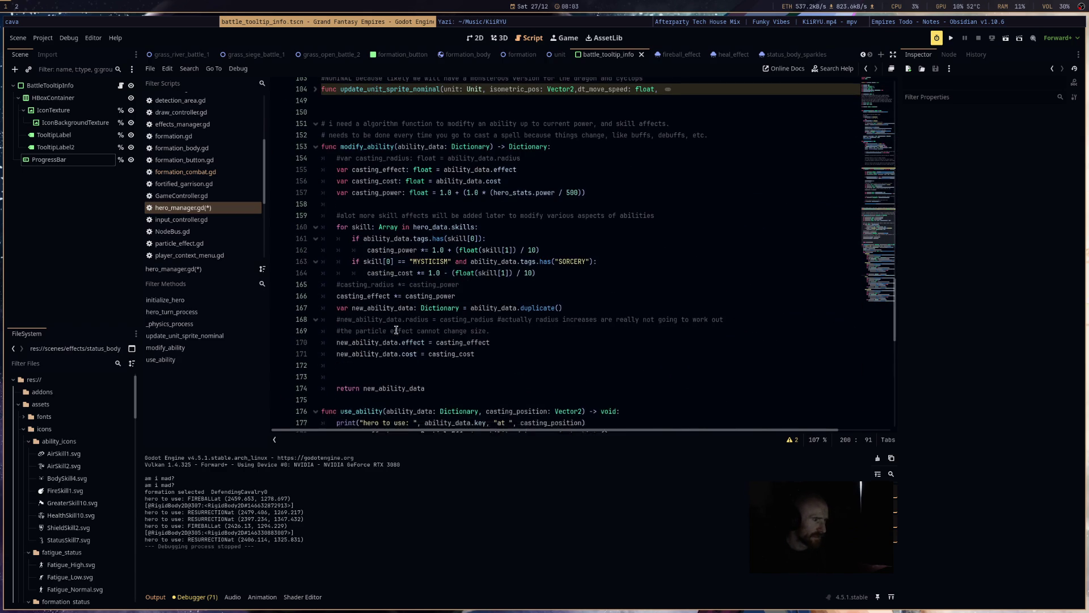
# Insert blank lines above use_ability and select the whole modify_ability function
pyautogui.click(354, 307)
pyautogui.press('Return')
pyautogui.press('Return')
pyautogui.press('Return')
pyautogui.press('Up')
pyautogui.press('Up')
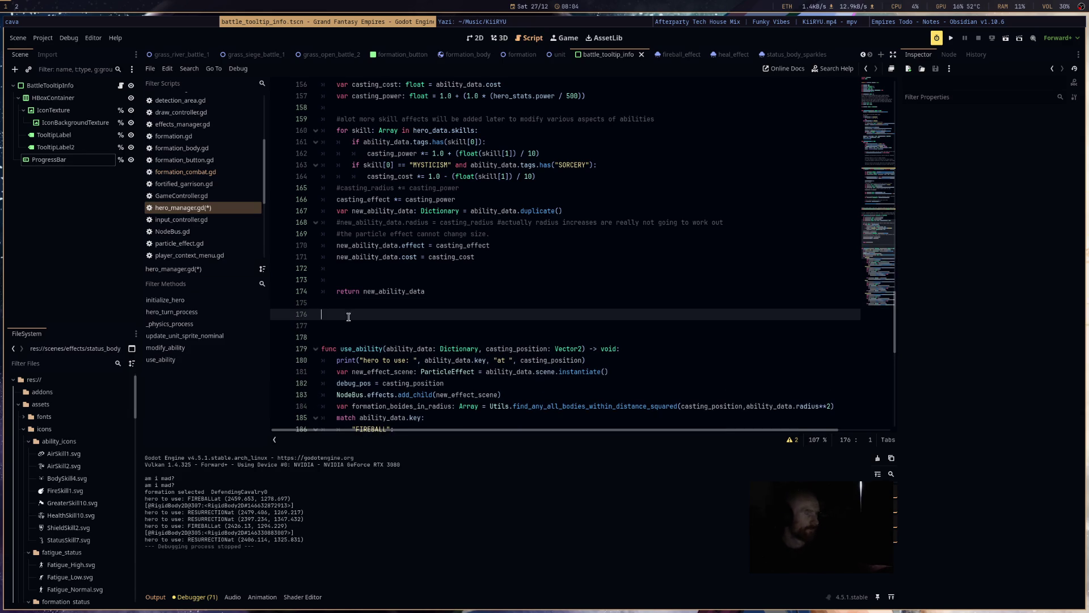
pyautogui.scroll(2, 397, 352)
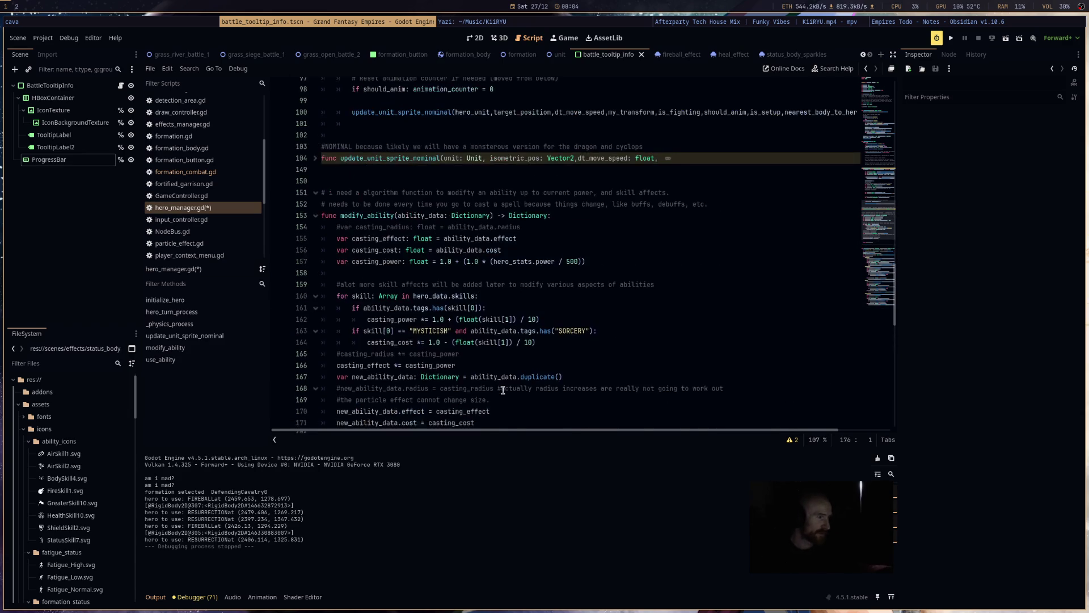
pyautogui.moveTo(481, 374); pyautogui.dragTo(296, 121)
pyautogui.hotkey('ctrl', 'c')
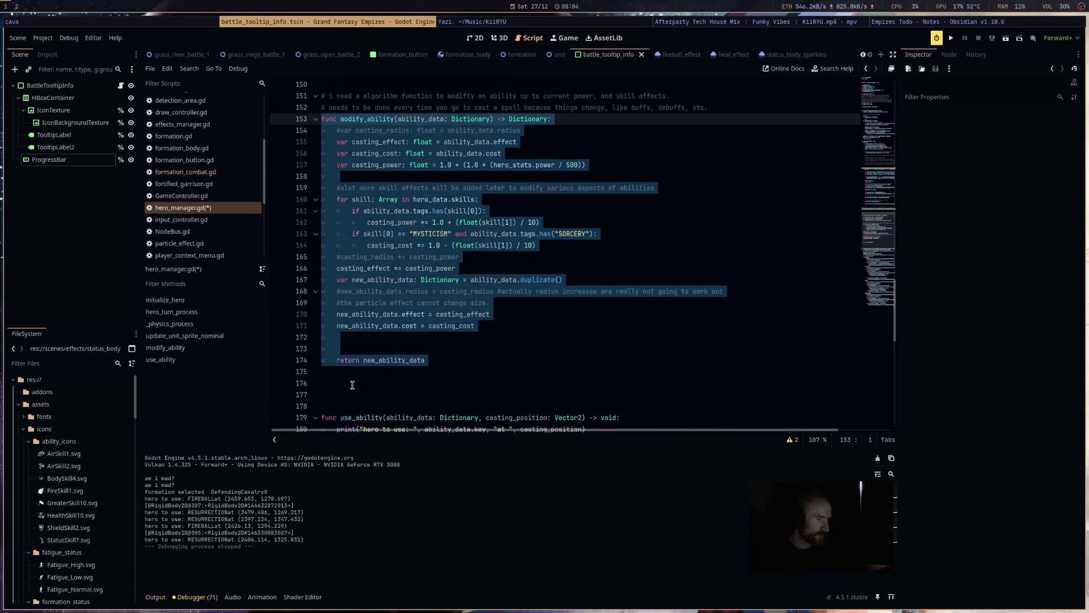
# Paste the modify_ability copy at line 176 and rename it modify_status_effect
pyautogui.click(352, 385)
pyautogui.hotkey('ctrl', 'v')
pyautogui.click(379, 164)
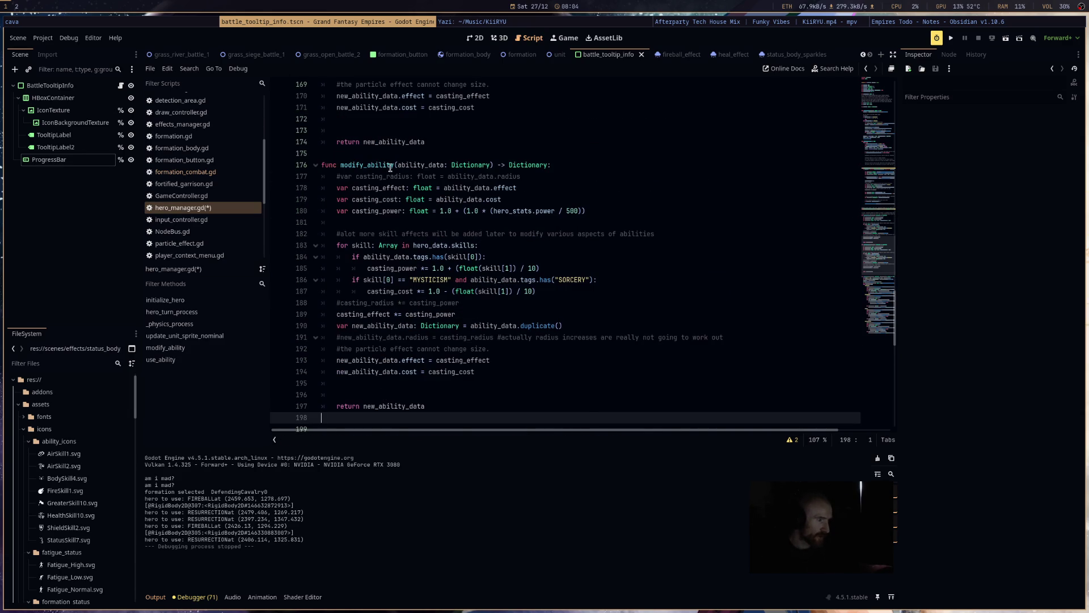
pyautogui.press('BackSpace')
pyautogui.press('BackSpace')
pyautogui.press('BackSpace')
pyautogui.write('s')
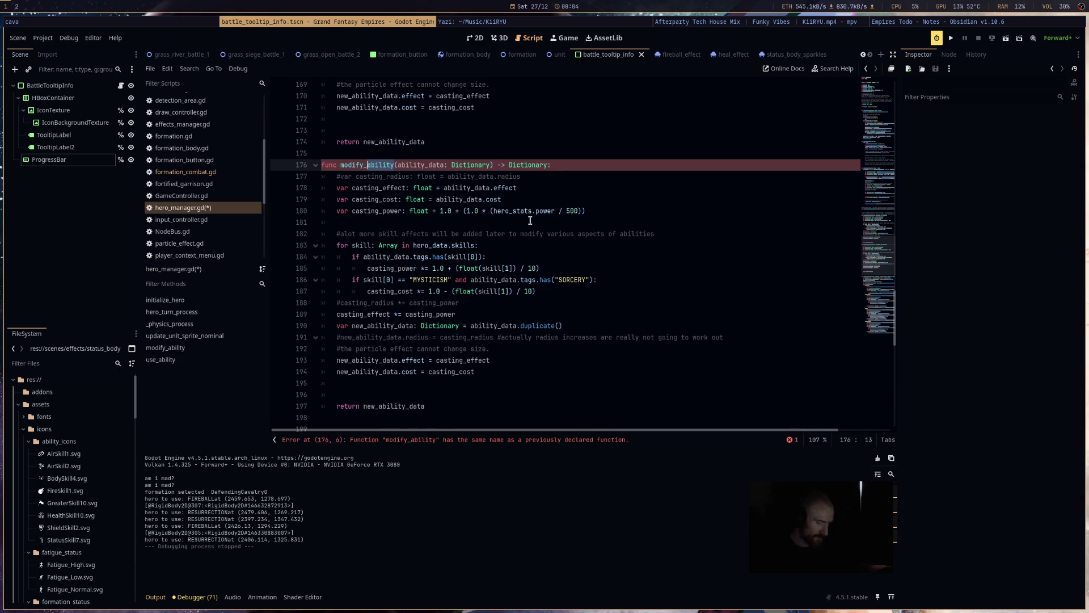
pyautogui.write('tatus')
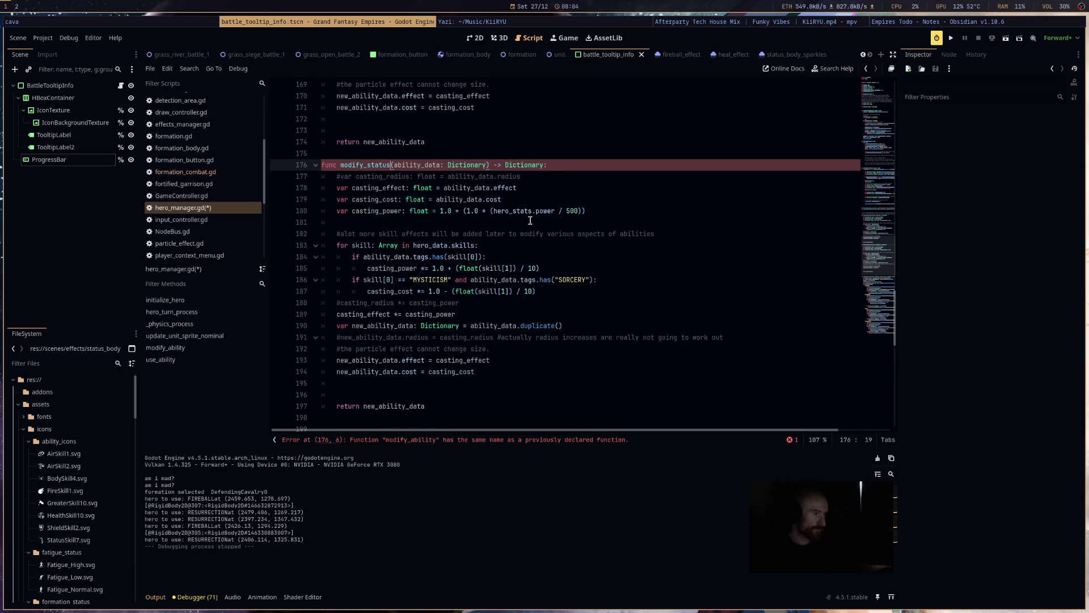
pyautogui.write('_effect')
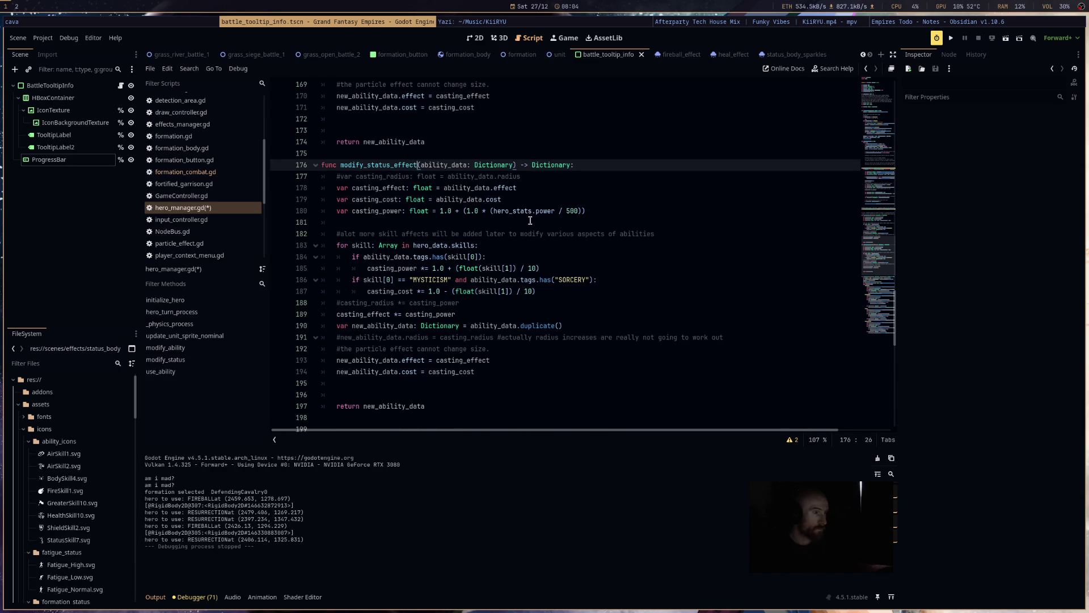
# Rename the parameter to status_effect_data and delete the stray word 'ability' on line 185
pyautogui.moveTo(449, 165); pyautogui.dragTo(422, 166)
pyautogui.write('status_')
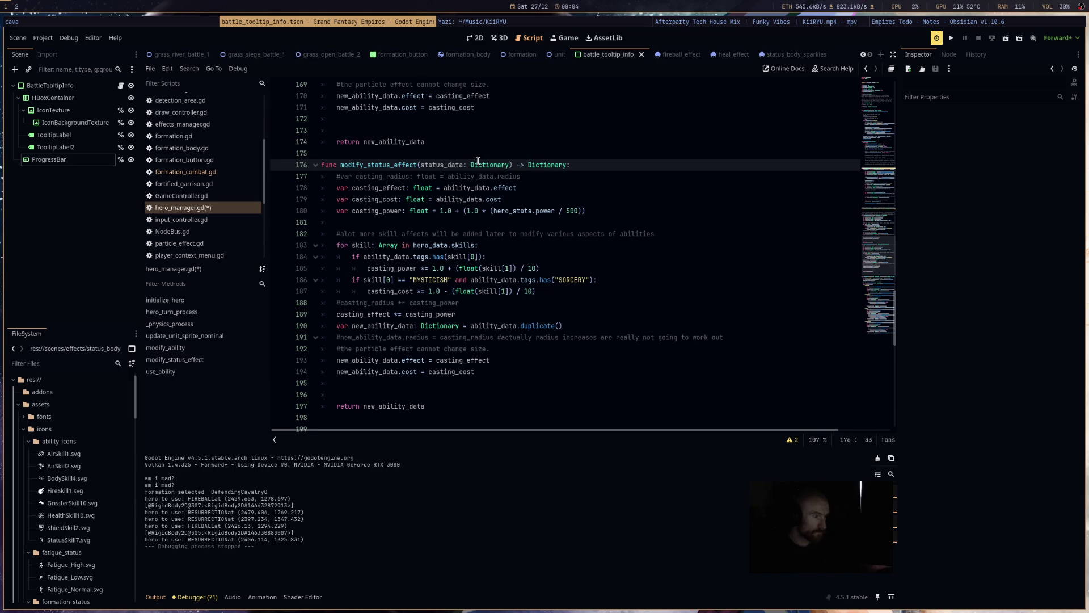
pyautogui.write('effect_')
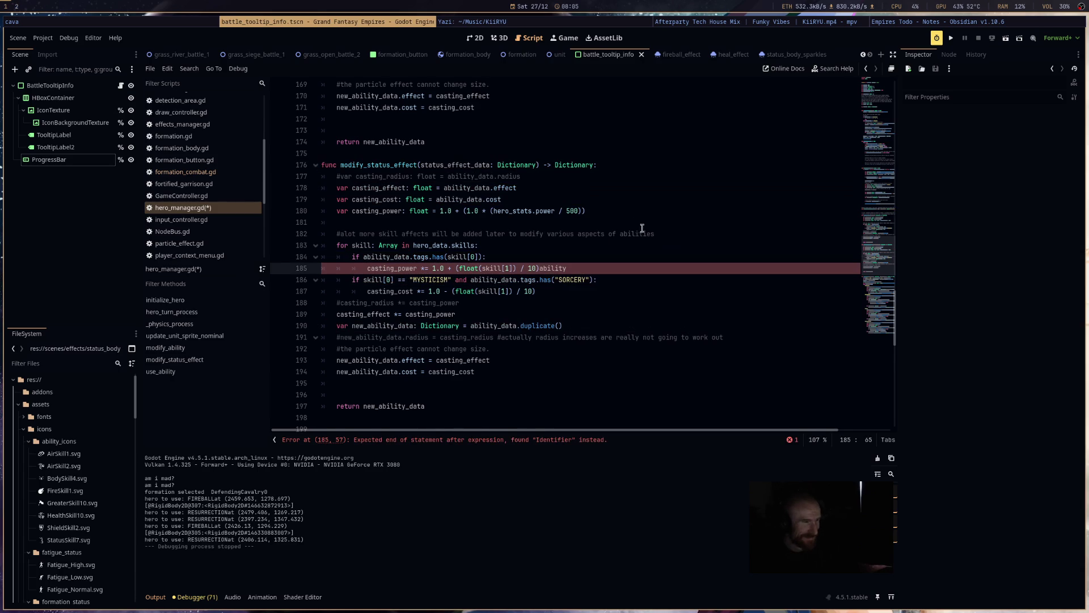
pyautogui.hotkey('ctrl', 'BackSpace')
pyautogui.click(635, 245)
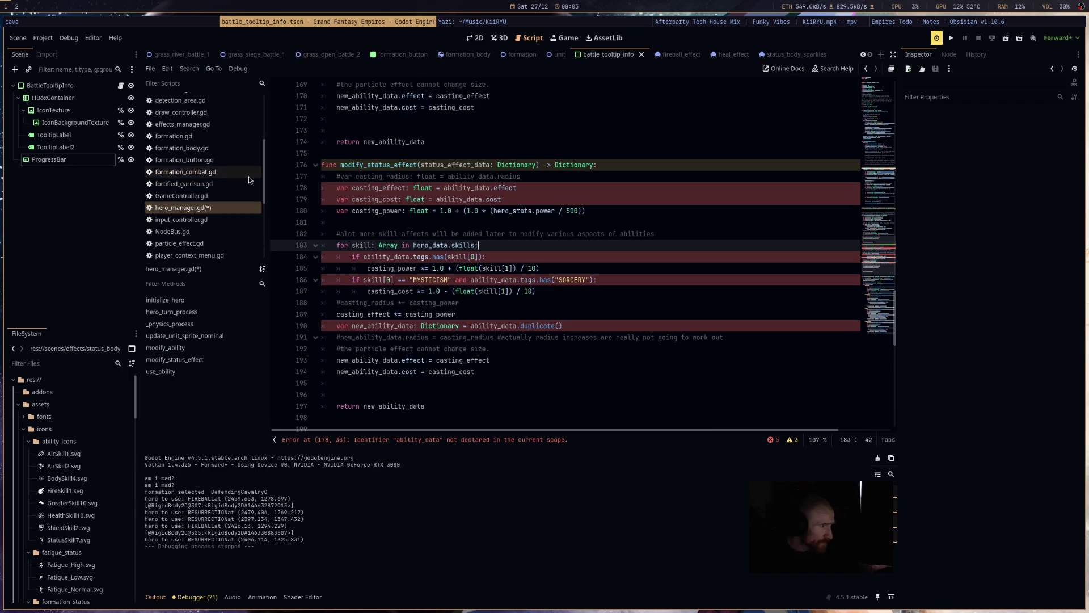
pyautogui.scroll(5, 245, 187)
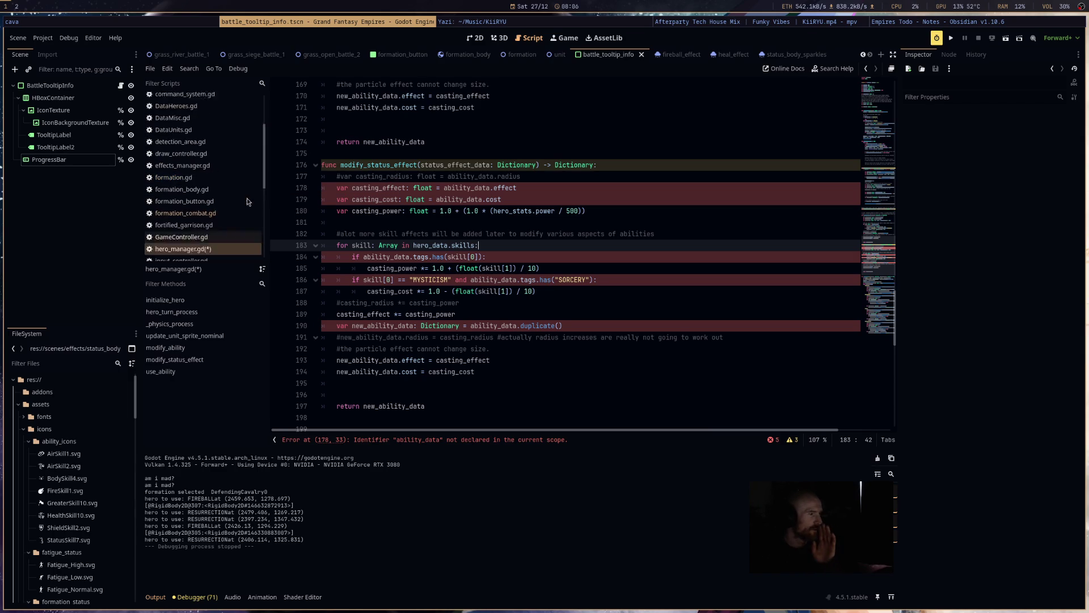
pyautogui.click(224, 180)
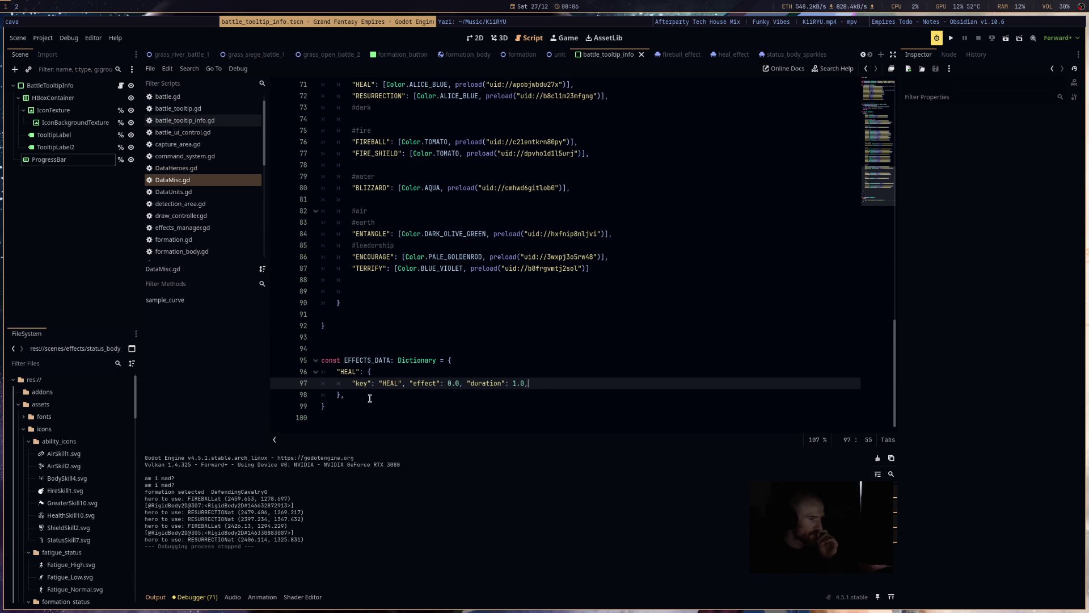
# Duplicate the HEAL entry in DataMisc.gd's EFFECTS_DATA directly below it
pyautogui.click(350, 399)
pyautogui.click(355, 395)
pyautogui.hotkey('shift', 'Up')
pyautogui.hotkey('shift', 'Up')
pyautogui.hotkey('shift', 'Home')
pyautogui.hotkey('shift', 'Home')
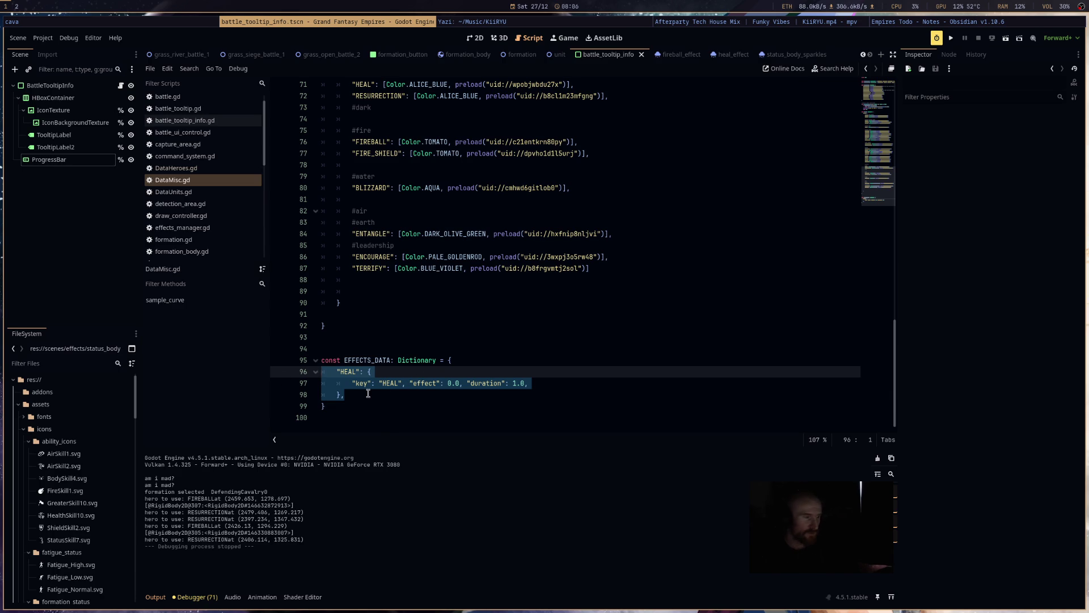
pyautogui.hotkey('ctrl', 'c')
pyautogui.press('Right')
pyautogui.press('Return')
pyautogui.hotkey('ctrl', 'v')
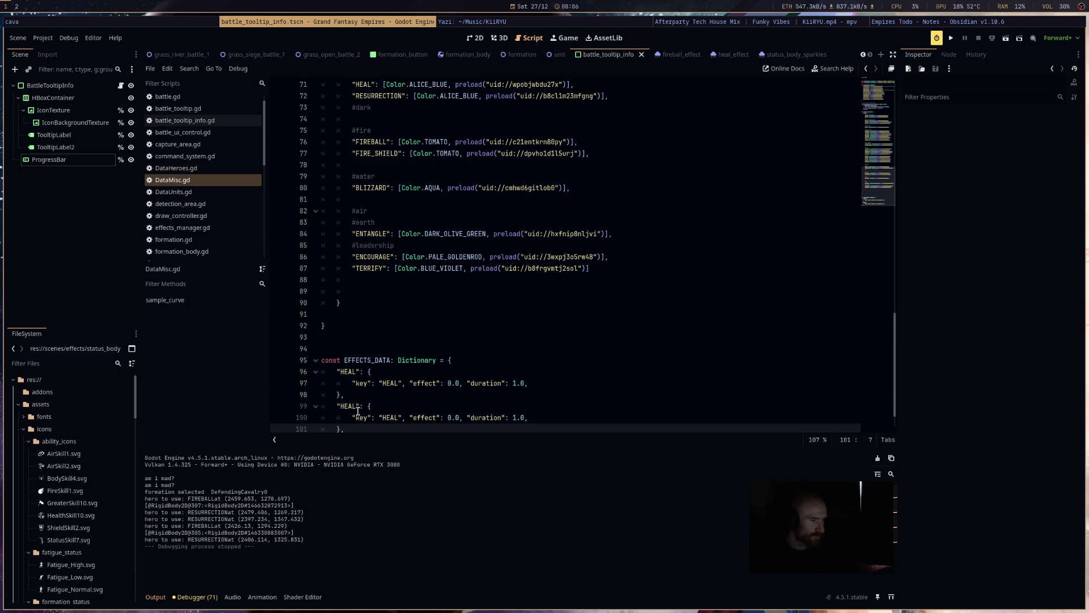
# Rename the duplicated entry to RESURRECTION and add a new line after it
pyautogui.doubleClick(345, 406)
pyautogui.write('RES')
pyautogui.write('URRECT')
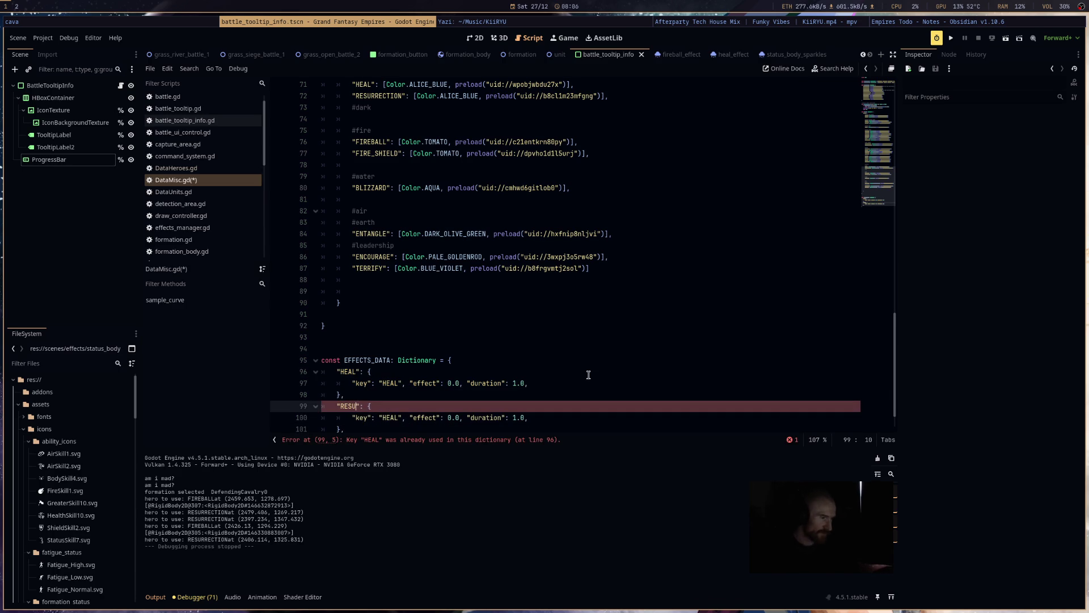
pyautogui.write('ION')
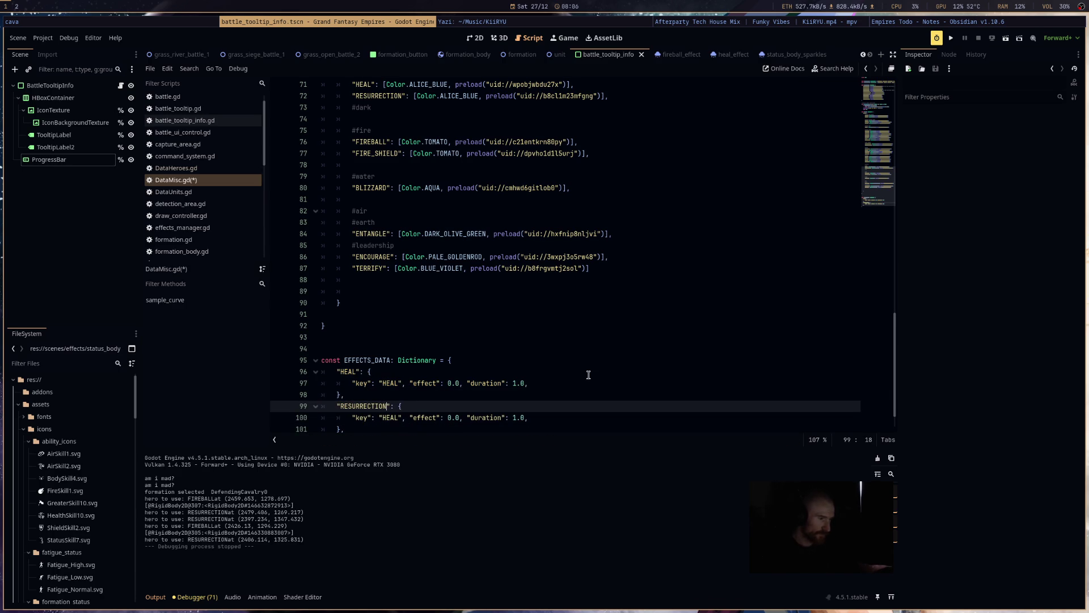
pyautogui.doubleClick(384, 419)
pyautogui.write('RESURRECTION')
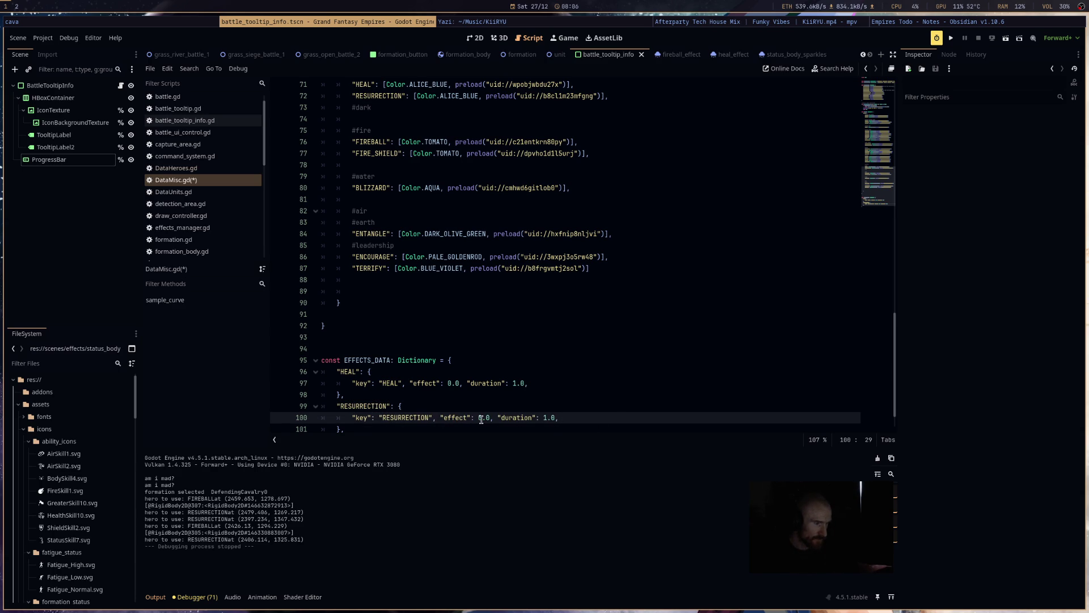
pyautogui.scroll(-3, 481, 419)
pyautogui.moveTo(345, 394); pyautogui.dragTo(321, 371)
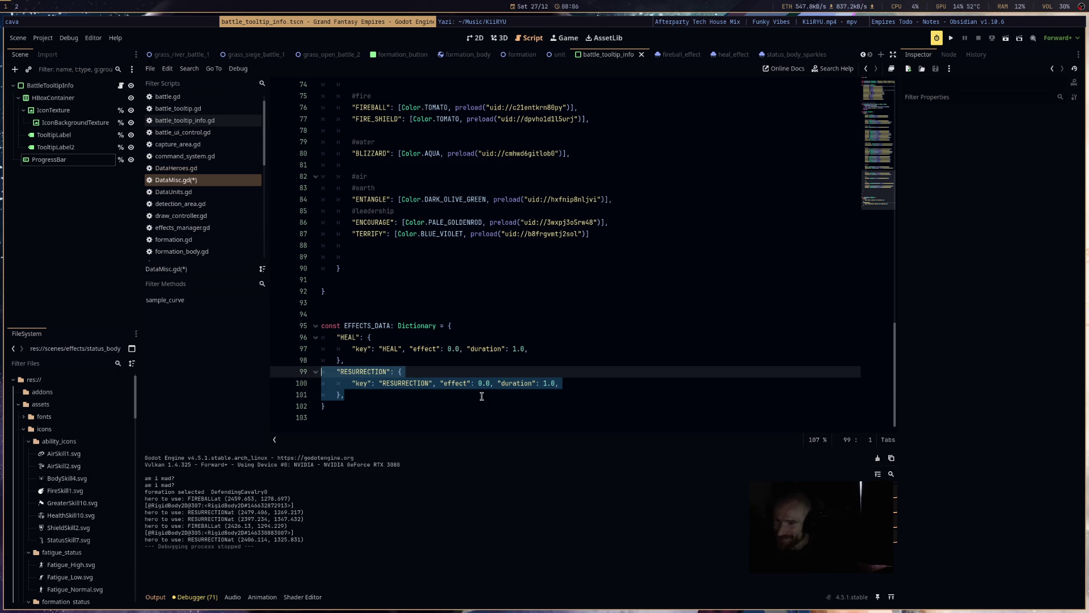
pyautogui.press('Down')
pyautogui.press('Down')
pyautogui.press('Home')
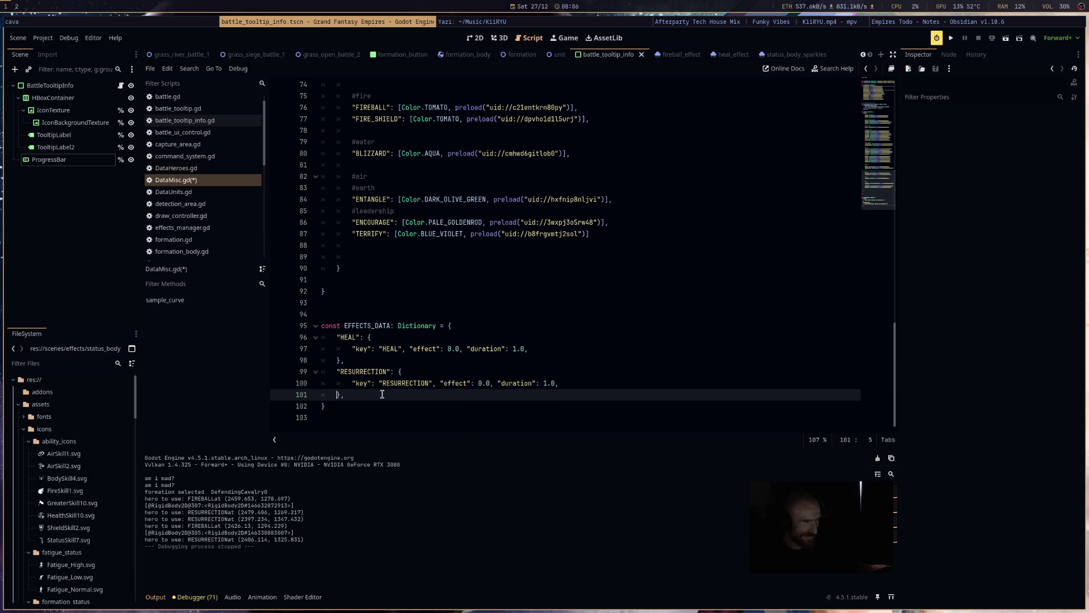
pyautogui.press('Return')
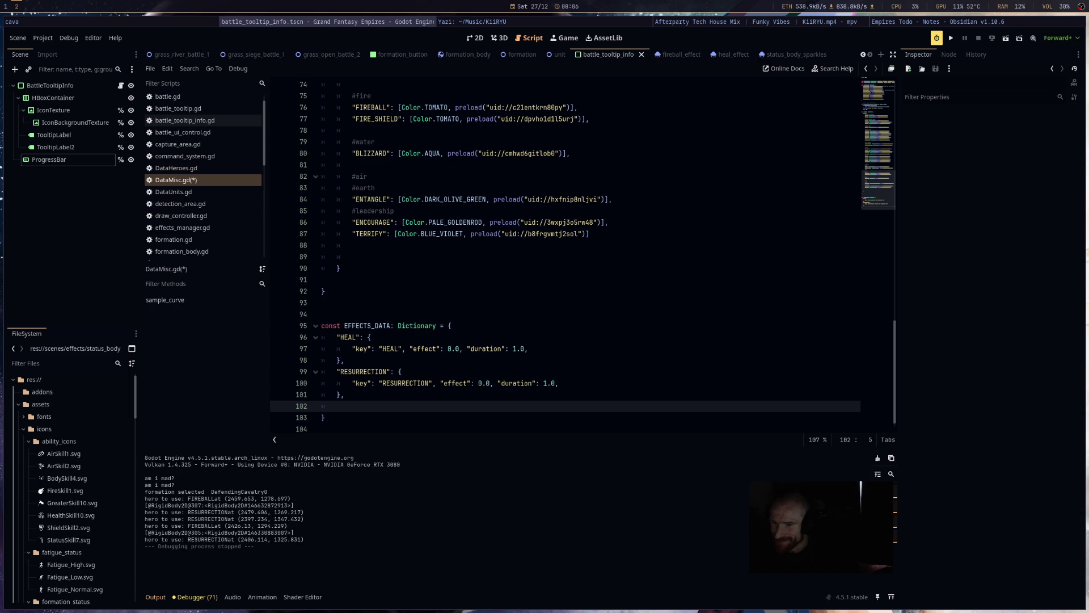
pyautogui.click(433, 403)
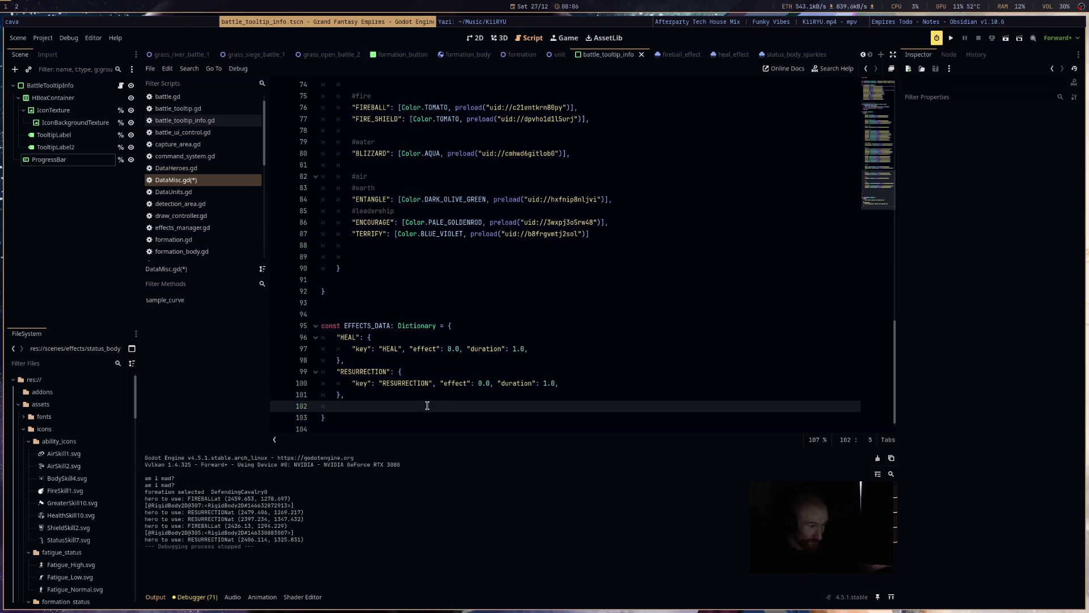
# Paste another copy of the RESURRECTION entry and rename its name and key to FIRESHIELD
pyautogui.hotkey('ctrl', 'v')
pyautogui.click(351, 410)
pyautogui.press('Return')
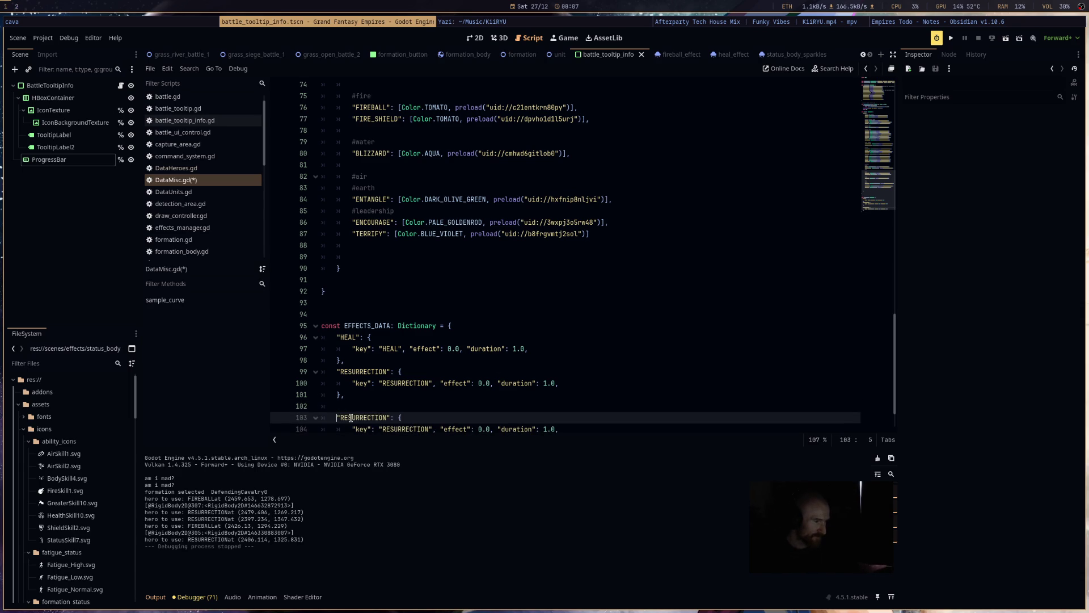
pyautogui.press('Right')
pyautogui.hotkey('ctrl', 'shift', 'Right')
pyautogui.write('FIRESHIELD')
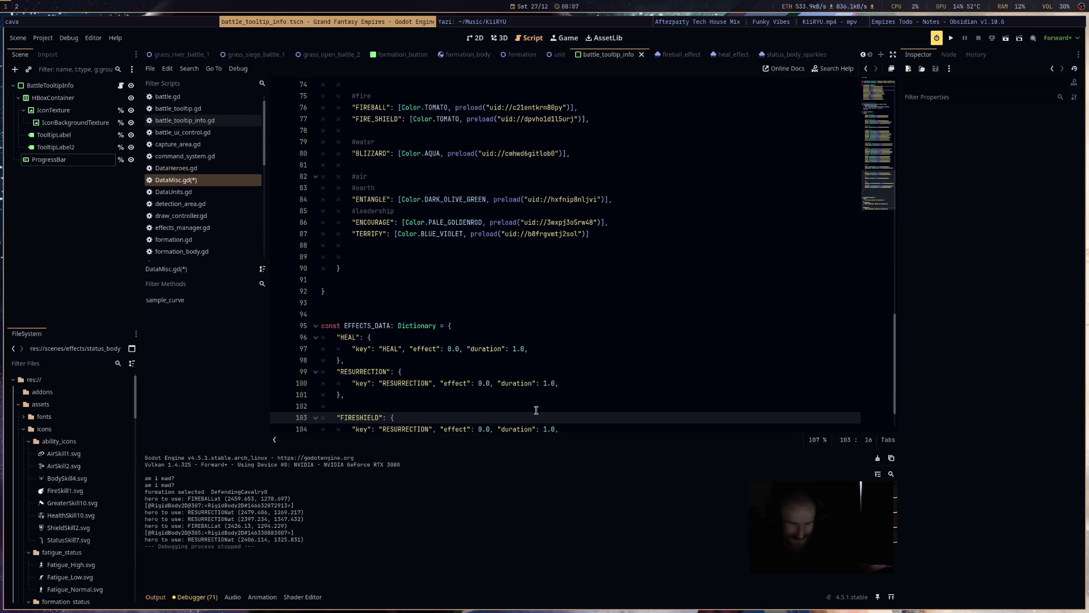
pyautogui.scroll(-2, 447, 401)
pyautogui.doubleClick(406, 384)
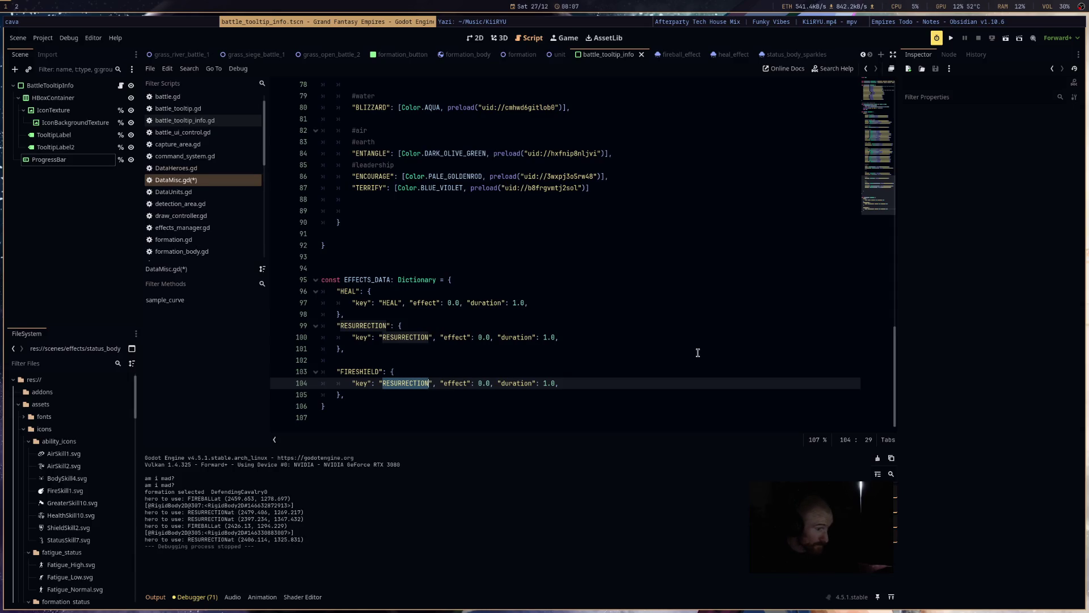
pyautogui.write('FIRESHIELD')
# Change both FIRESHIELD names to FIRE_SHIELD and save DataMisc.gd
pyautogui.click(401, 384)
pyautogui.click(397, 384)
pyautogui.write('_')
pyautogui.click(356, 375)
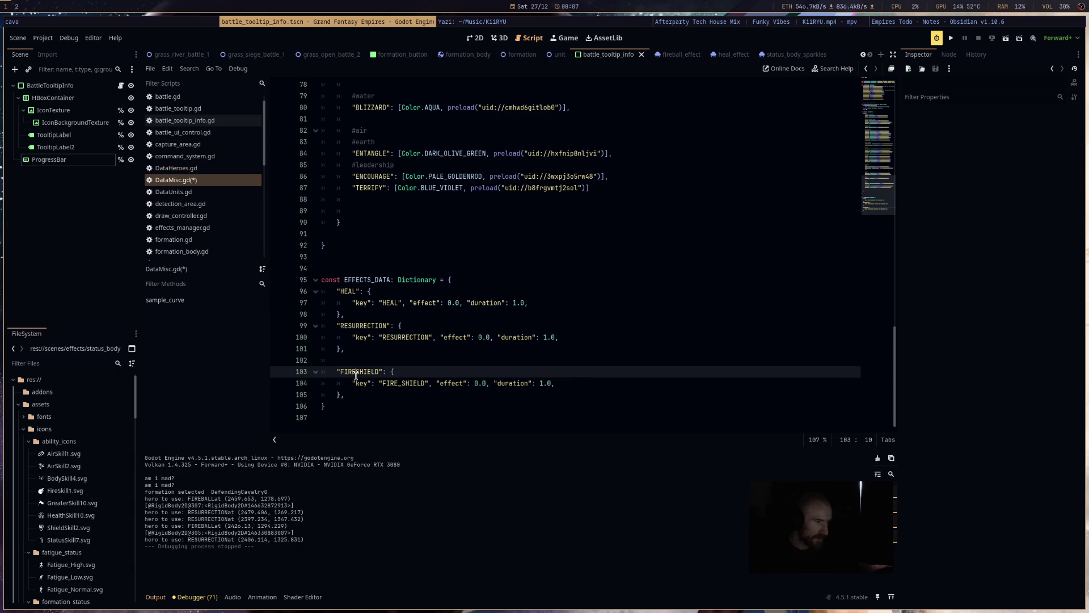
pyautogui.write('_')
pyautogui.click(567, 339)
pyautogui.hotkey('ctrl', 's')
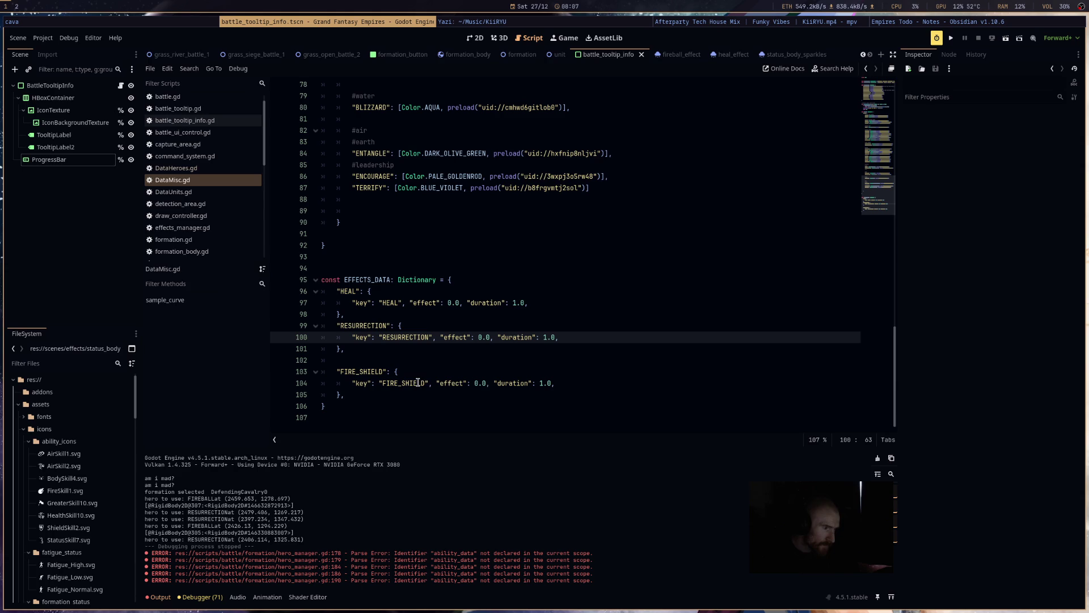
# Set the FIRE_SHIELD effect to 75.0 and duration to 300.0, then save
pyautogui.click(477, 384)
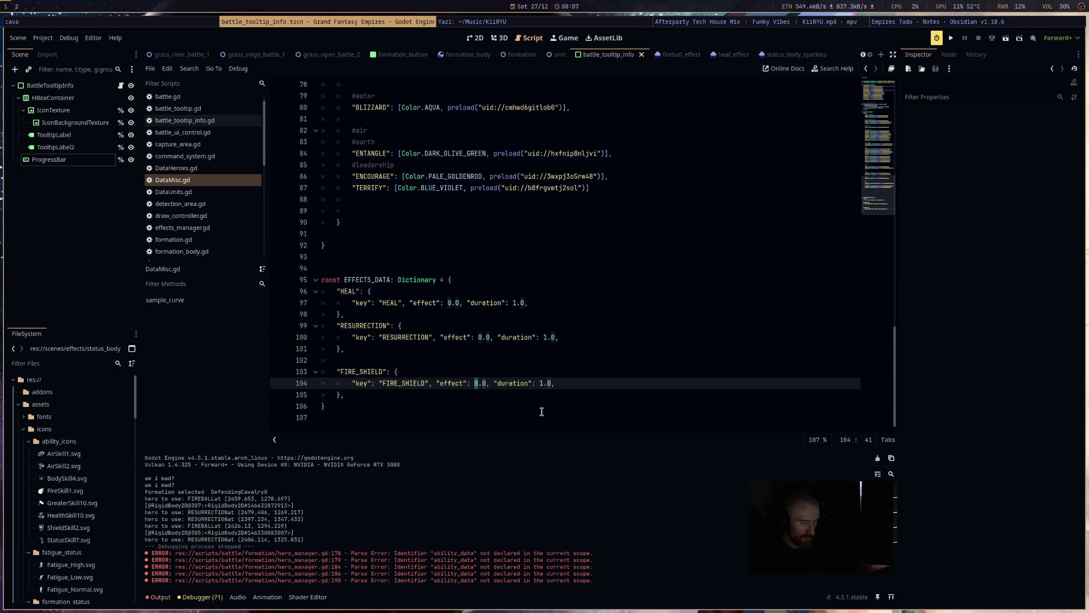
pyautogui.write('75')
pyautogui.click(543, 383)
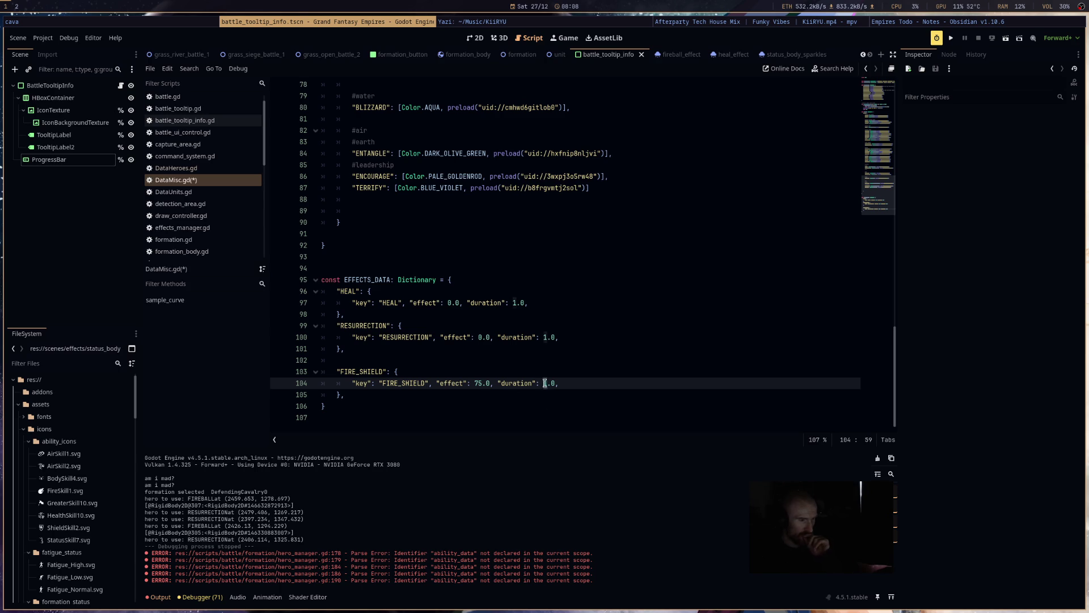
pyautogui.press('Delete')
pyautogui.write('300')
pyautogui.click(651, 384)
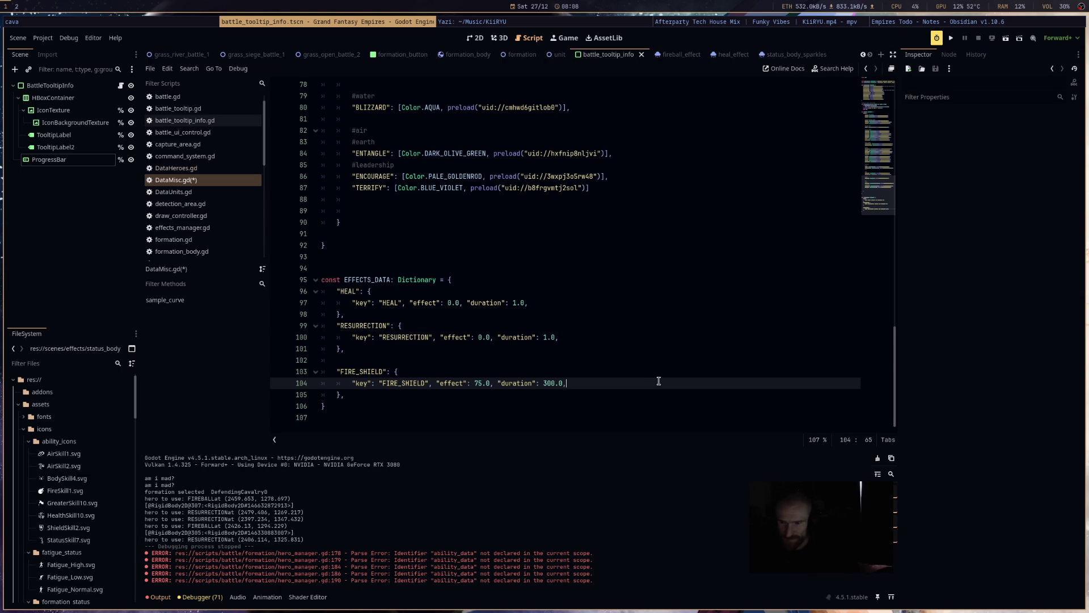
pyautogui.hotkey('ctrl', 's')
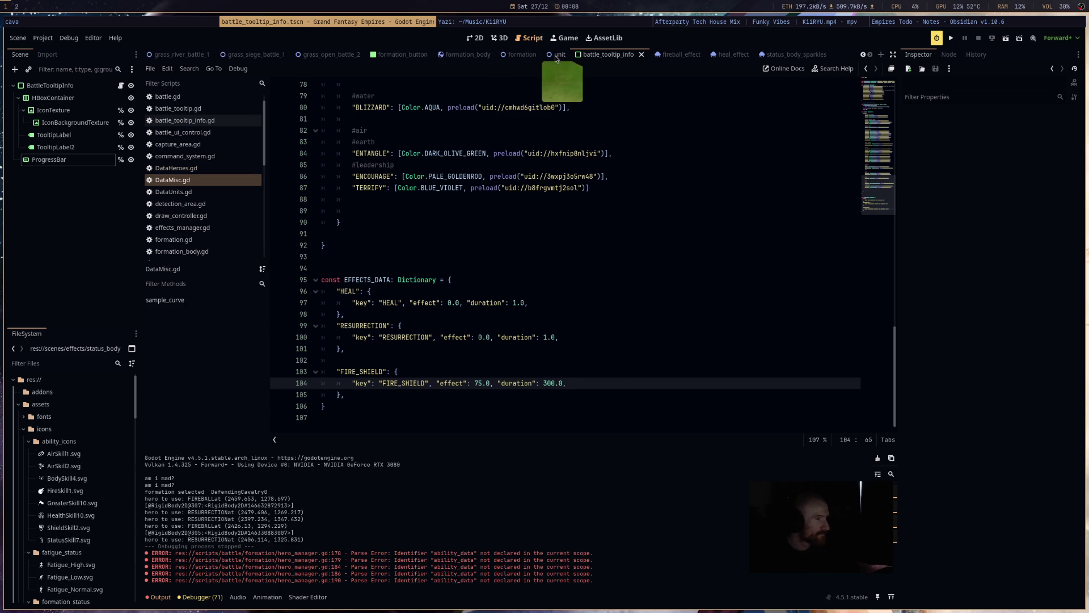
# Open DataHeroes.gd and find the FIRE_SHIELD ability definition in ABILITY_DATA
pyautogui.click(209, 172)
pyautogui.click(209, 181)
pyautogui.click(212, 170)
pyautogui.scroll(-5, 612, 354)
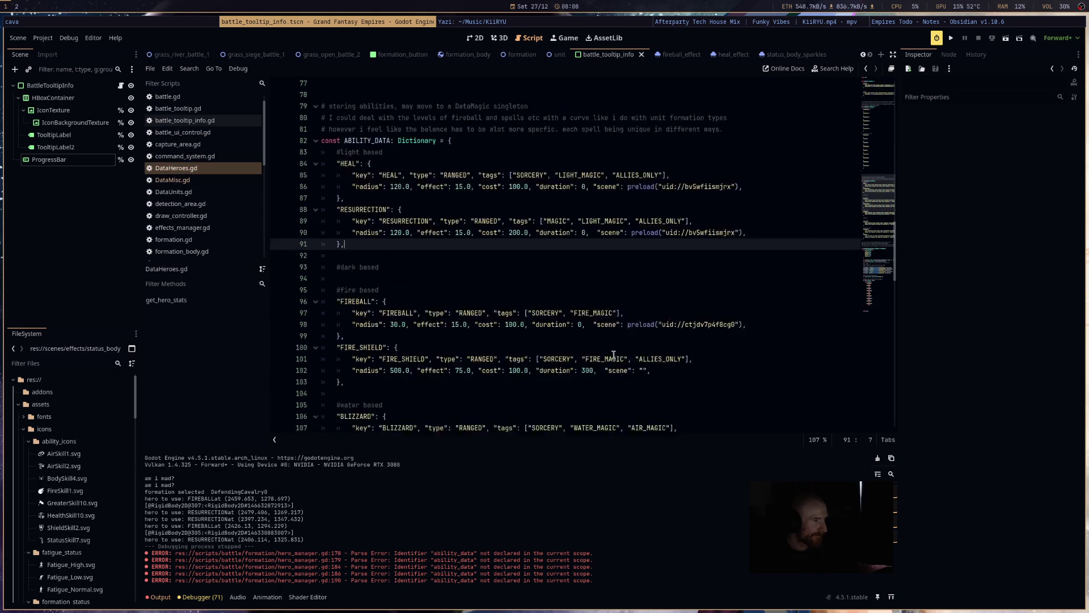
pyautogui.scroll(-8, 613, 354)
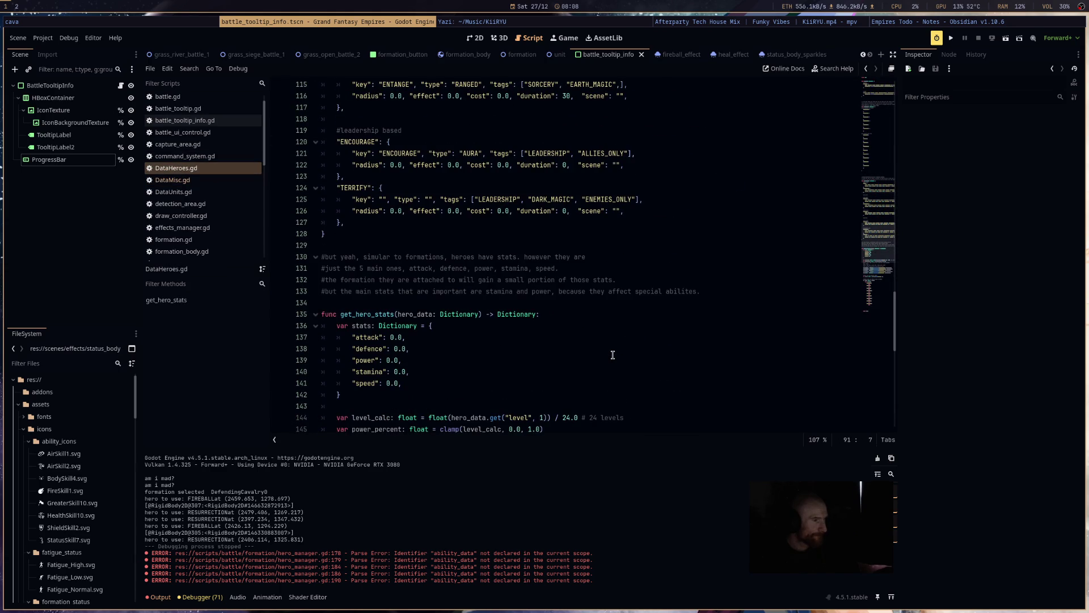
pyautogui.scroll(8, 613, 355)
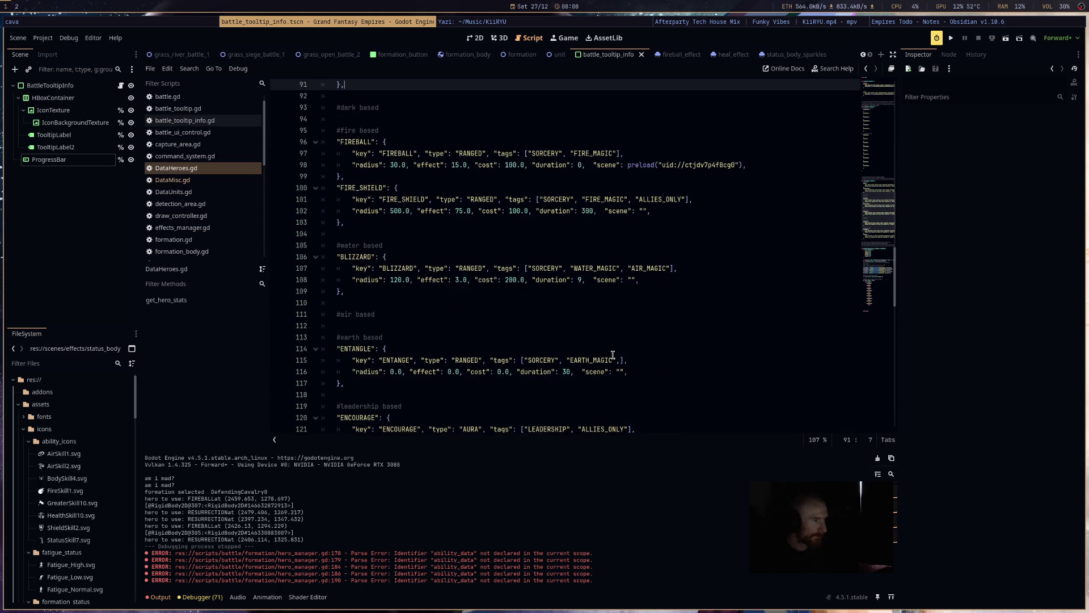
pyautogui.moveTo(678, 210)
pyautogui.mouseDown()
pyautogui.moveTo(318, 203)
pyautogui.moveTo(266, 189)
pyautogui.moveTo(264, 205)
pyautogui.moveTo(264, 192)
pyautogui.mouseUp()
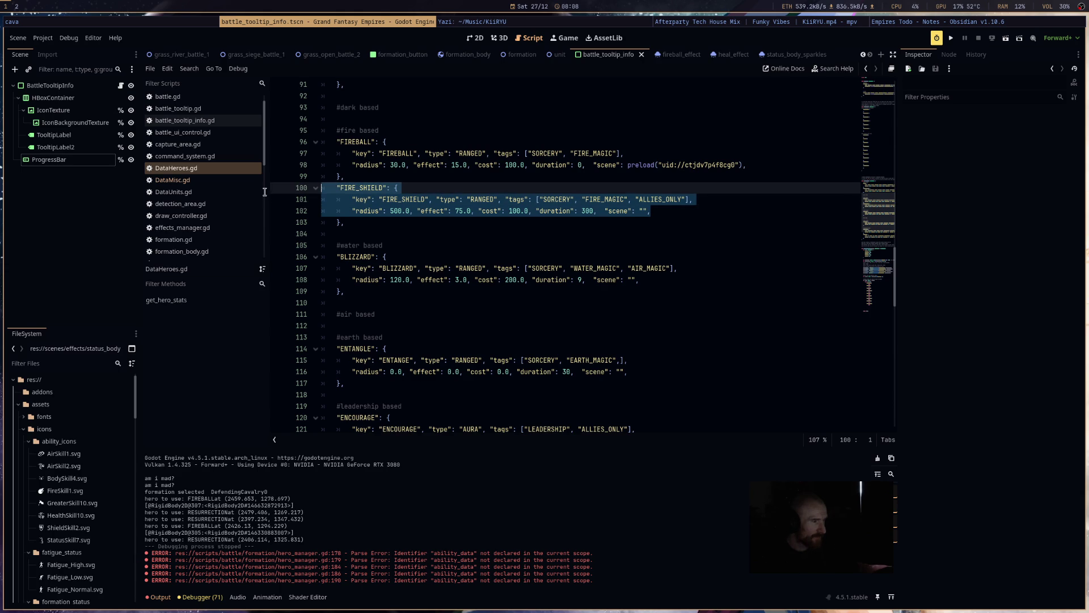
pyautogui.scroll(5, 551, 344)
pyautogui.scroll(-3, 552, 343)
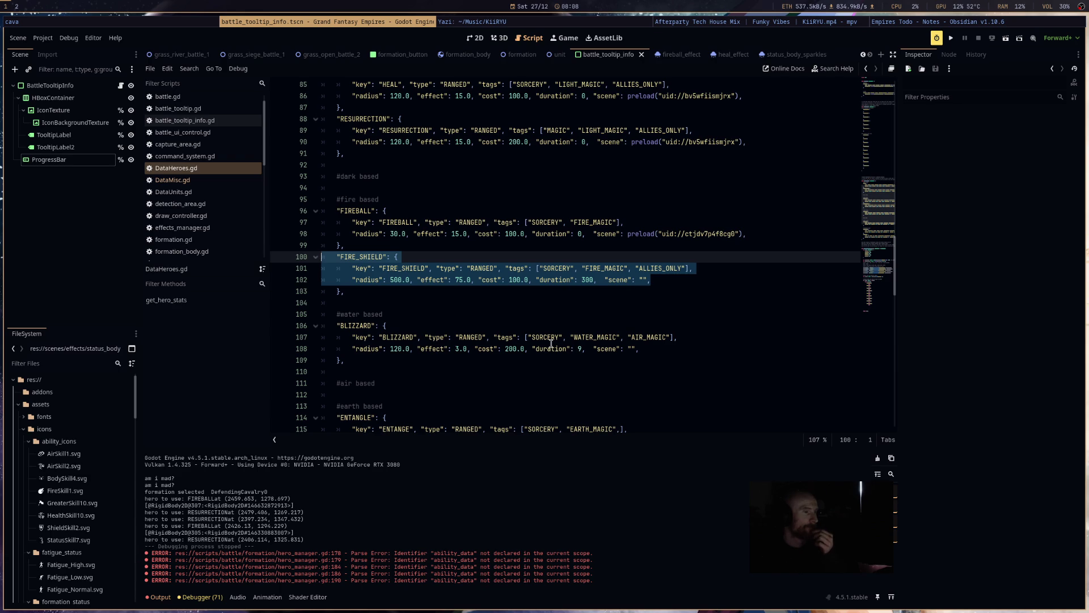
# Change FIRE_SHIELD's duration value from 300 to 0
pyautogui.doubleClick(587, 281)
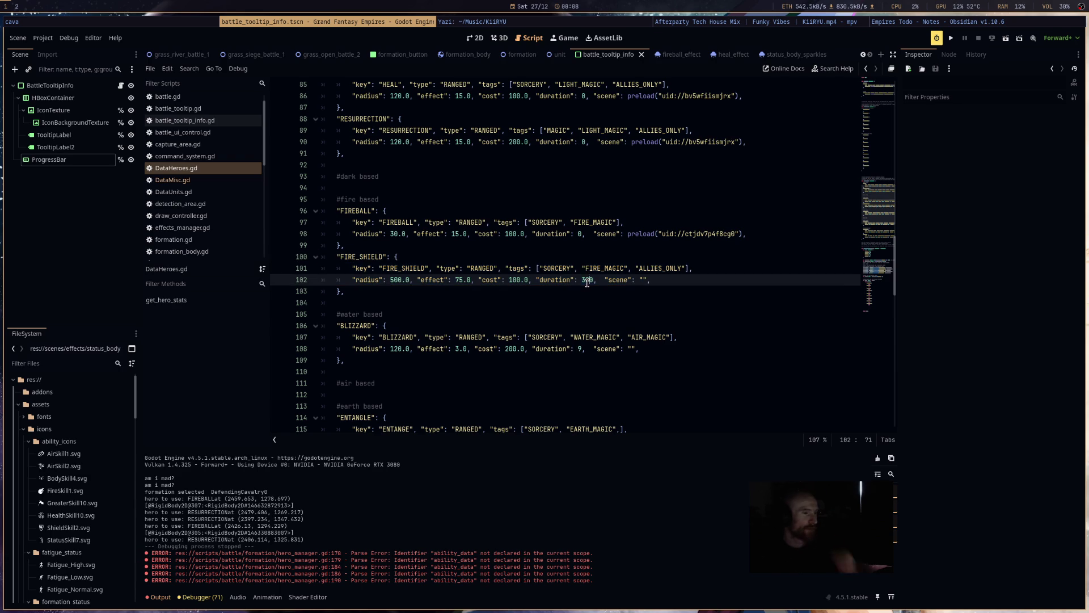
pyautogui.write('0')
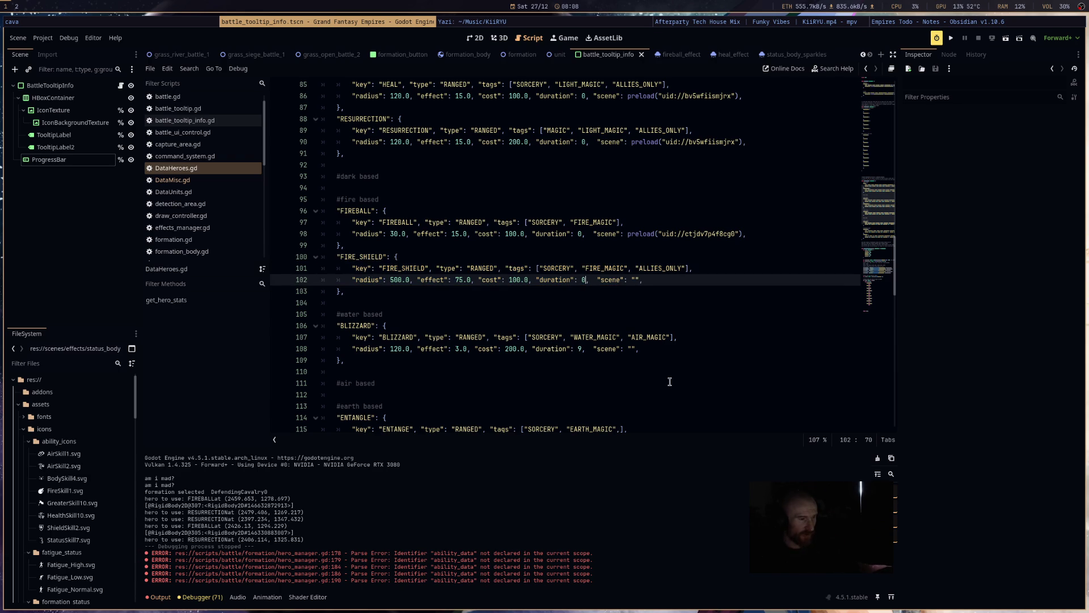
pyautogui.scroll(-3, 669, 382)
pyautogui.scroll(2, 669, 382)
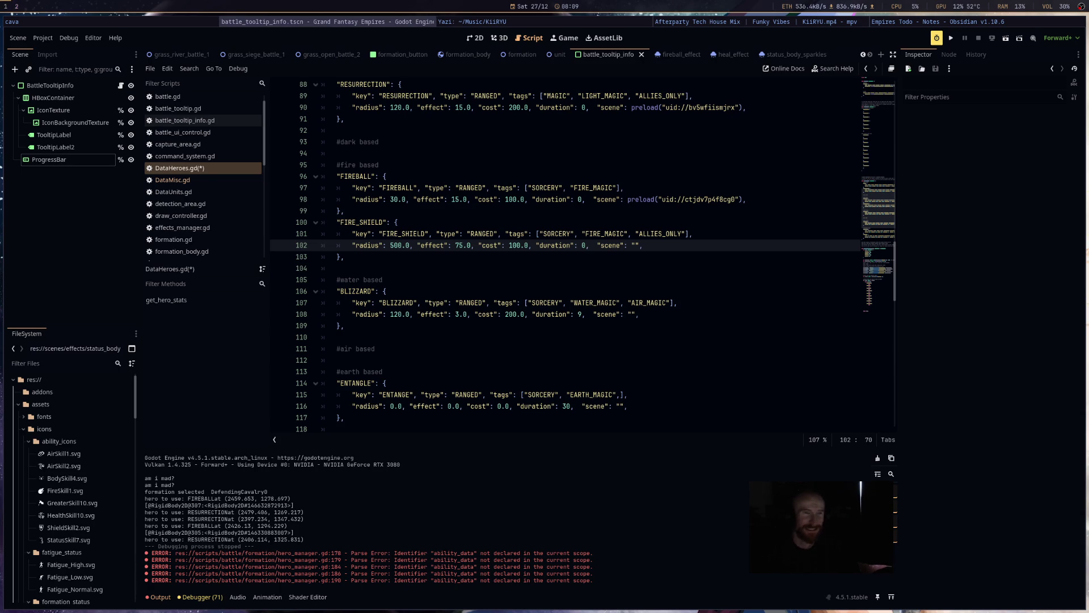
# Switch to the Firefox window playing the YouTube voxel mesh optimisation video
pyautogui.press('super+s')
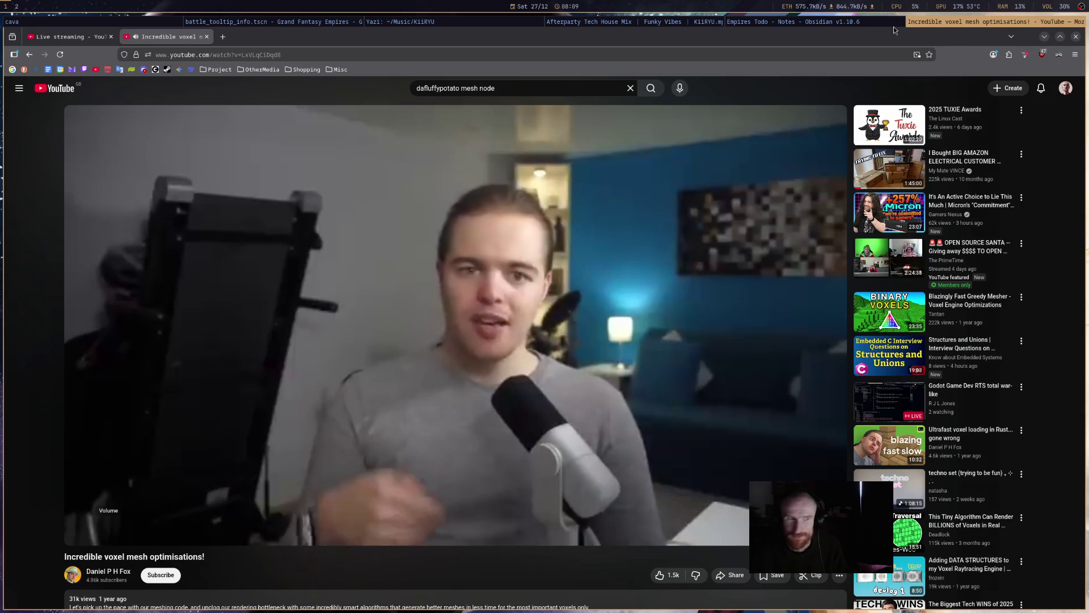
# Skip 'Incredible voxel mesh optimisations!' ahead, pause it at 1:18, then bring Godot forward
pyautogui.click(624, 21)
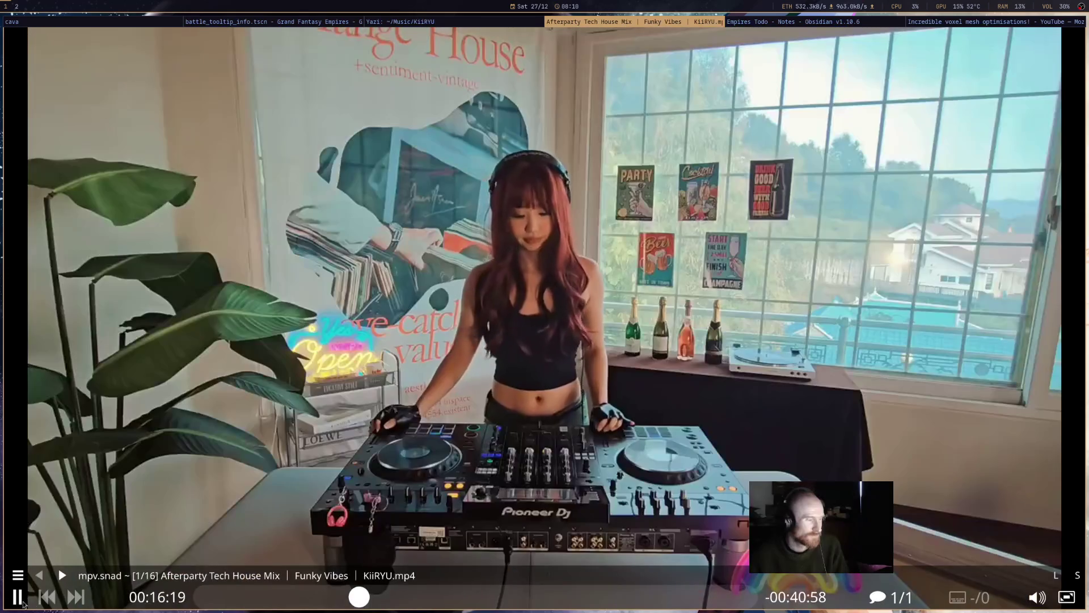
pyautogui.click(968, 21)
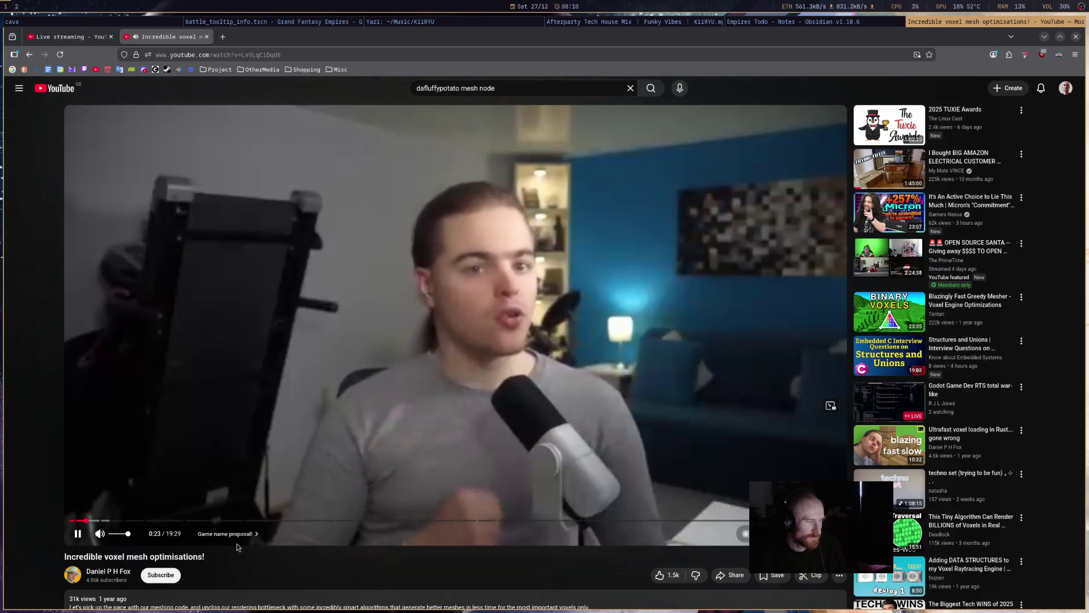
pyautogui.moveTo(99, 521); pyautogui.dragTo(102, 522)
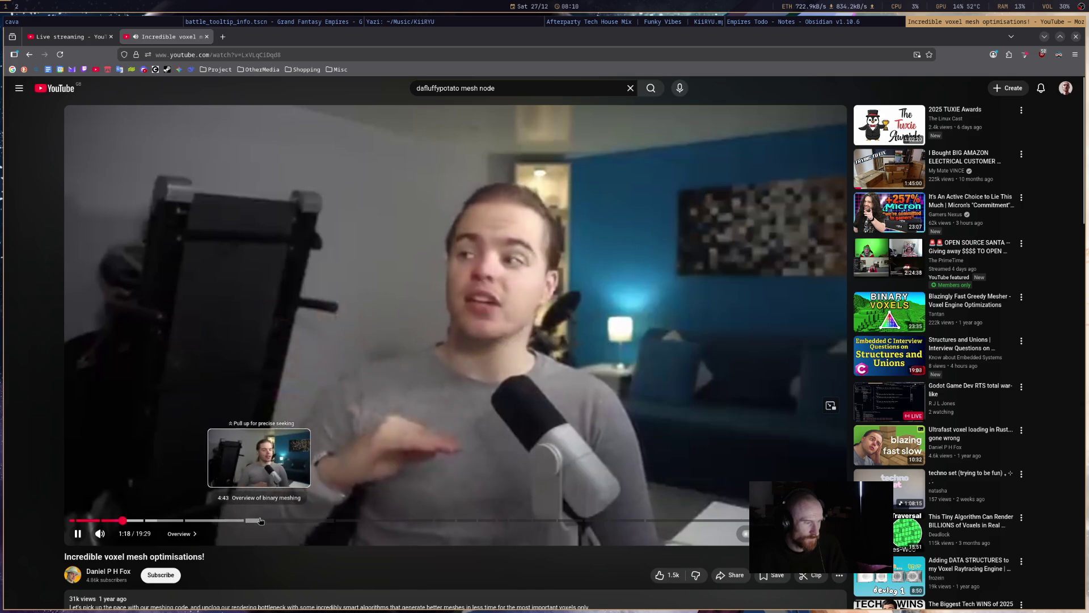
pyautogui.click(375, 485)
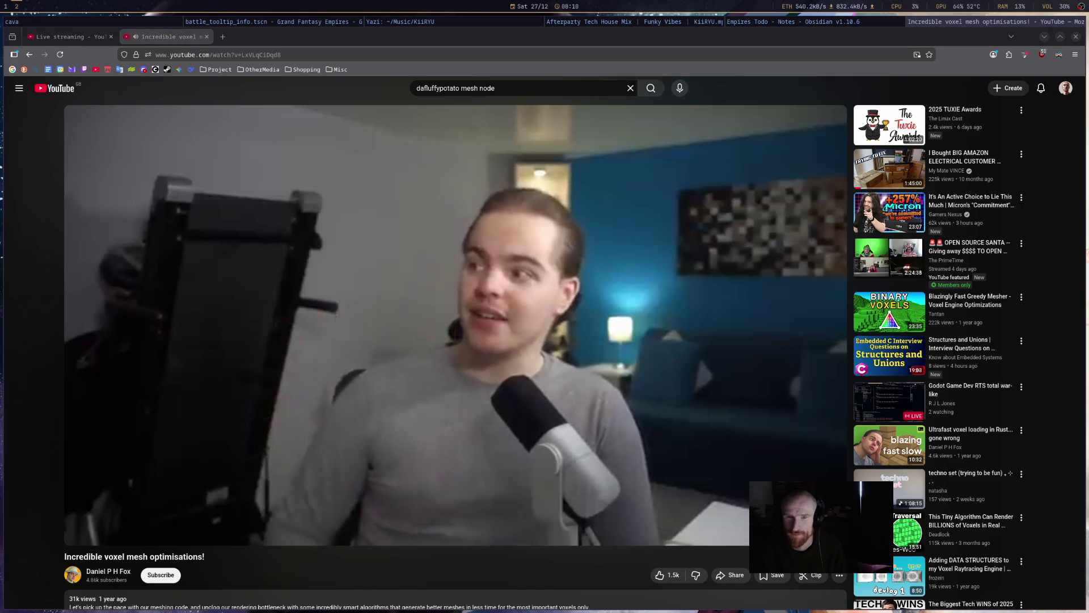
pyautogui.press('super+shift+2')
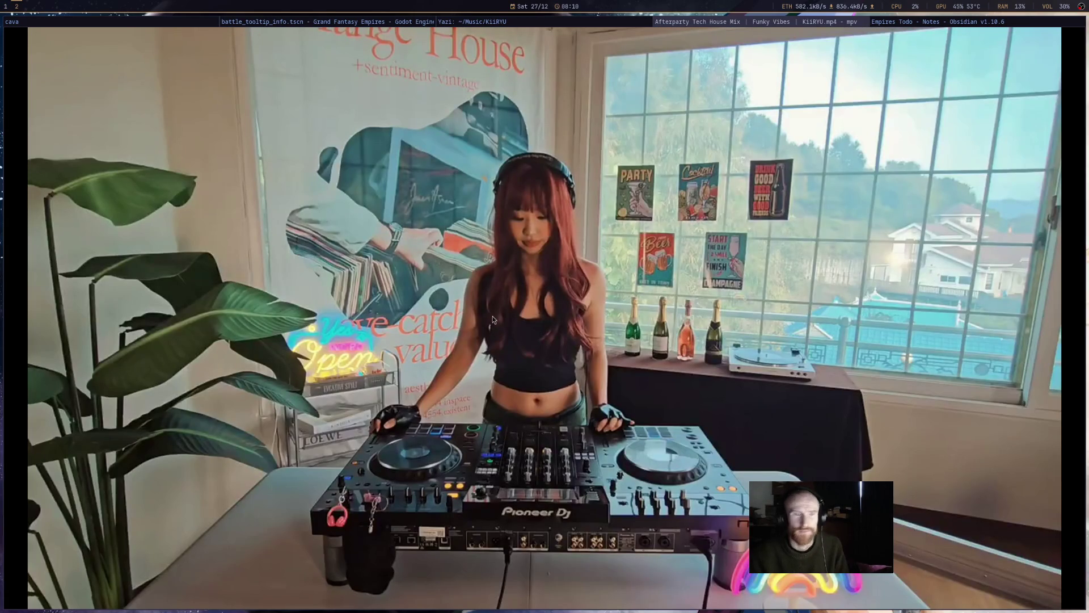
pyautogui.click(403, 22)
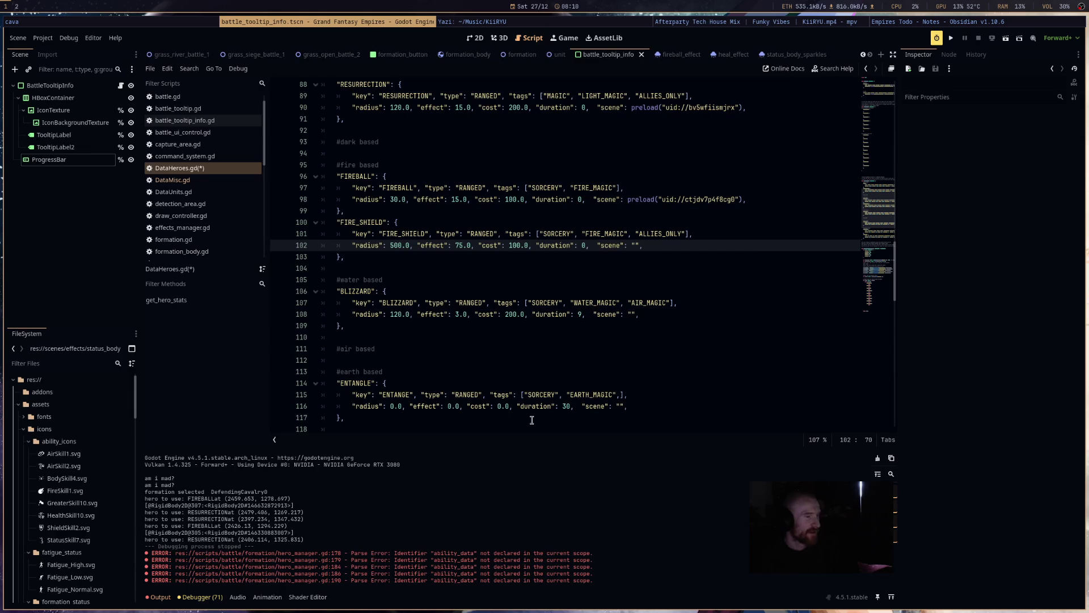
# Save DataHeroes.gd with Ctrl+S, then move to the mpv DJ mix window
pyautogui.click(733, 346)
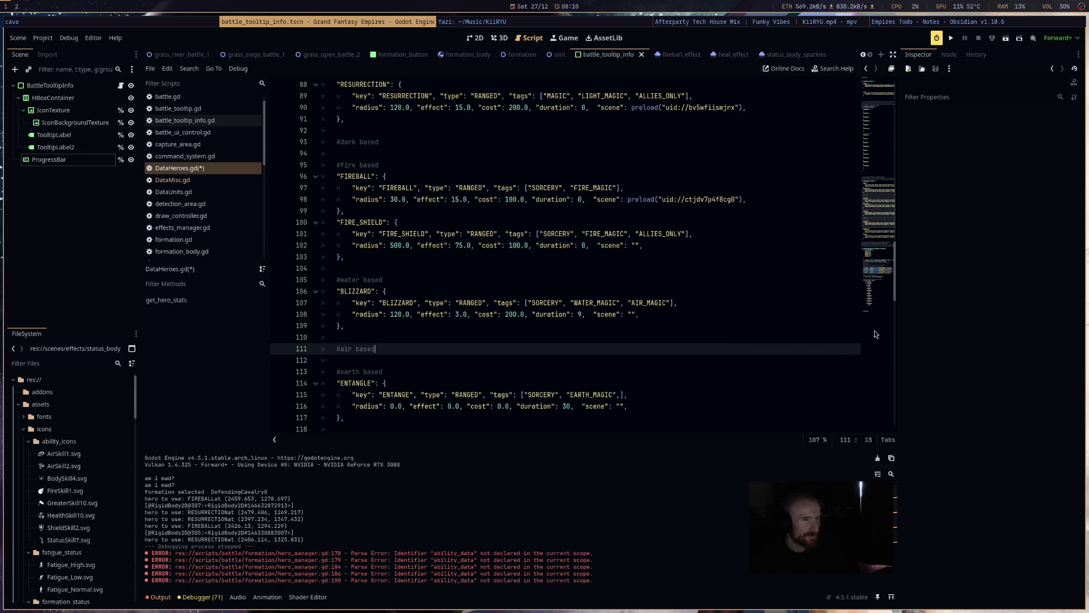
pyautogui.hotkey('ctrl', 's')
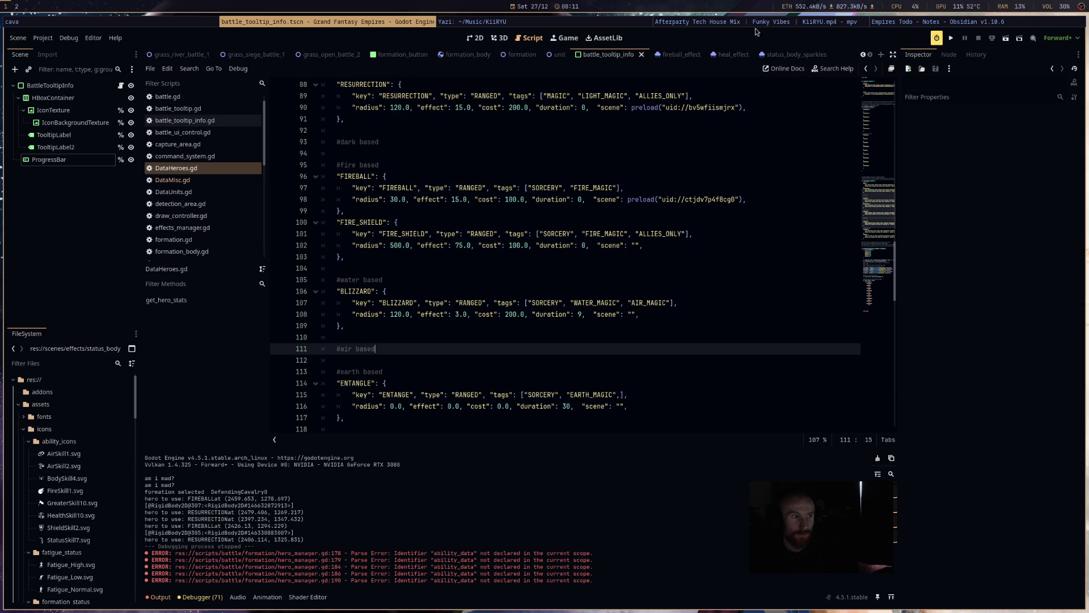
pyautogui.press('super+Right')
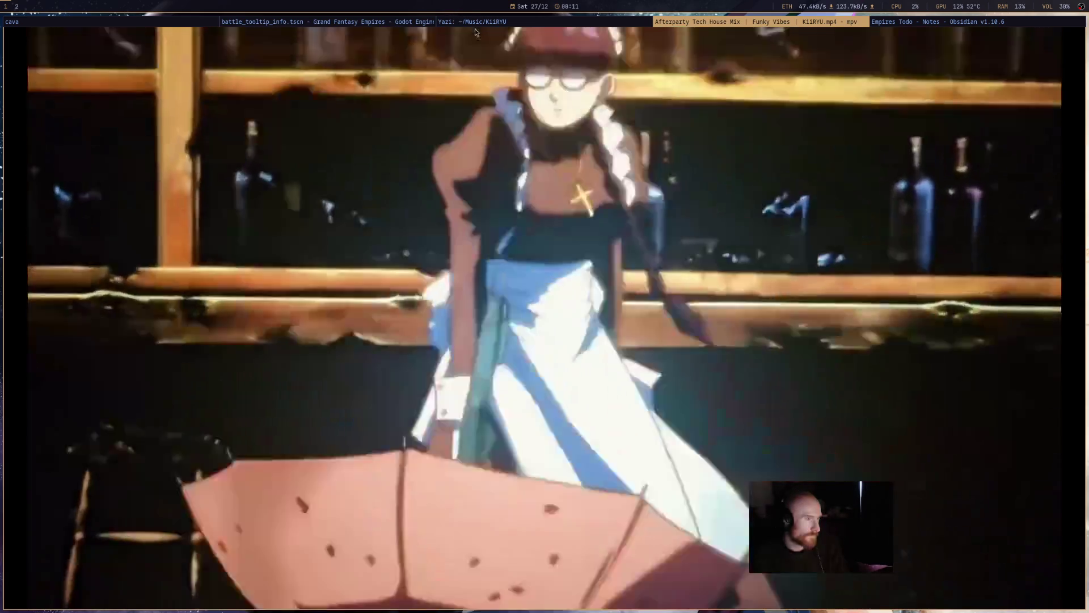
# Glance at the Yazi ~/Music/KiiRYU window, then go back to Godot
pyautogui.click(481, 22)
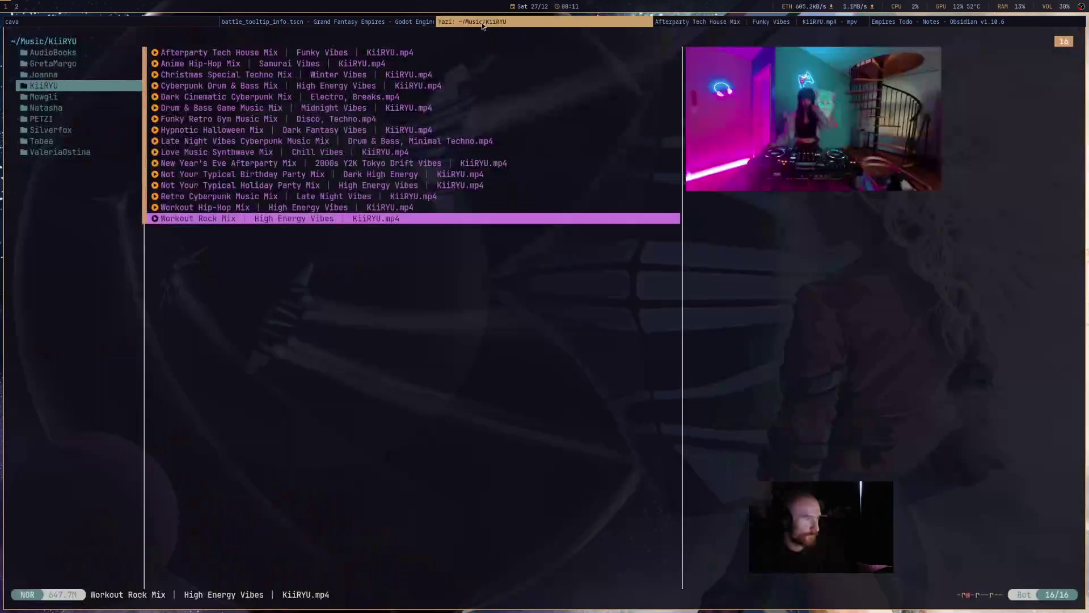
pyautogui.click(395, 23)
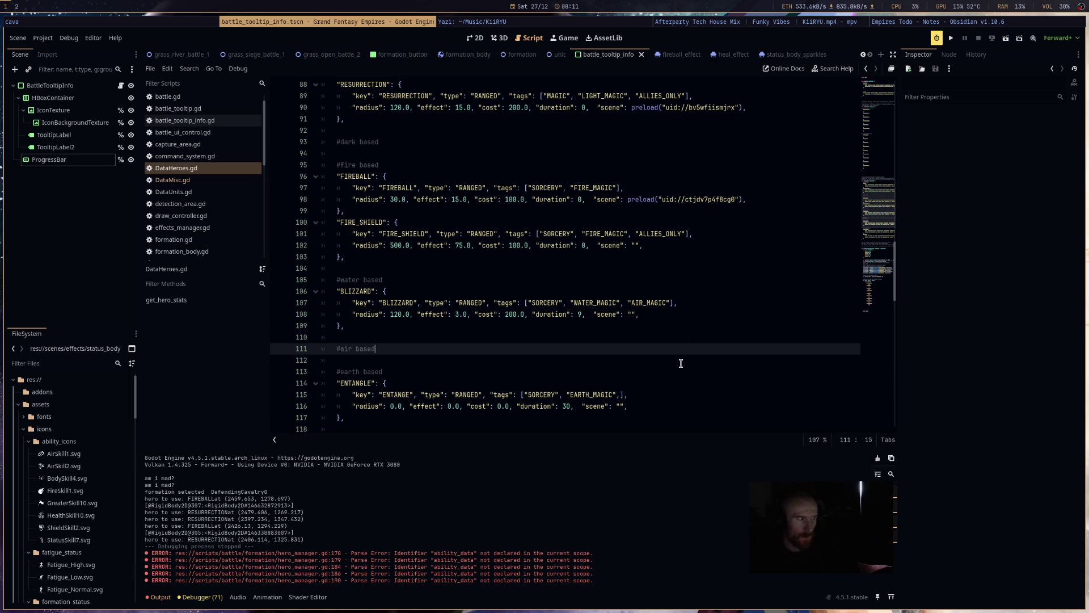
# Review DataHeroes.gd and the FIRE_SHIELD entry in DataMisc.gd's EFFECTS_DATA
pyautogui.scroll(3, 680, 363)
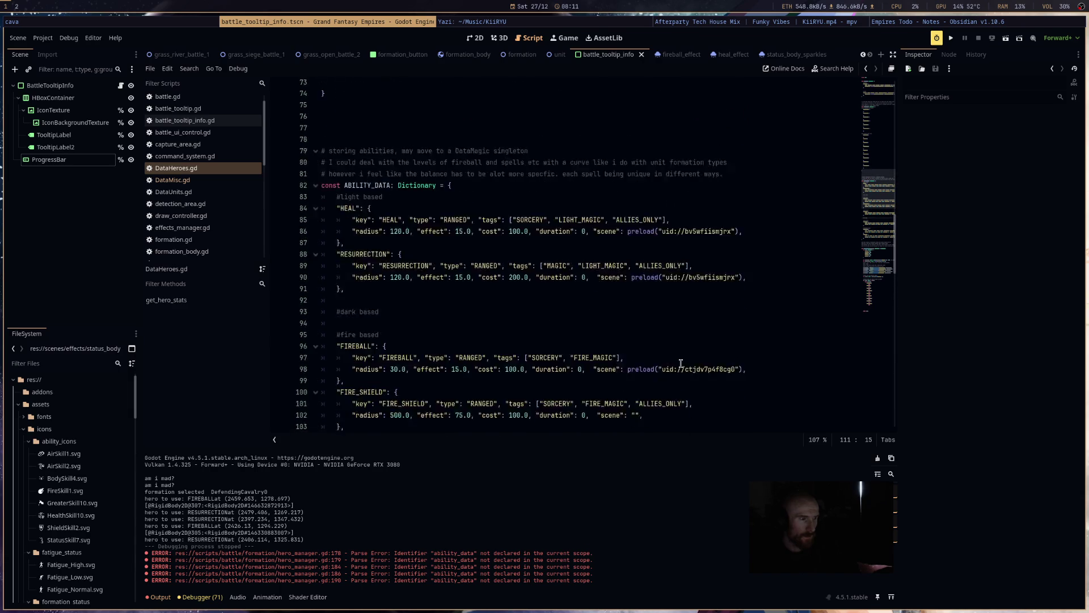
pyautogui.scroll(-4, 680, 363)
pyautogui.scroll(-15, 681, 363)
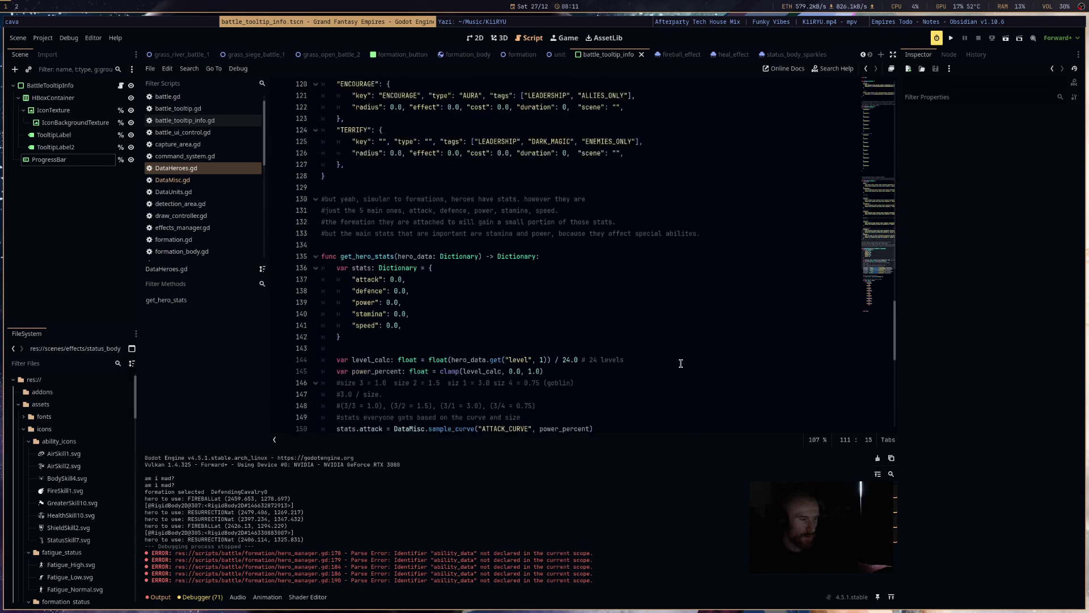
pyautogui.scroll(-7, 680, 363)
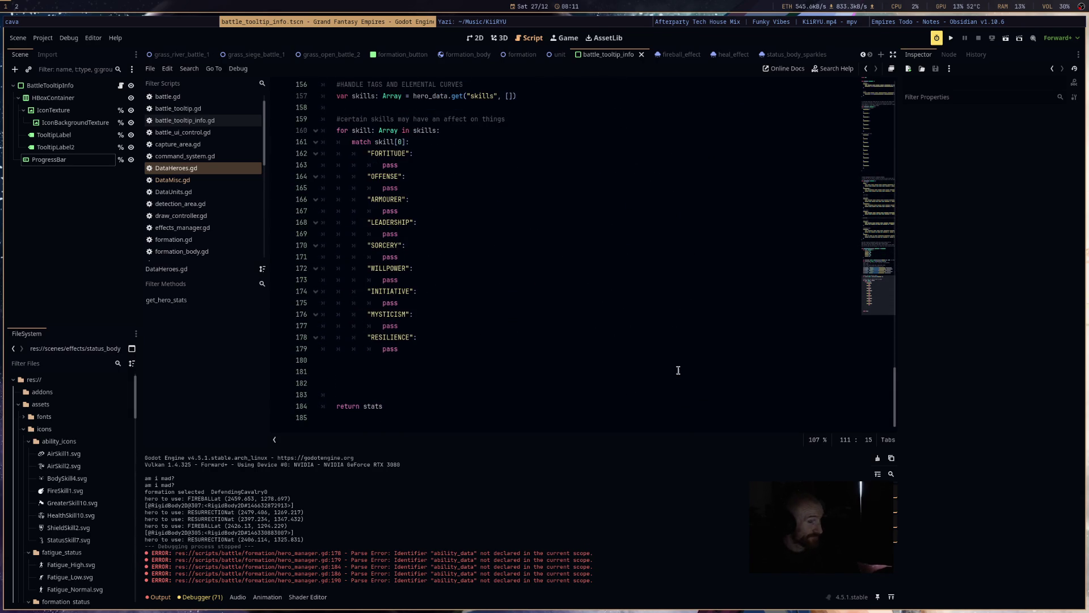
pyautogui.scroll(9, 676, 372)
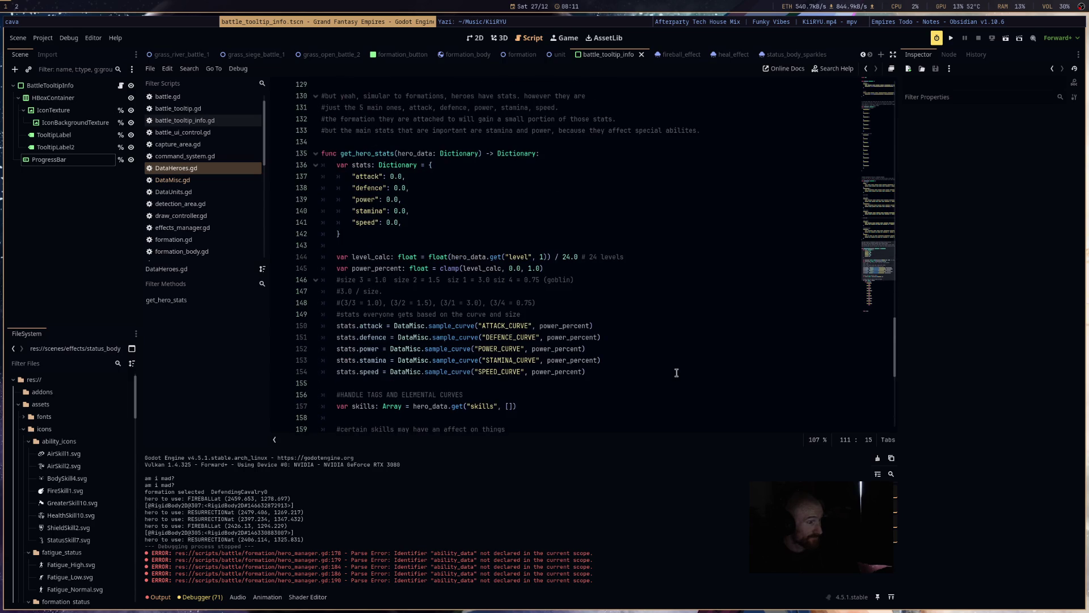
pyautogui.scroll(12, 676, 372)
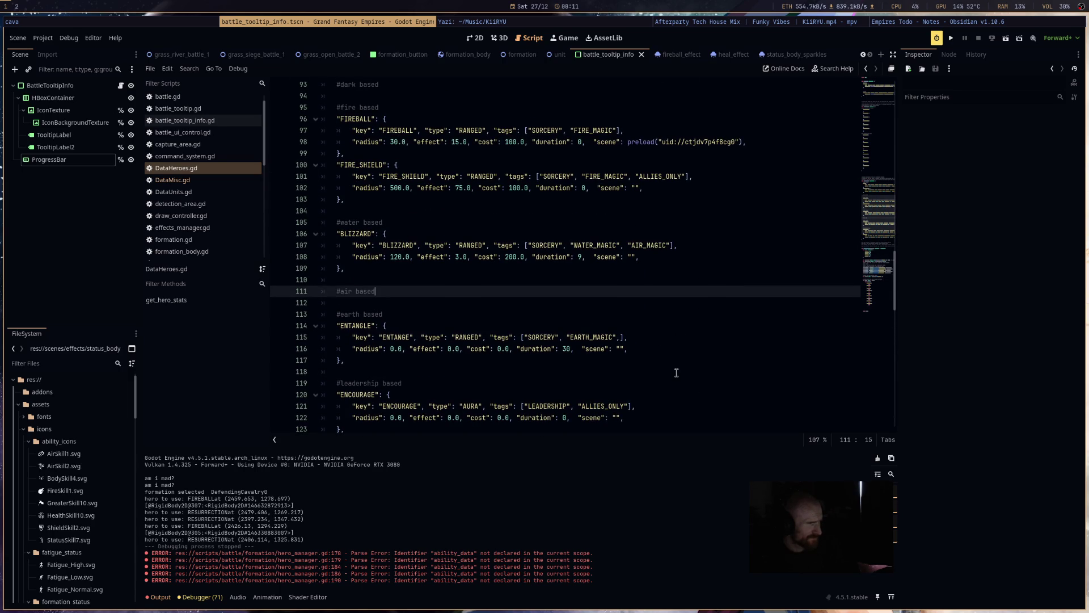
pyautogui.click(227, 185)
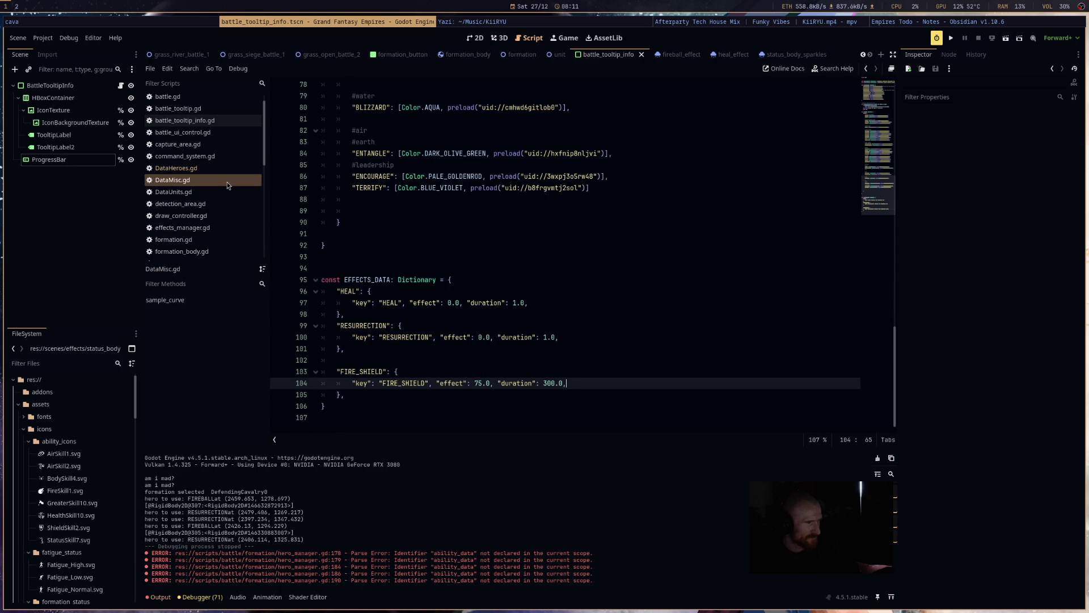
pyautogui.moveTo(426, 399); pyautogui.dragTo(264, 354)
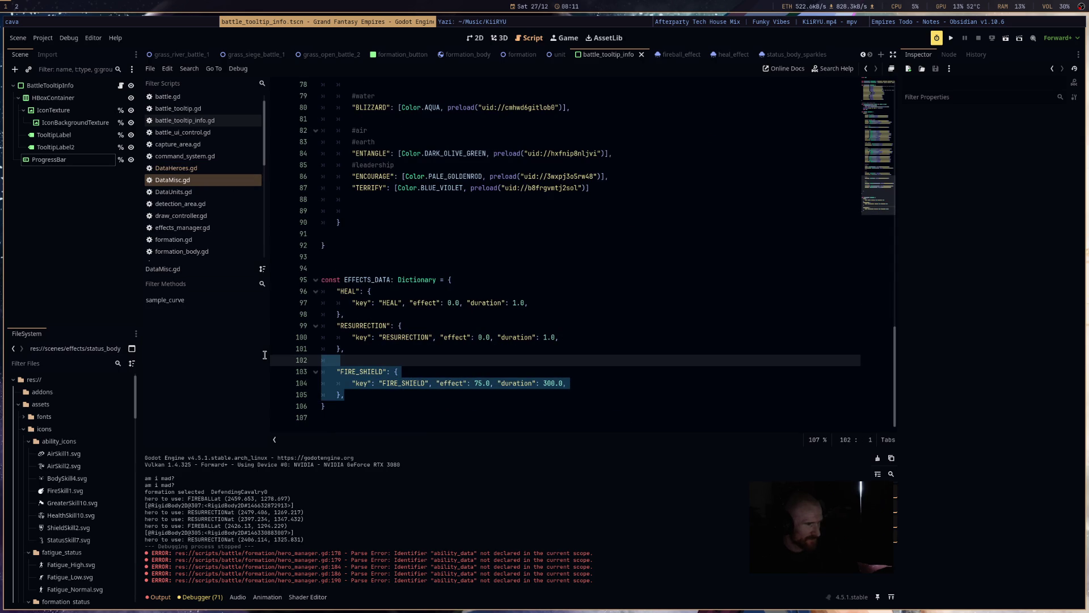
pyautogui.click(224, 168)
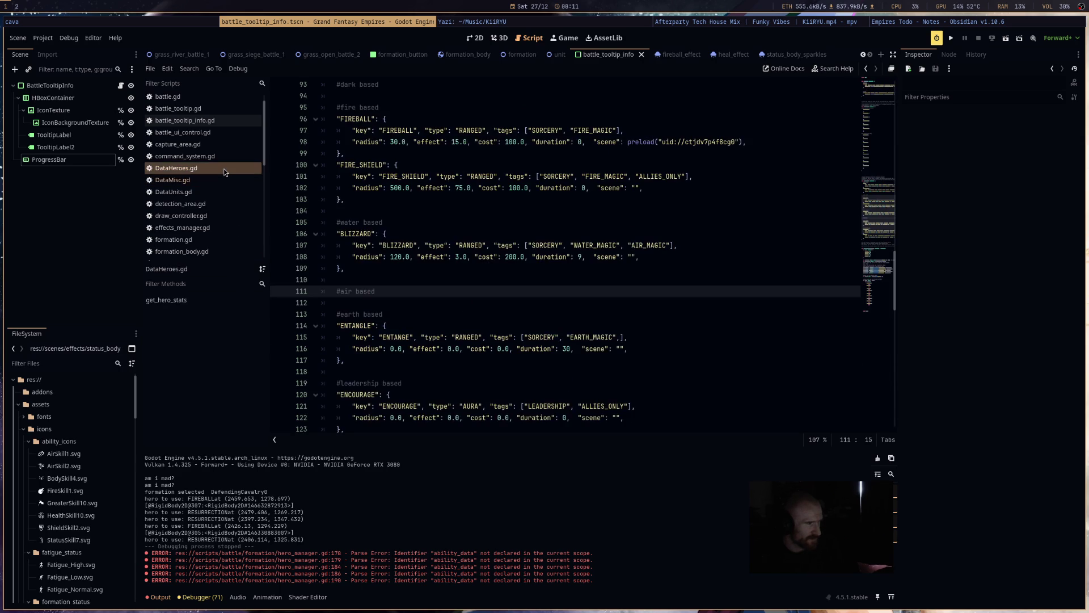
# Look through battle_tooltip.gd and DataHeroes.gd, ending on units_manager.gd
pyautogui.click(223, 107)
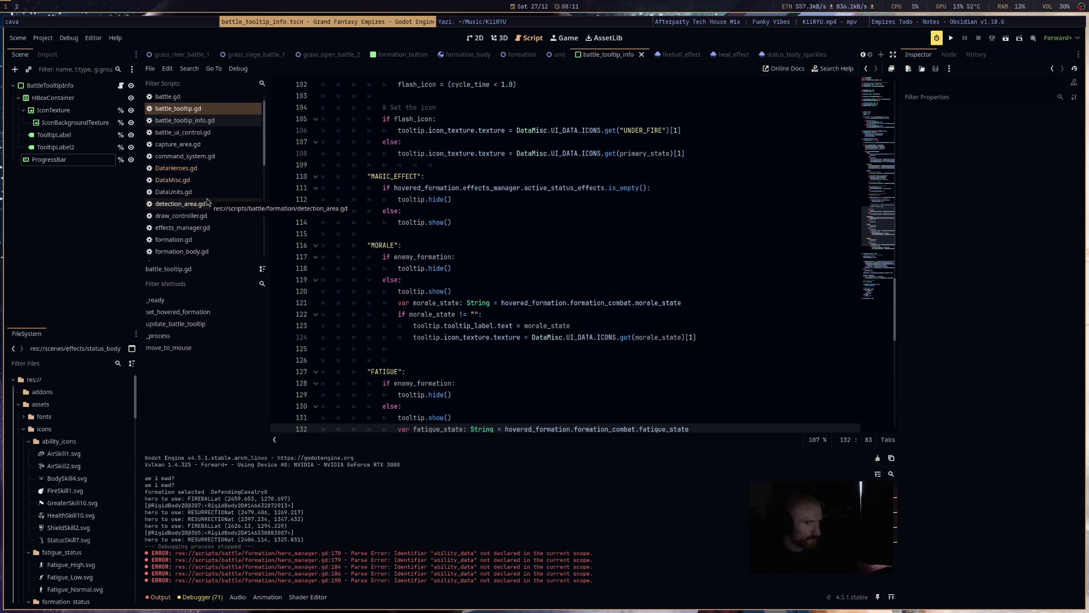
pyautogui.scroll(-5, 209, 204)
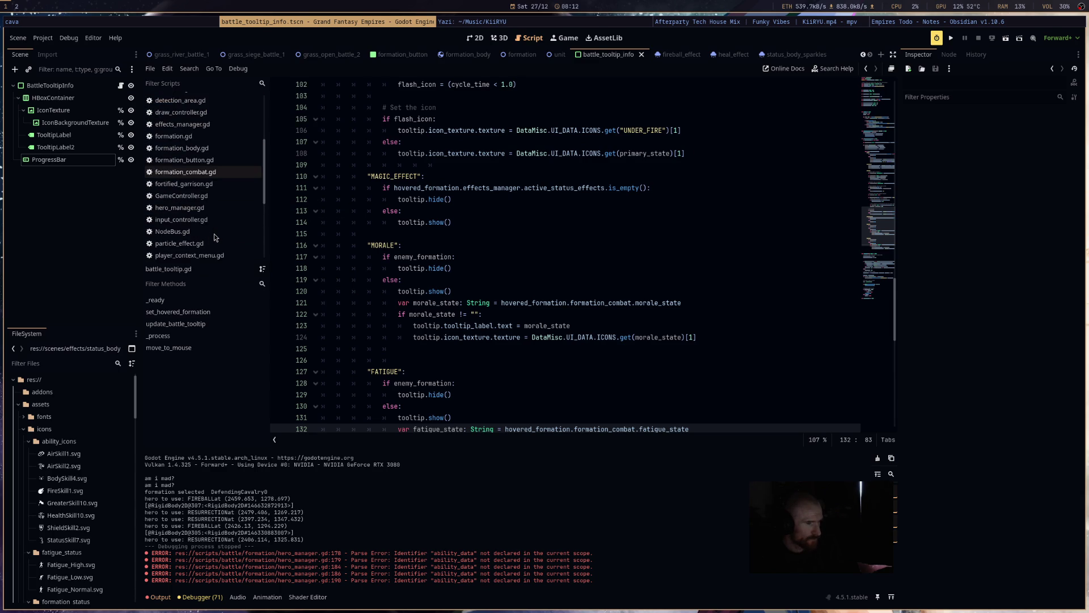
pyautogui.scroll(5, 213, 234)
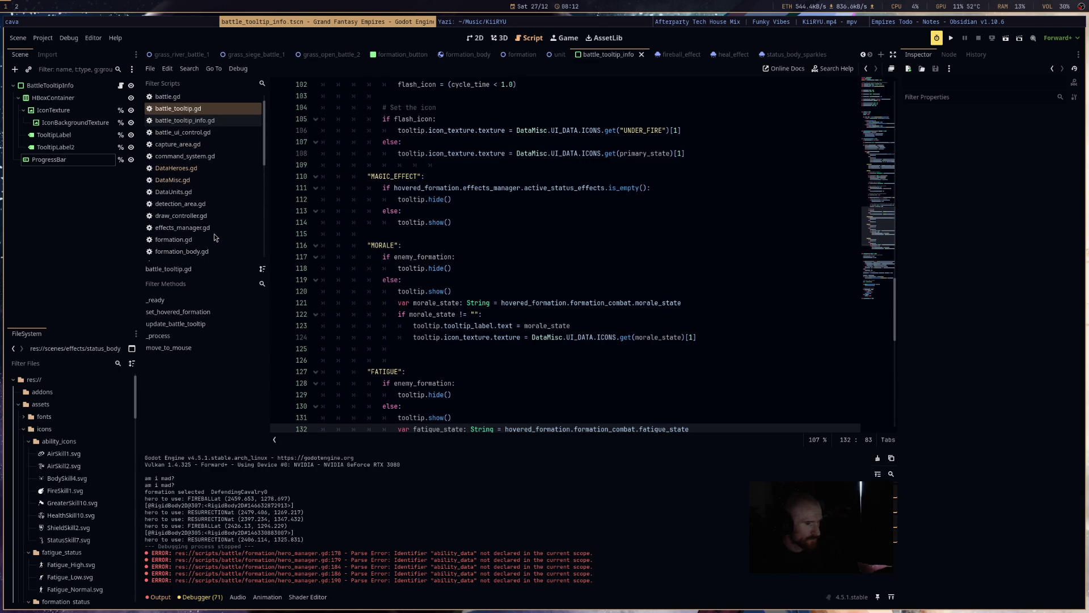
pyautogui.click(217, 169)
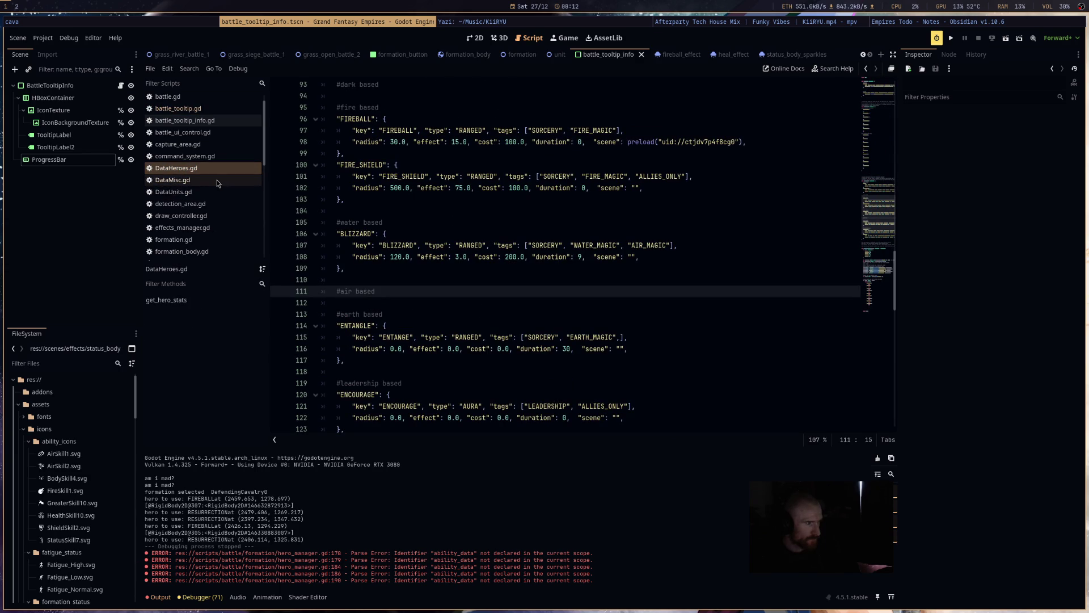
pyautogui.scroll(-6, 216, 198)
pyautogui.scroll(-4, 216, 202)
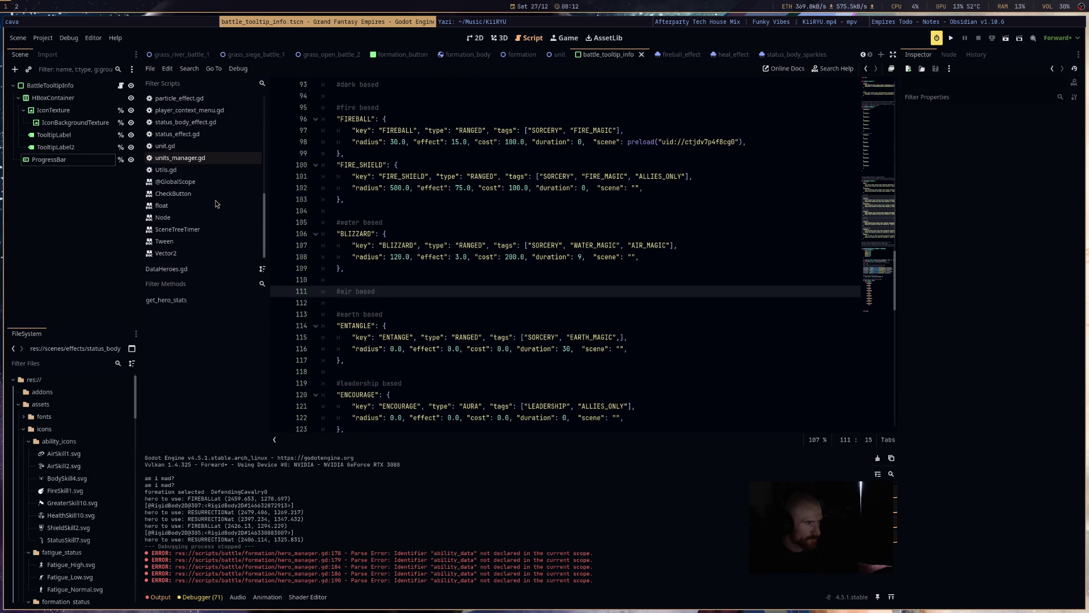
pyautogui.click(232, 162)
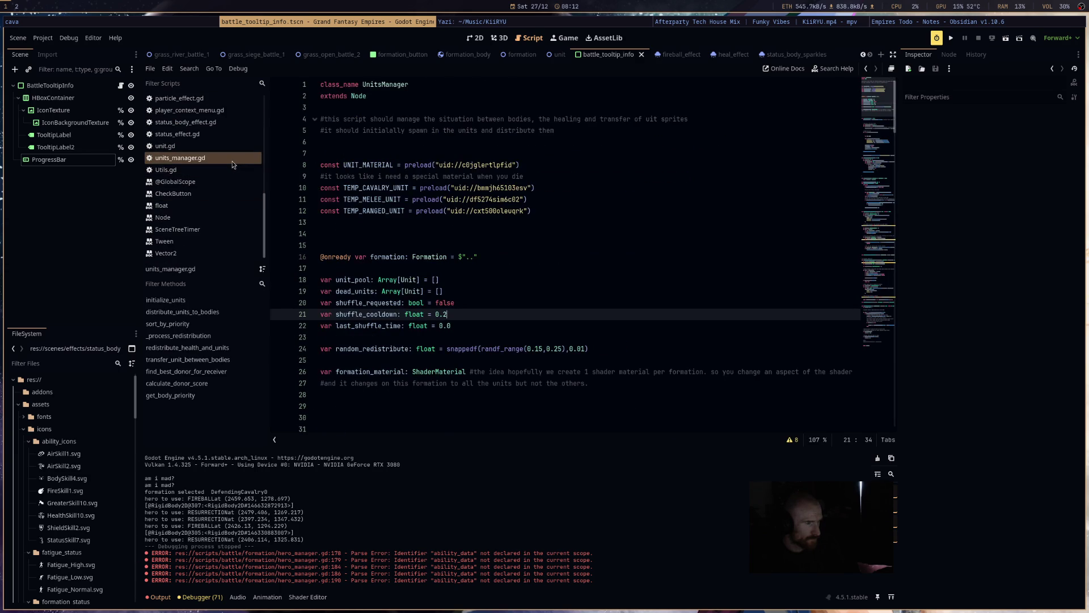
pyautogui.scroll(4, 220, 184)
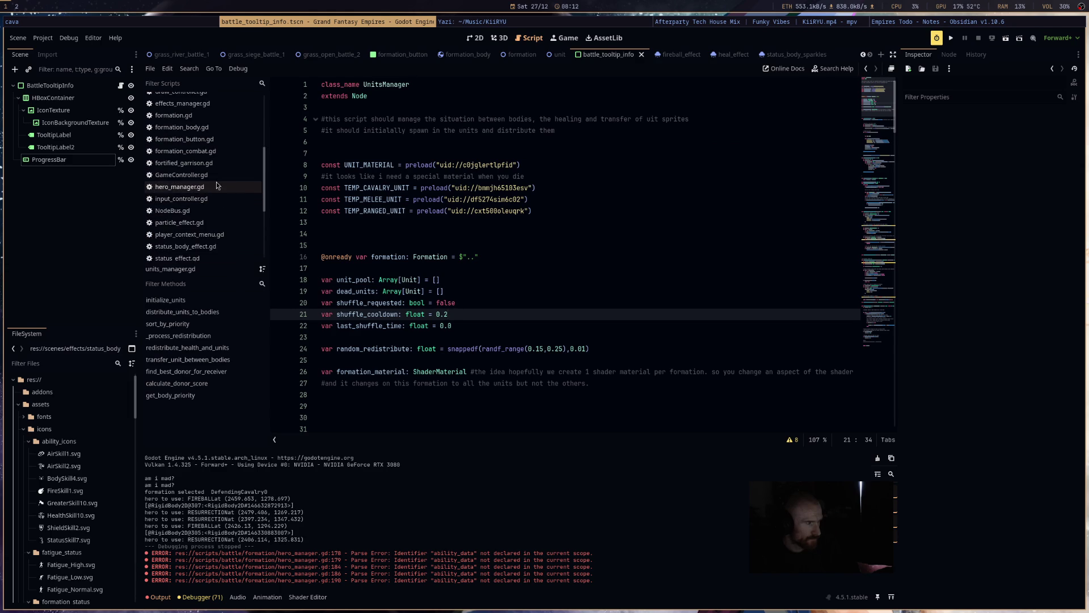
# In hero_manager.gd, rename casting_effect to status_effect and casting_cost to status_duration
pyautogui.click(216, 182)
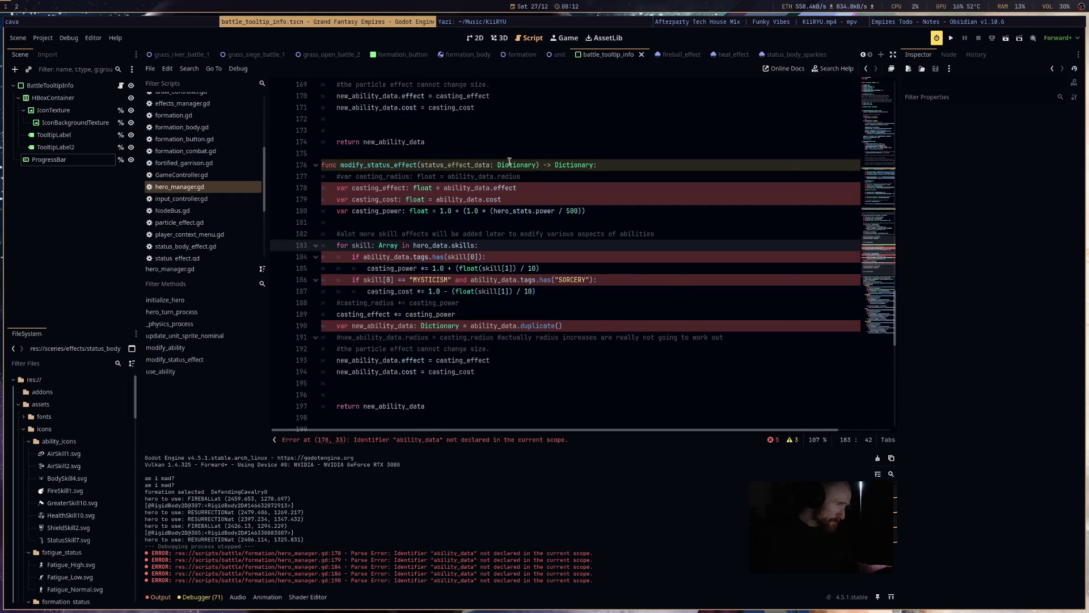
pyautogui.moveTo(524, 165)
pyautogui.click(379, 190)
pyautogui.press('BackSpace')
pyautogui.press('BackSpace')
pyautogui.press('BackSpace')
pyautogui.write('stats')
pyautogui.press('BackSpace')
pyautogui.write('us')
pyautogui.doubleClick(376, 199)
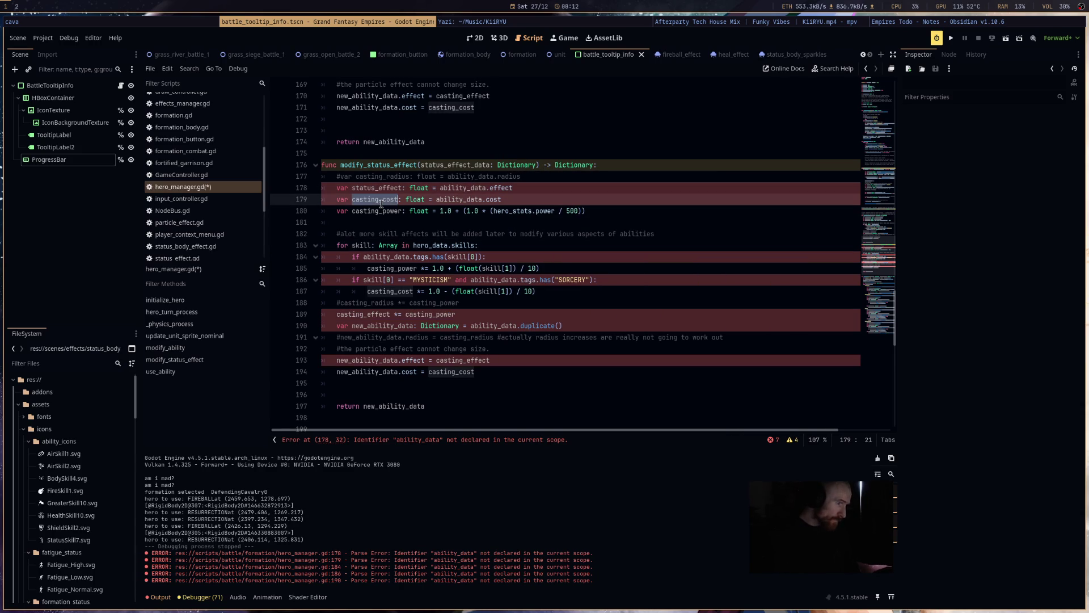
pyautogui.write('status_durat')
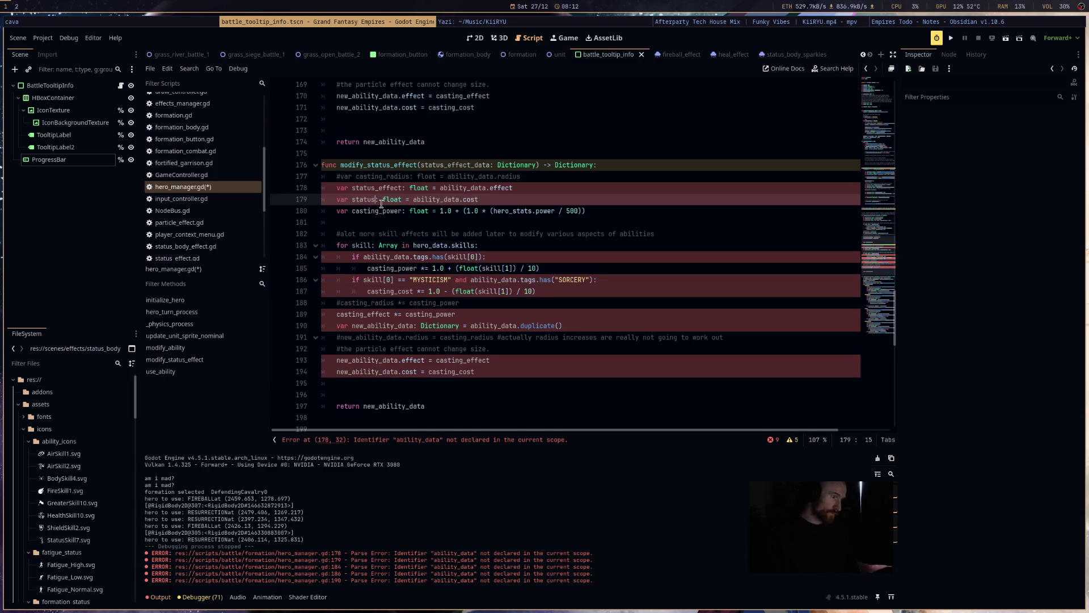
pyautogui.write('ion')
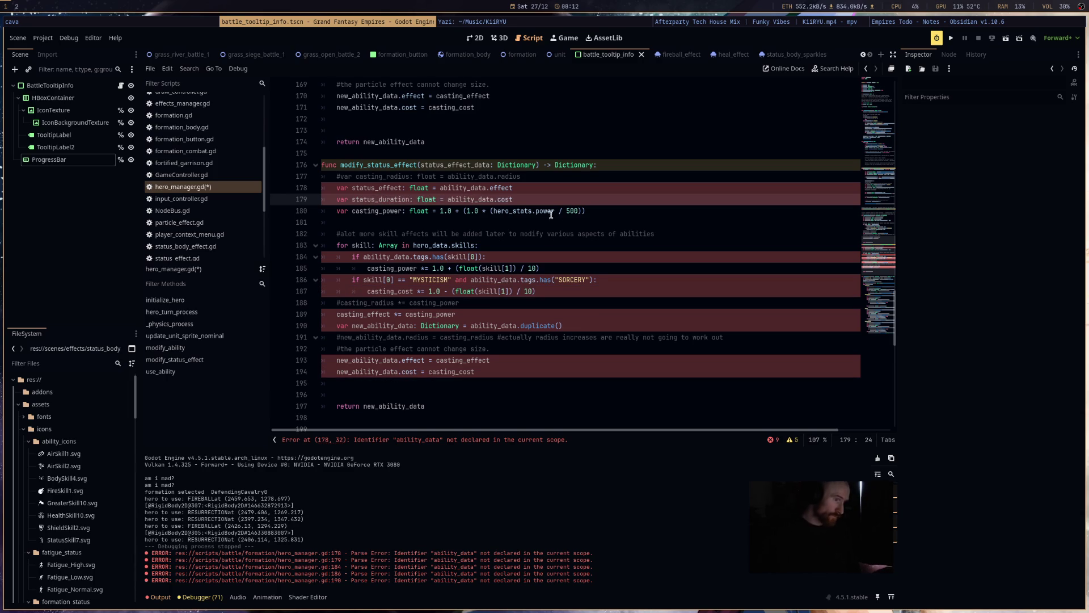
# Make those lines read status_effect_data.effect and status_effect_data.duration instead of ability_data
pyautogui.doubleClick(464, 164)
pyautogui.hotkey('ctrl', 'c')
pyautogui.doubleClick(459, 187)
pyautogui.hotkey('ctrl', 'v')
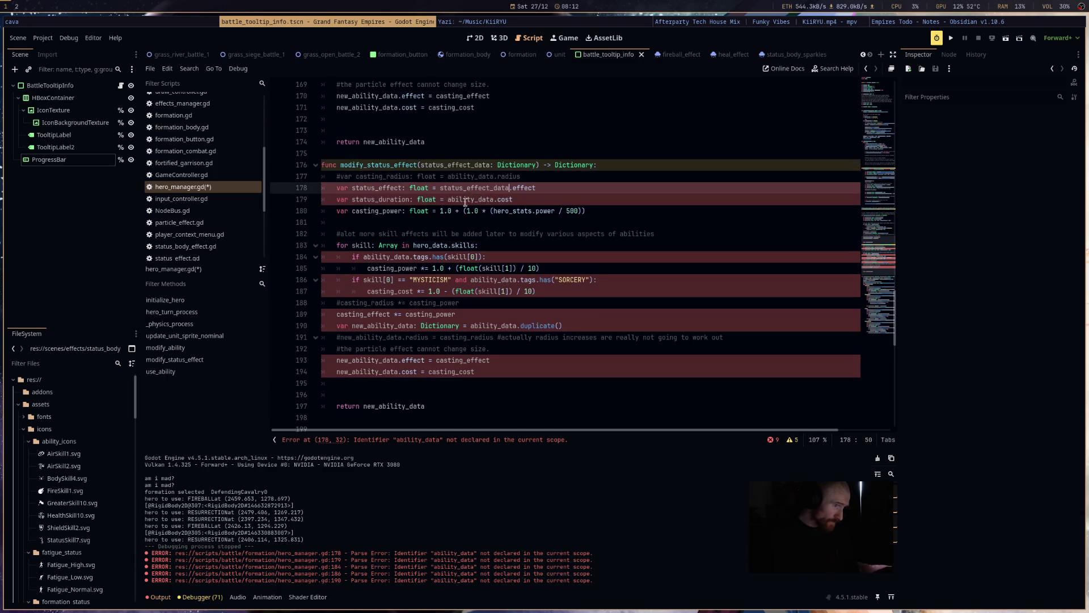
pyautogui.doubleClick(462, 199)
pyautogui.hotkey('ctrl', 'v')
pyautogui.doubleClick(541, 199)
pyautogui.write('duration')
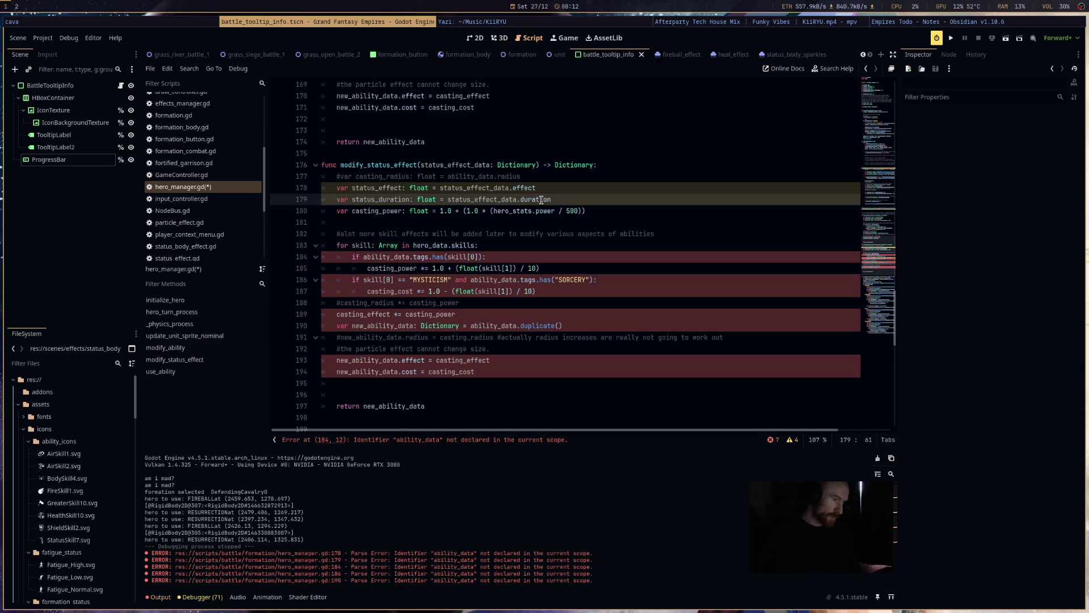
pyautogui.click(387, 222)
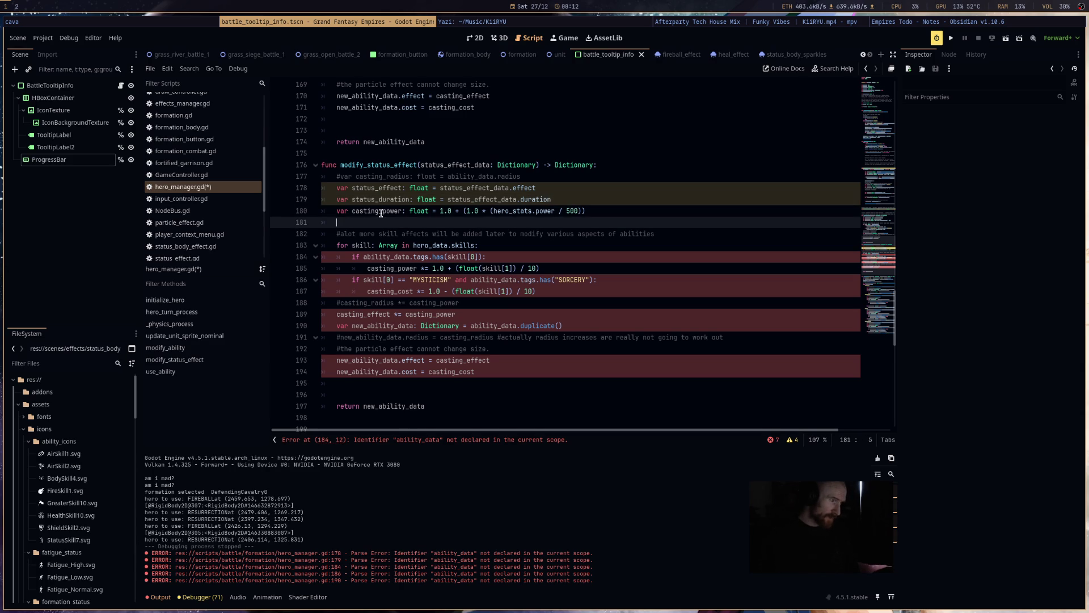
pyautogui.moveTo(617, 214)
pyautogui.mouseDown()
pyautogui.moveTo(321, 214)
pyautogui.moveTo(383, 223)
pyautogui.mouseUp()
# Duplicate the casting_power line as casting_stamina computed from hero_stats.stamina / 500
pyautogui.hotkey('ctrl', 'c')
pyautogui.click(338, 220)
pyautogui.hotkey('ctrl', 'v')
pyautogui.write('stamina')
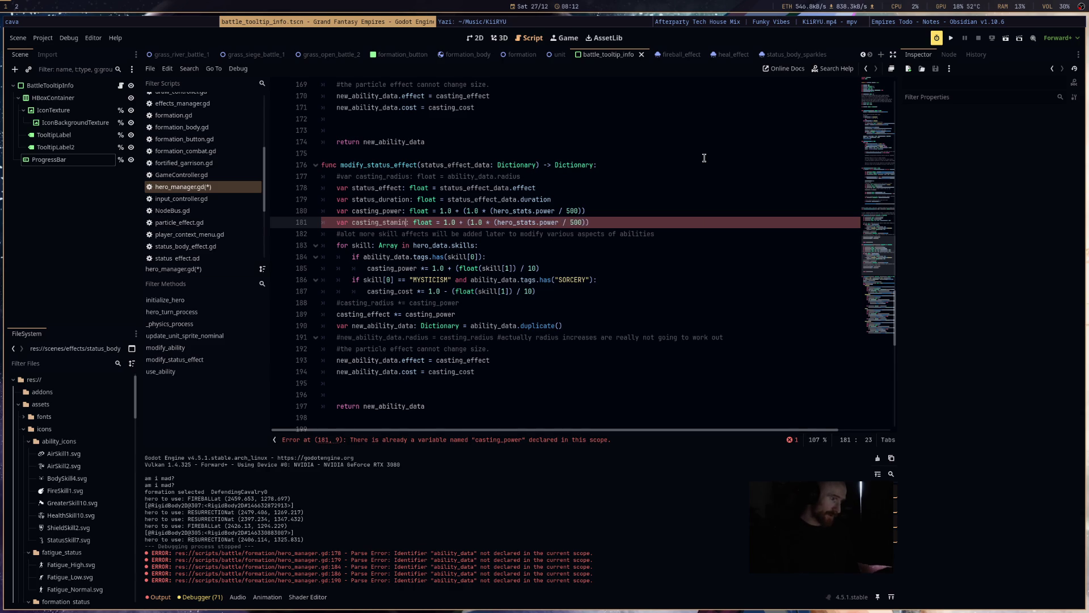
pyautogui.moveTo(543, 222); pyautogui.dragTo(562, 223)
pyautogui.write('stamina')
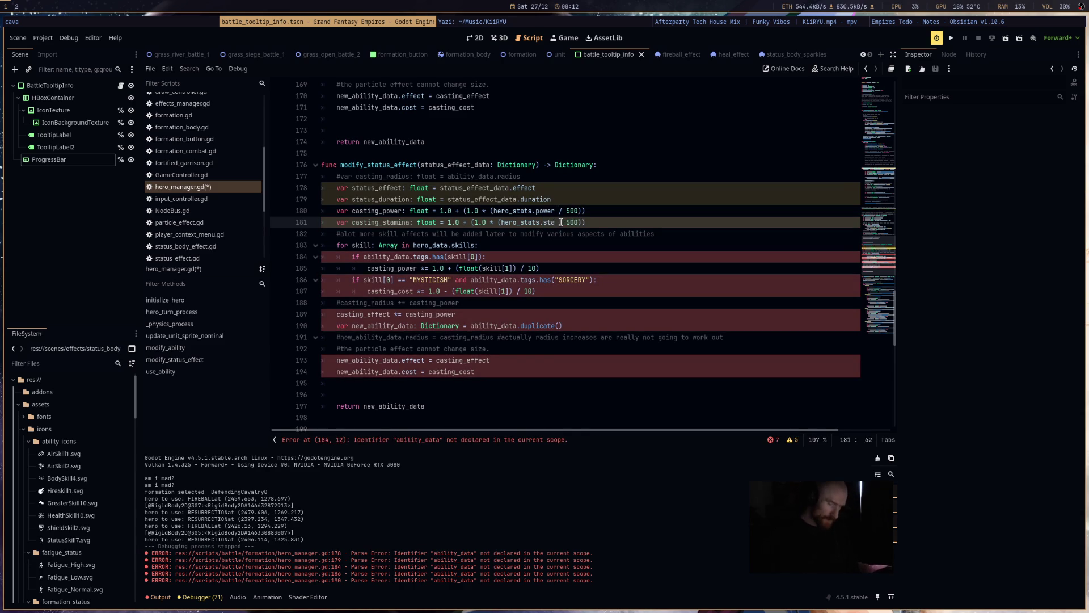
pyautogui.click(553, 248)
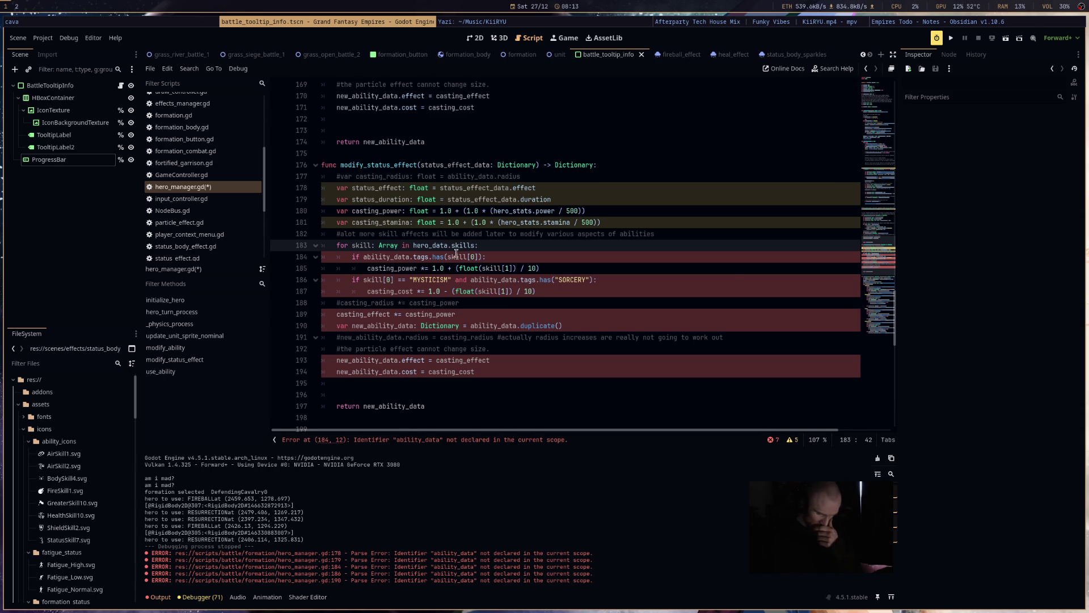
# Change line 189 so casting_power is added to status_effect instead of casting_effect
pyautogui.moveTo(456, 253)
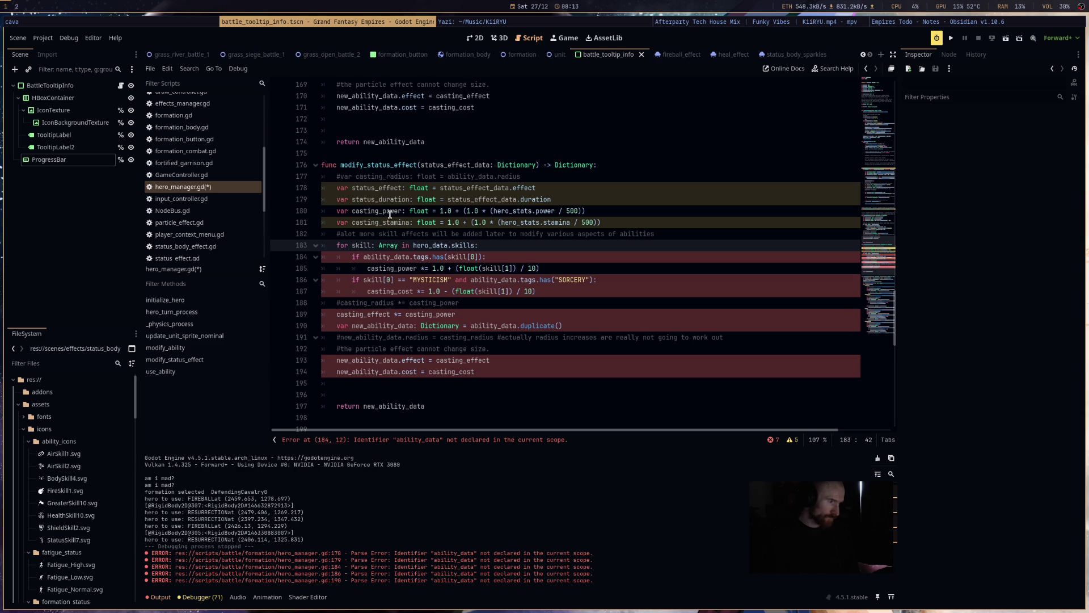
pyautogui.doubleClick(385, 189)
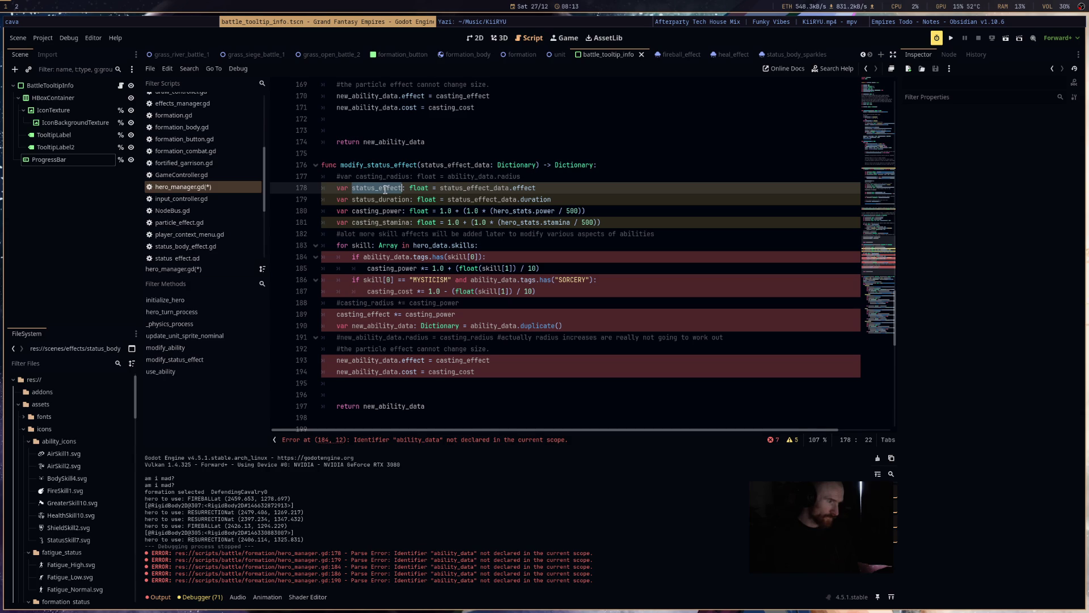
pyautogui.doubleClick(362, 315)
pyautogui.hotkey('ctrl', 'v')
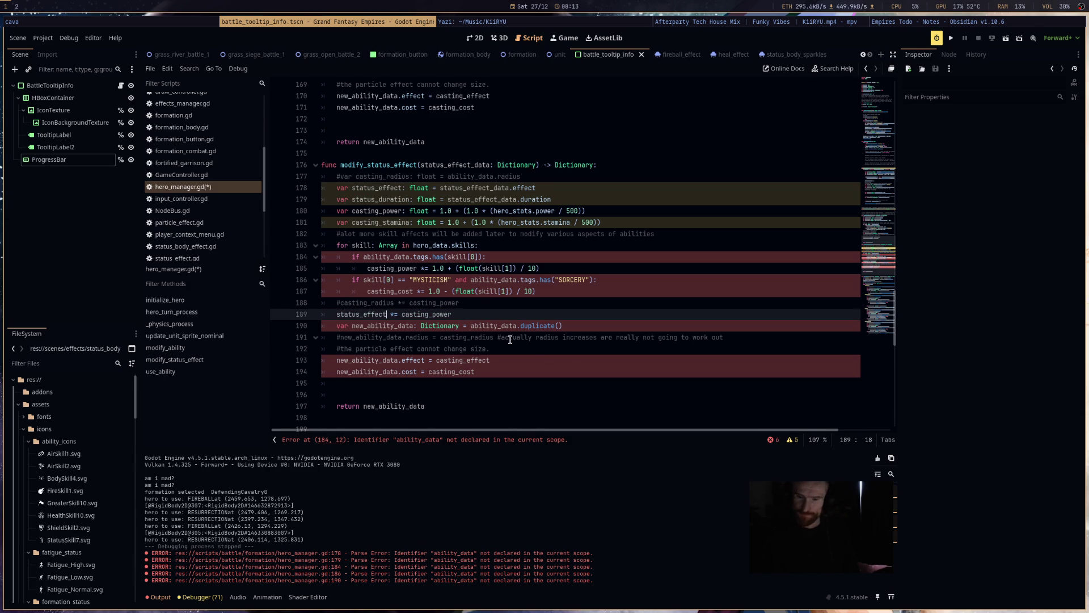
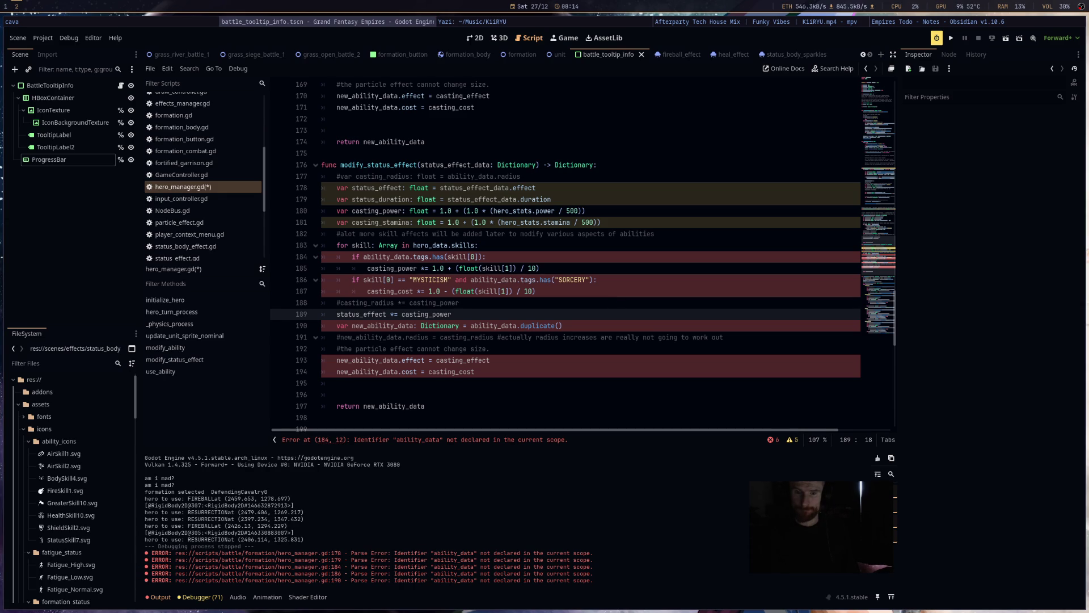
# Replace the undeclared ability_data with status_effect_data in the line 184 skill tag check
pyautogui.click(562, 359)
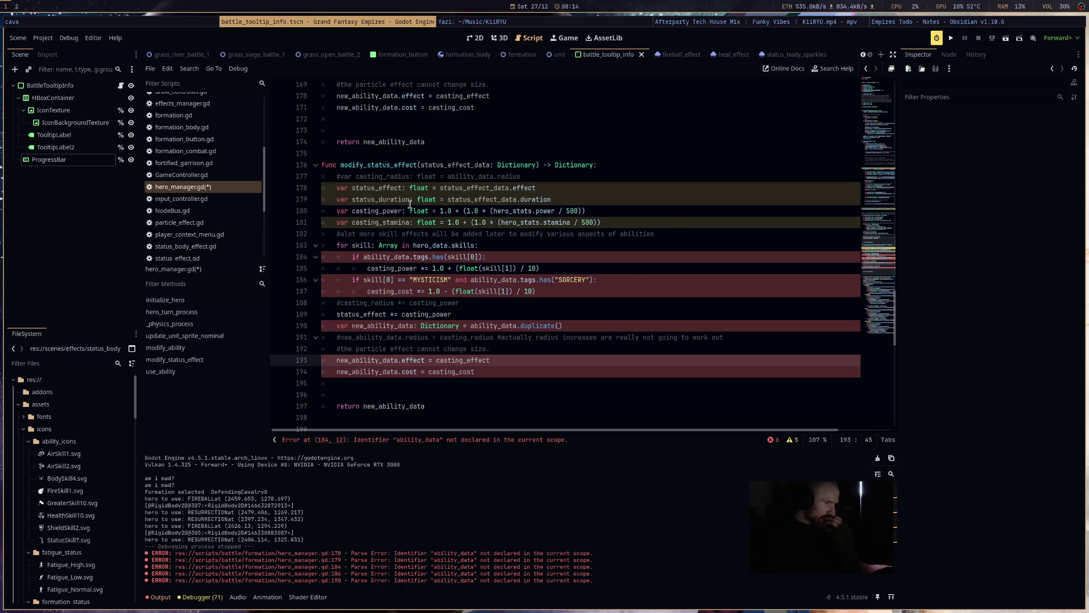
pyautogui.doubleClick(381, 211)
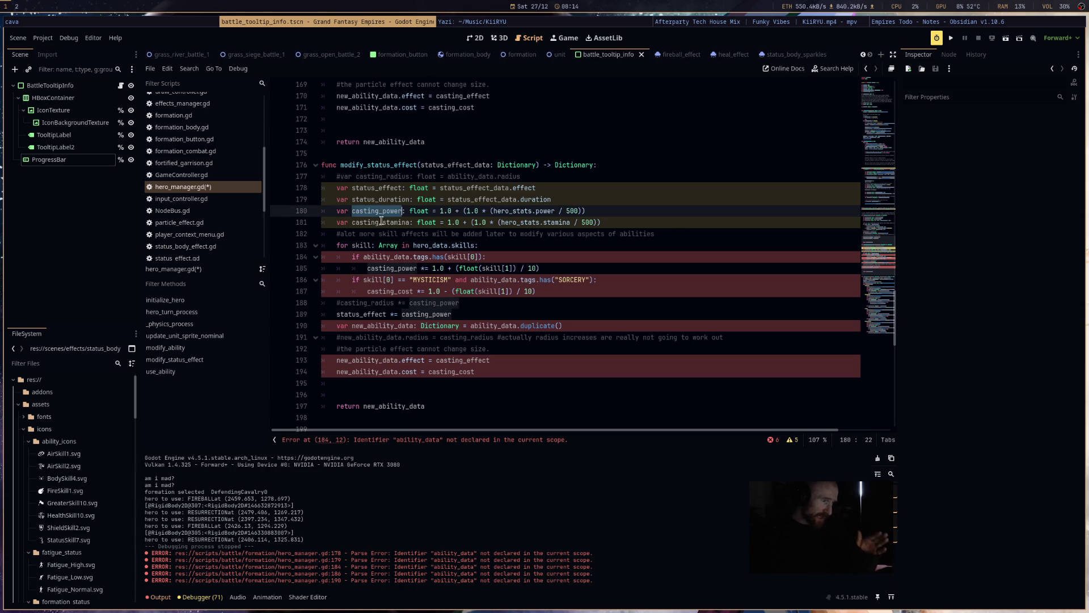
pyautogui.doubleClick(381, 222)
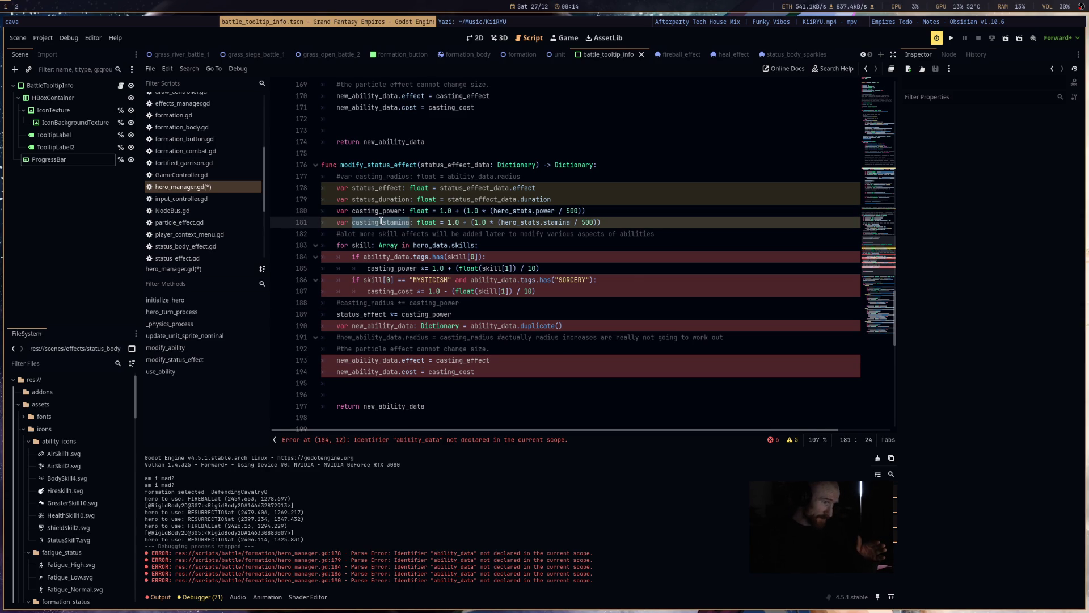
pyautogui.moveTo(651, 221); pyautogui.dragTo(440, 210)
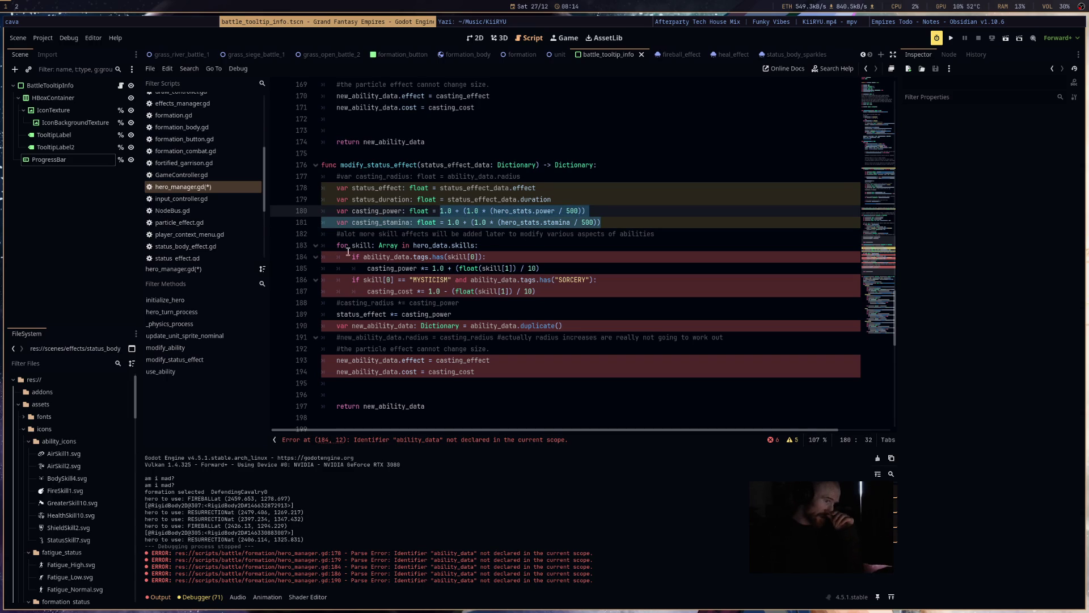
pyautogui.doubleClick(434, 167)
pyautogui.hotkey('ctrl', 'c')
pyautogui.doubleClick(392, 256)
pyautogui.hotkey('ctrl', 'v')
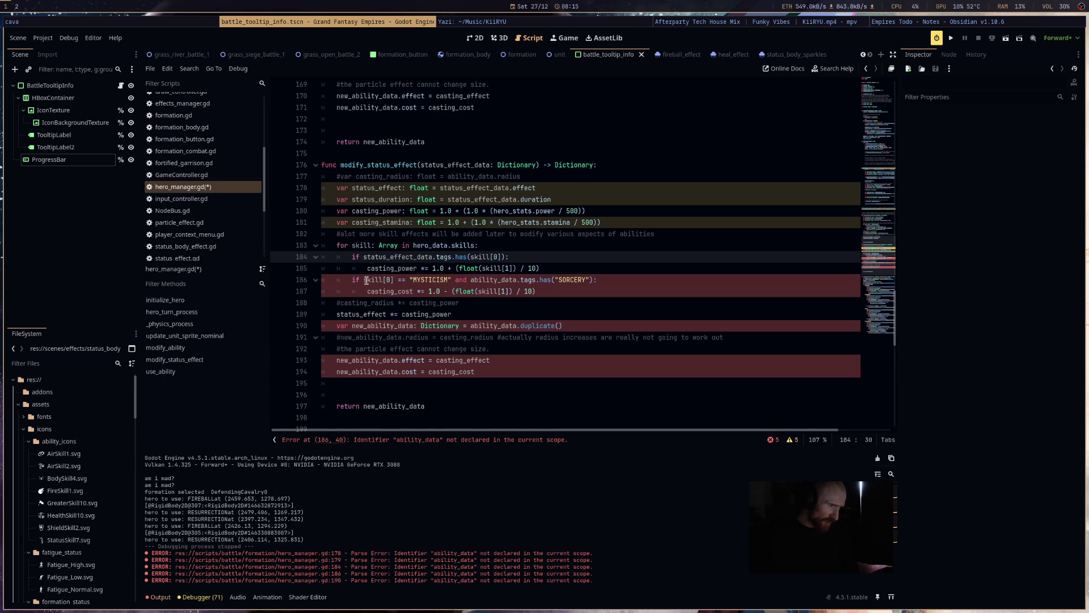
# Make the line 186 check test only for WILLPOWER, dropping the SORCERY condition
pyautogui.doubleClick(424, 280)
pyautogui.write('WILLPOWER')
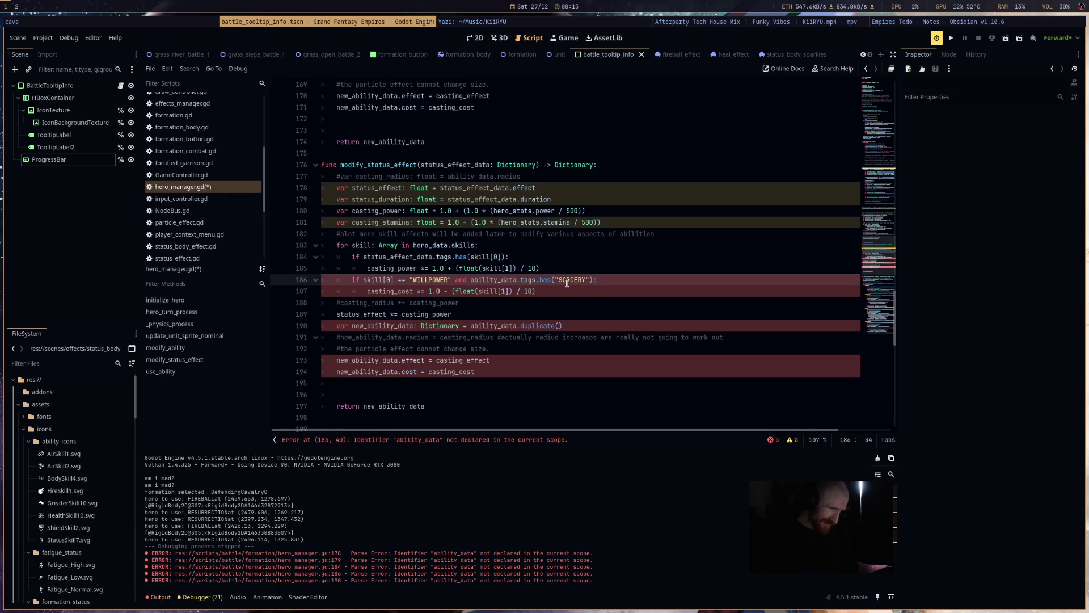
pyautogui.moveTo(454, 281); pyautogui.dragTo(617, 277)
pyautogui.press('BackSpace')
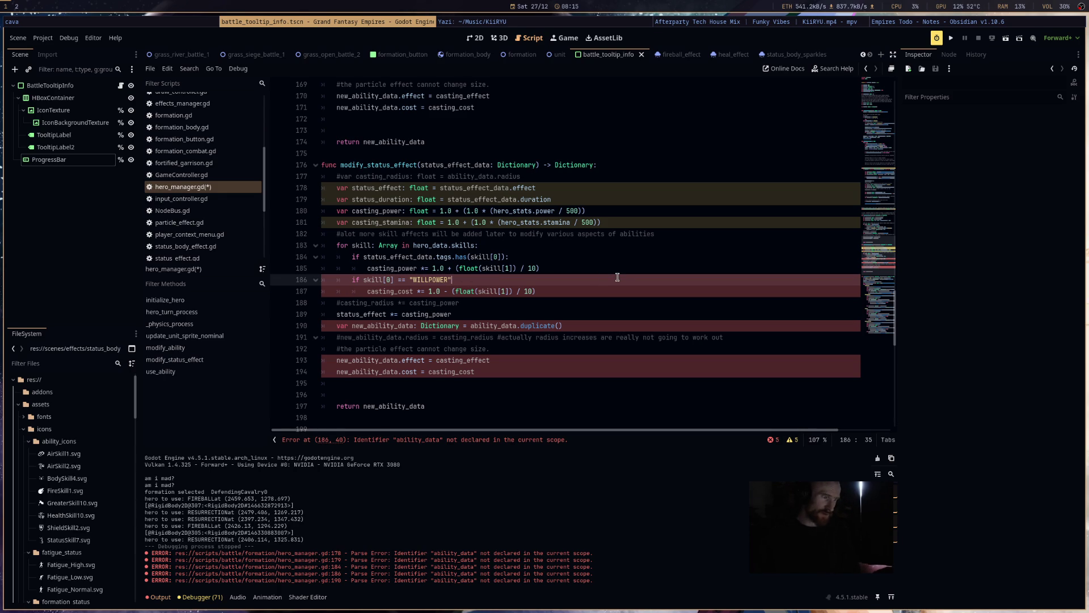
pyautogui.write(':')
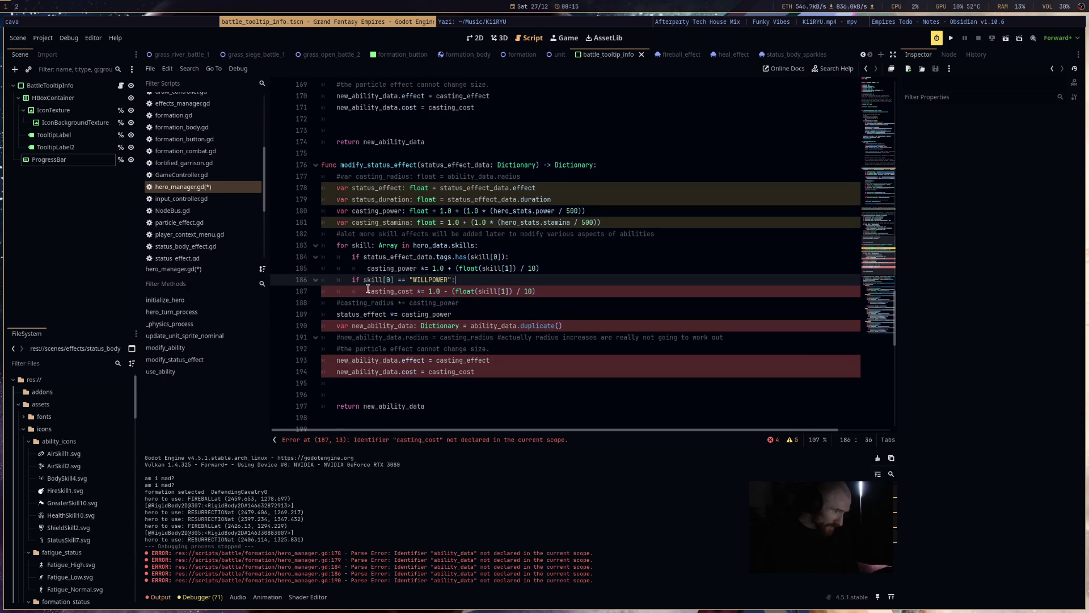
# Have the WILLPOWER branch increase casting_stamina with '+' instead of reducing casting_cost
pyautogui.click(399, 222)
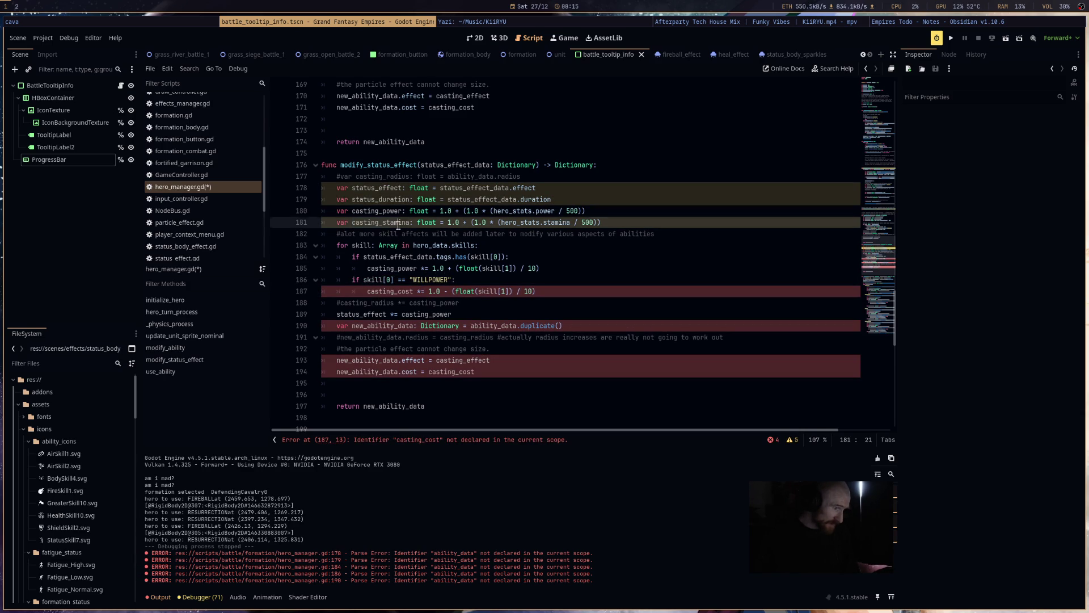
pyautogui.doubleClick(395, 290)
pyautogui.write('casting_stamina')
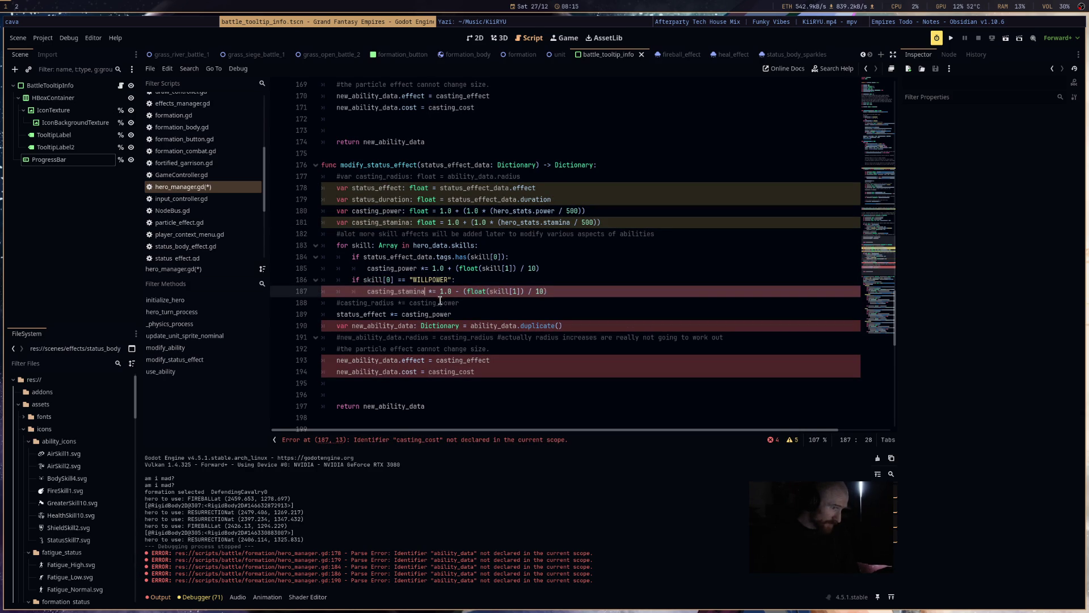
pyautogui.click(457, 291)
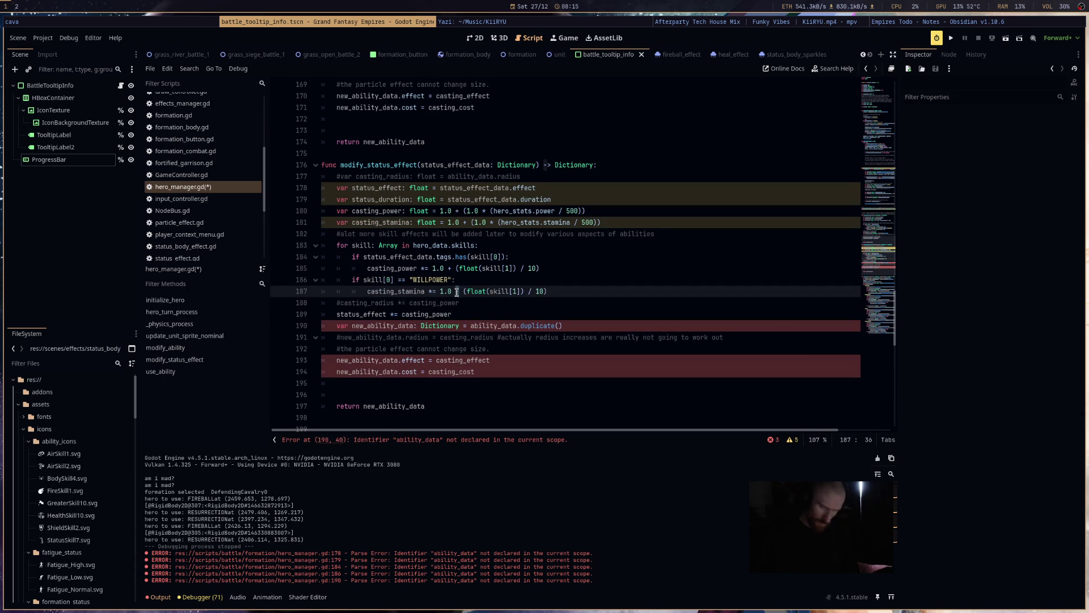
pyautogui.press('Delete')
pyautogui.write('+')
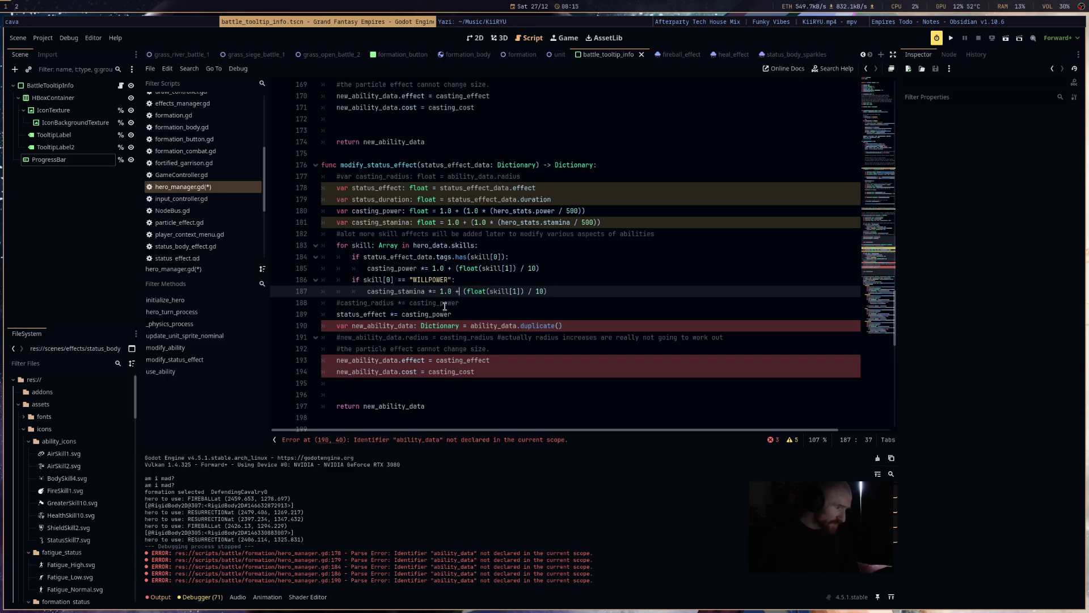
pyautogui.moveTo(509, 307); pyautogui.dragTo(337, 304)
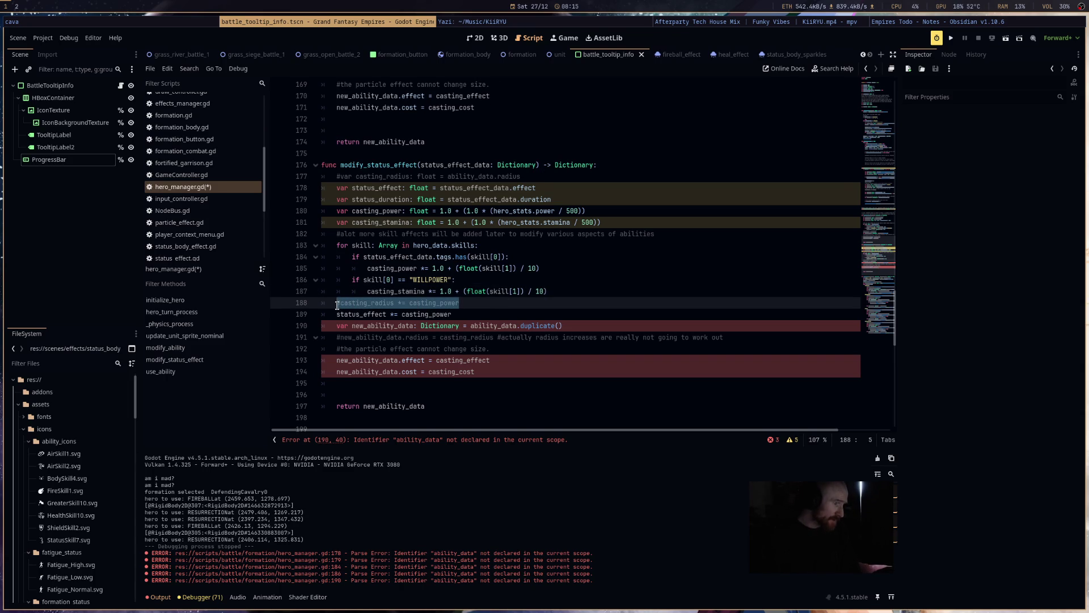
# Replace line 188 with status_duration *= casting_stamina and rename new_ability_data to new_status_data
pyautogui.press('BackSpace')
pyautogui.write('tation')
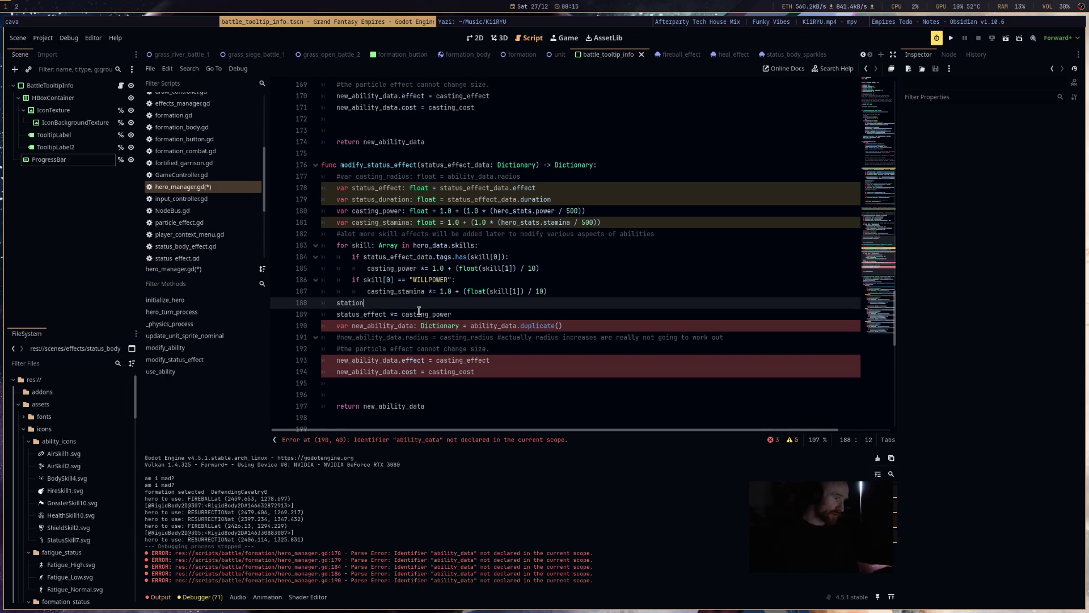
pyautogui.write('us_')
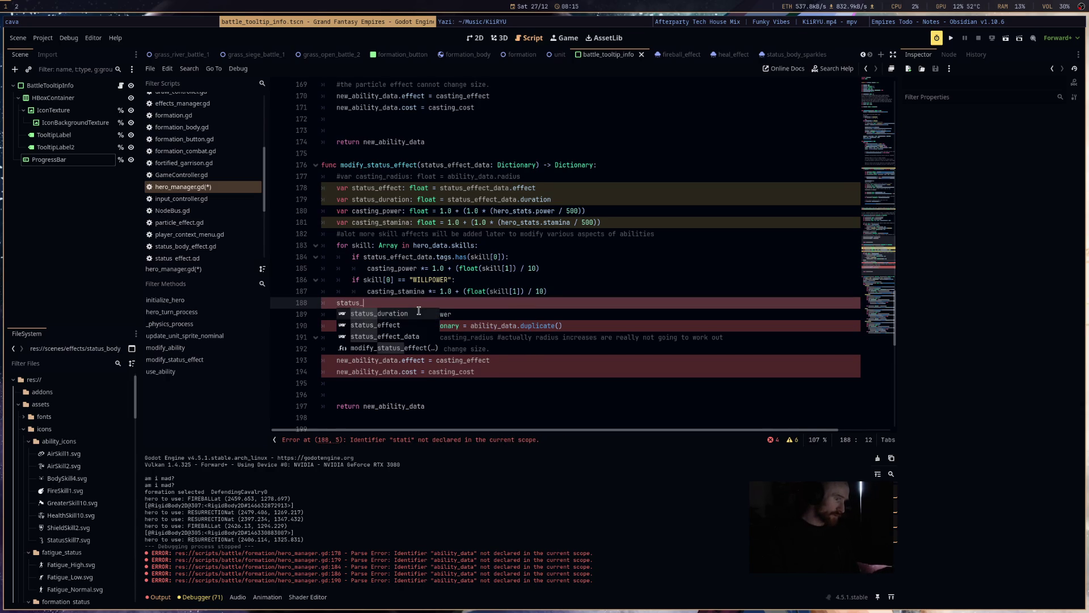
pyautogui.press('Return')
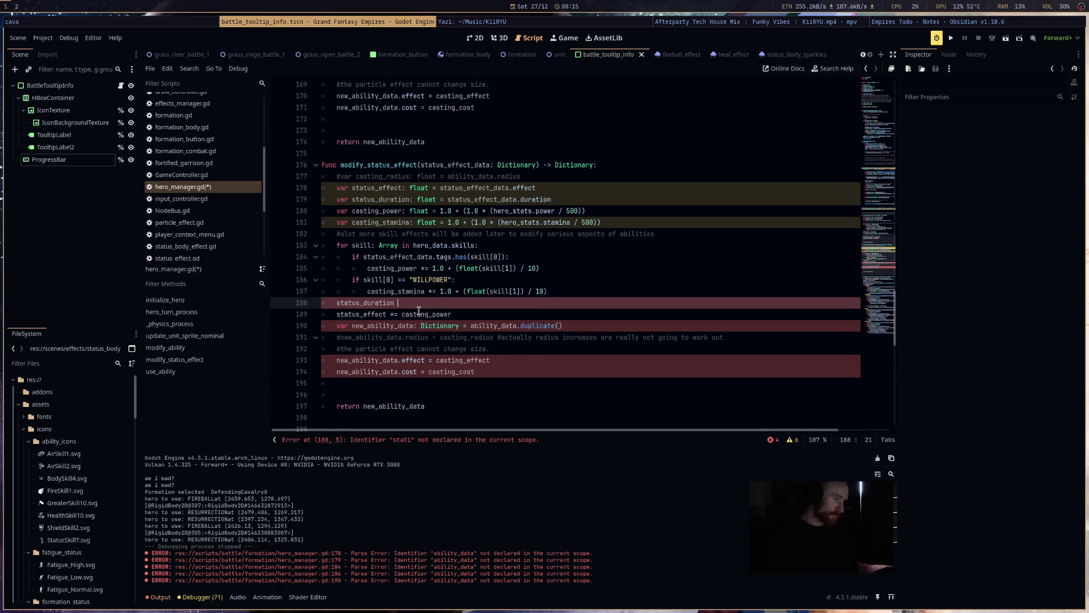
pyautogui.write('= cas')
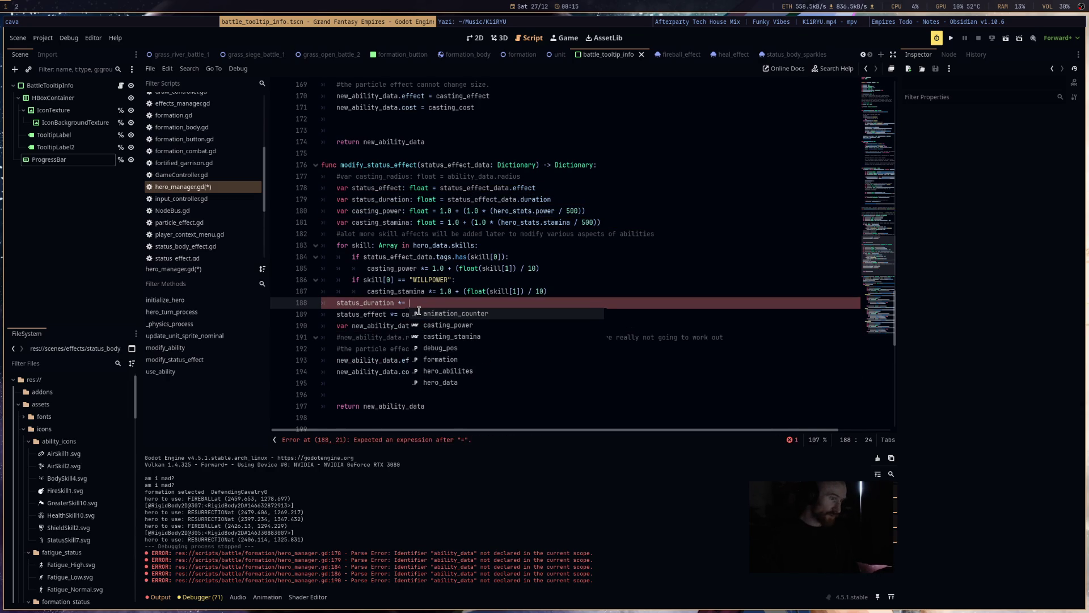
pyautogui.press('Down')
pyautogui.press('Return')
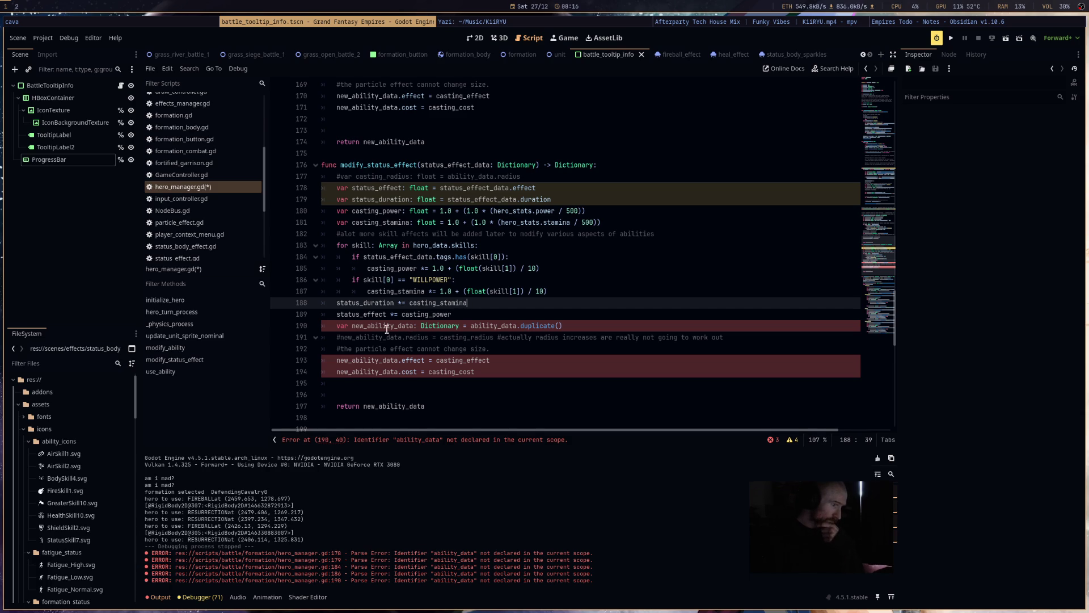
pyautogui.moveTo(394, 328); pyautogui.dragTo(367, 328)
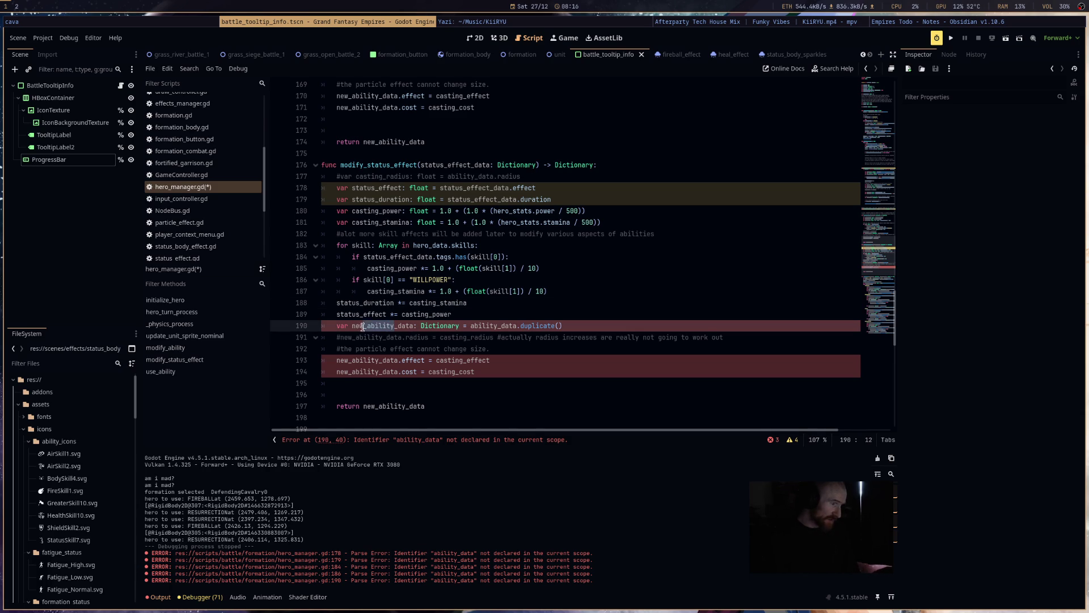
pyautogui.write('status')
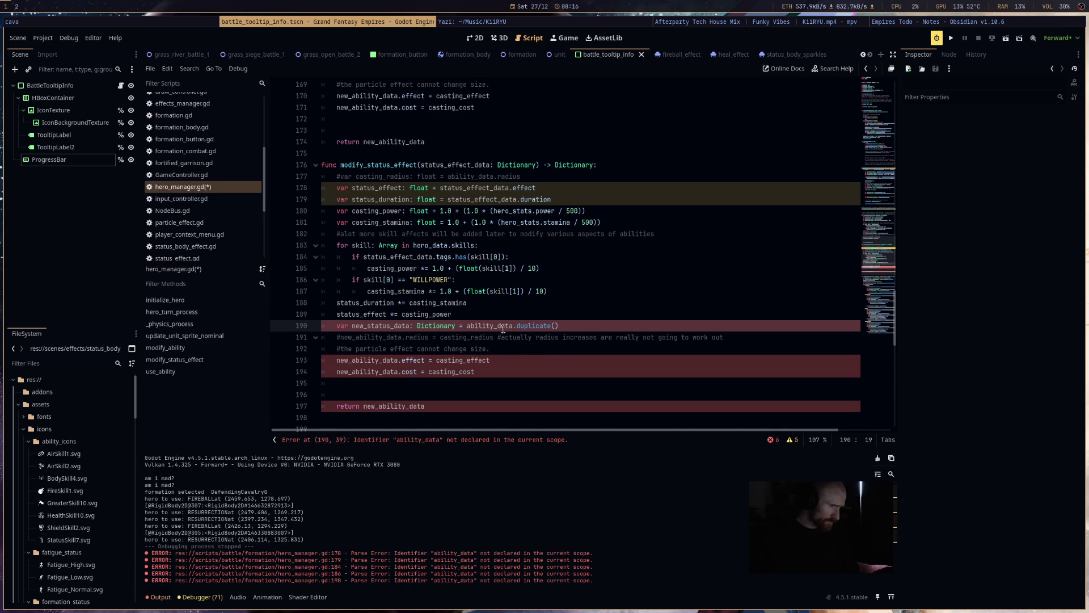
# Duplicate status_effect_data instead of ability_data on line 190
pyautogui.doubleClick(459, 165)
pyautogui.hotkey('ctrl', 'c')
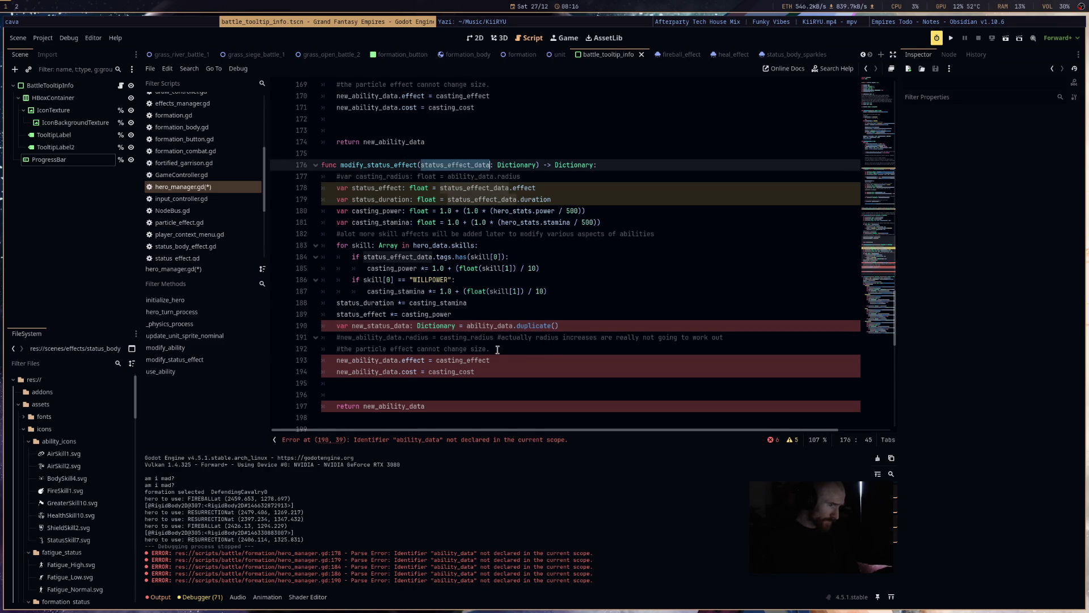
pyautogui.doubleClick(499, 325)
pyautogui.hotkey('ctrl', 'v')
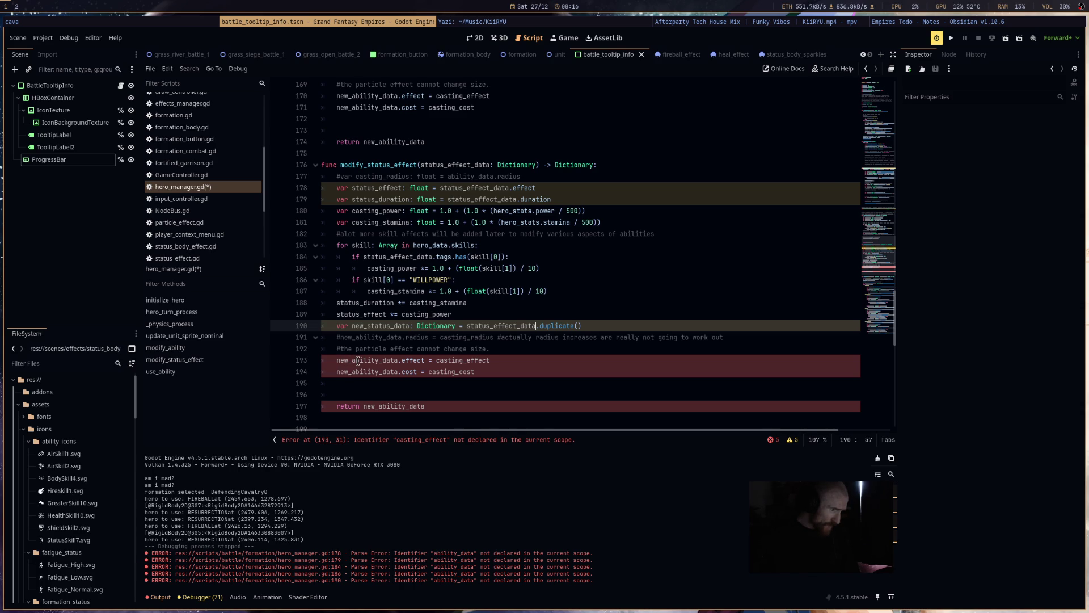
pyautogui.moveTo(583, 326); pyautogui.dragTo(536, 327)
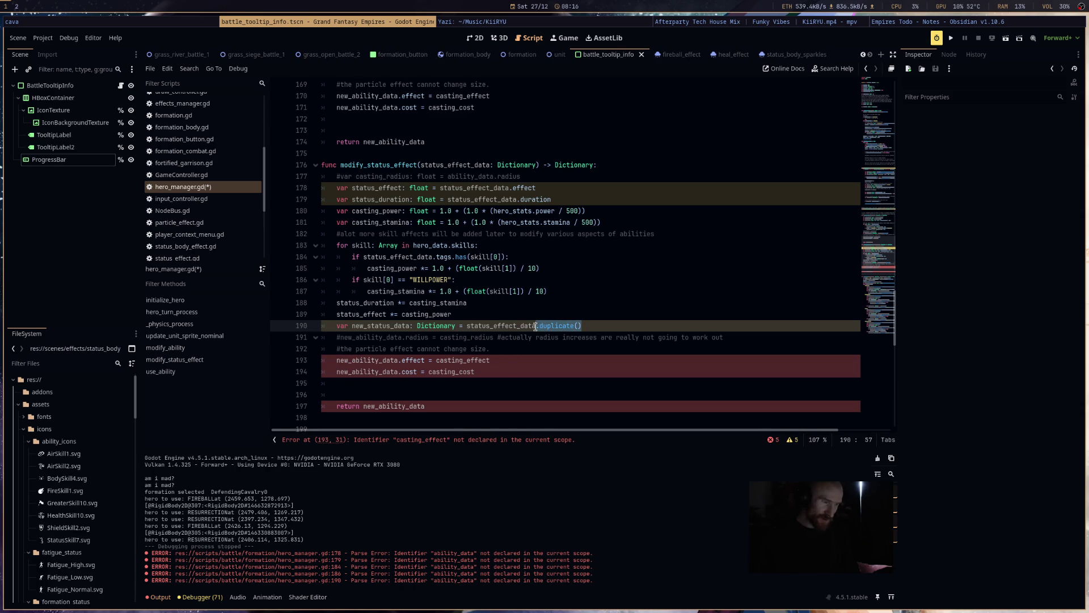
pyautogui.moveTo(538, 326)
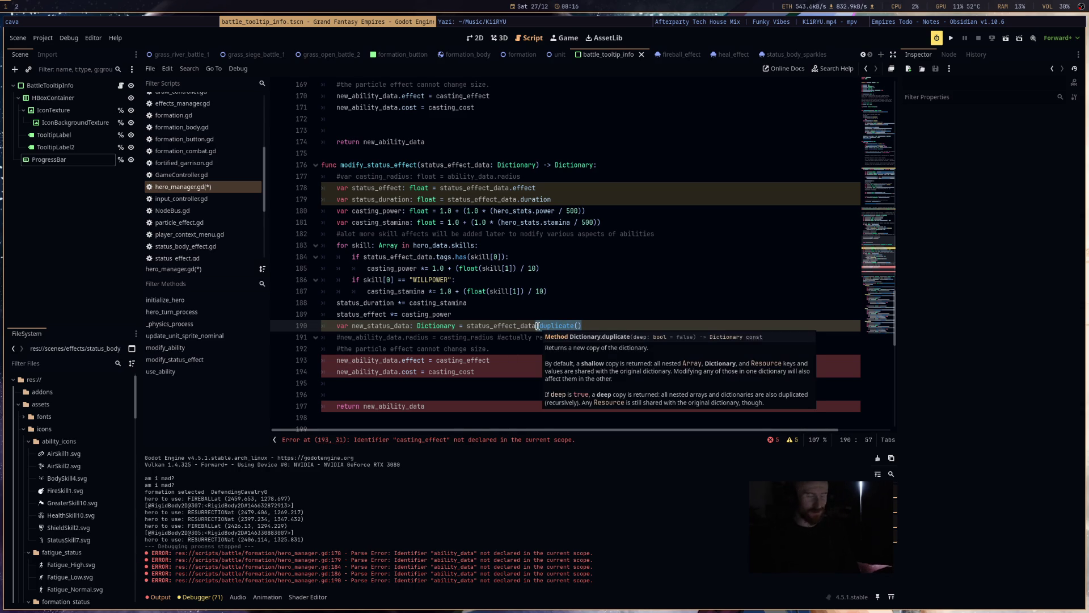
pyautogui.moveTo(582, 326); pyautogui.dragTo(536, 327)
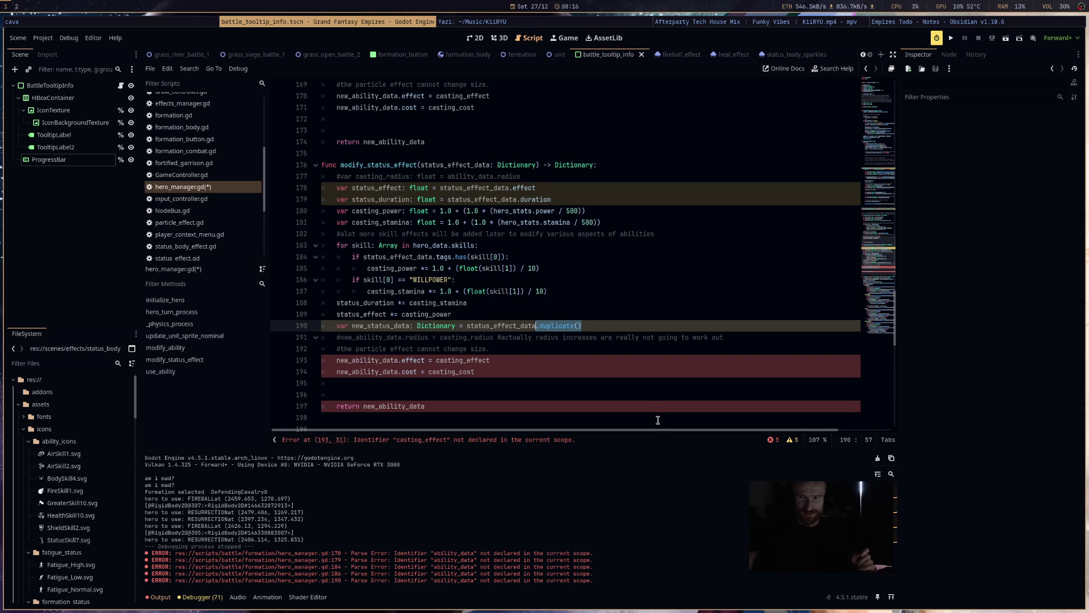
# Rename new_ability_data to new_status_data on lines 193–194 and the return, and change cost to duration
pyautogui.click(637, 396)
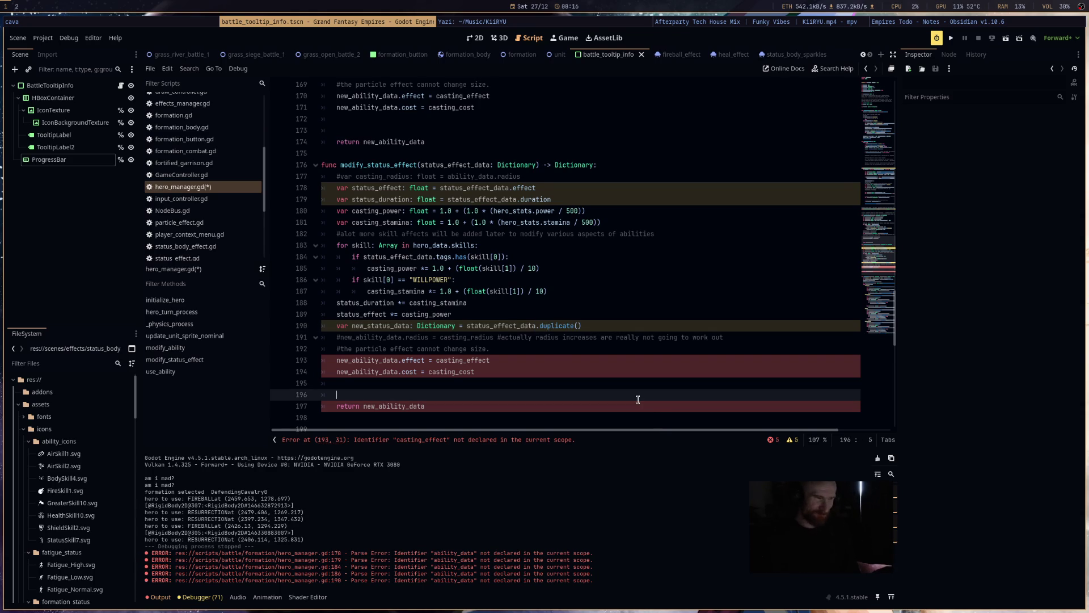
pyautogui.moveTo(494, 361); pyautogui.dragTo(337, 361)
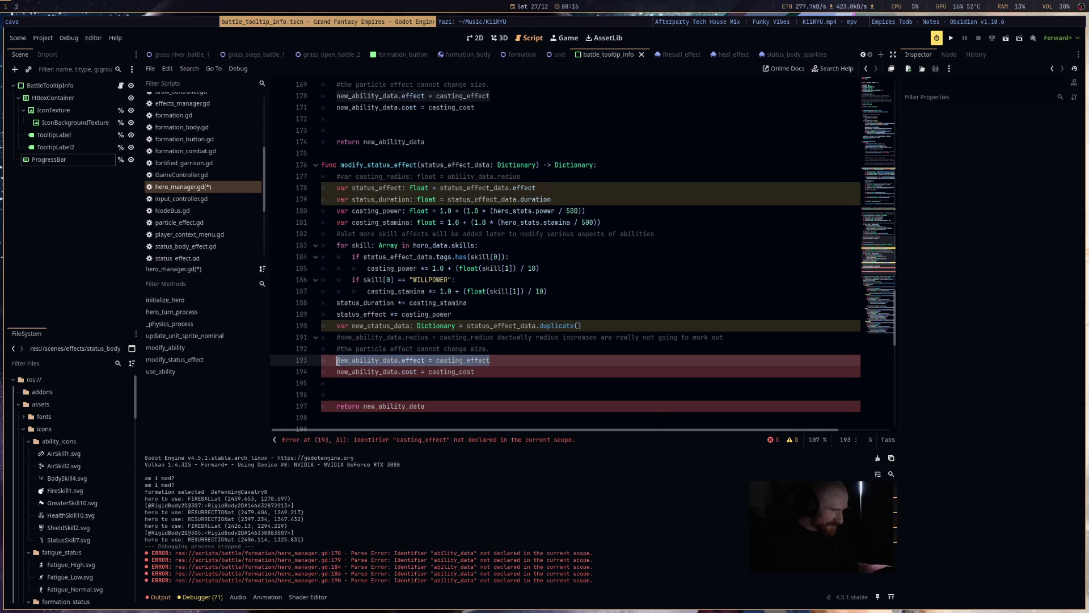
pyautogui.click(337, 361)
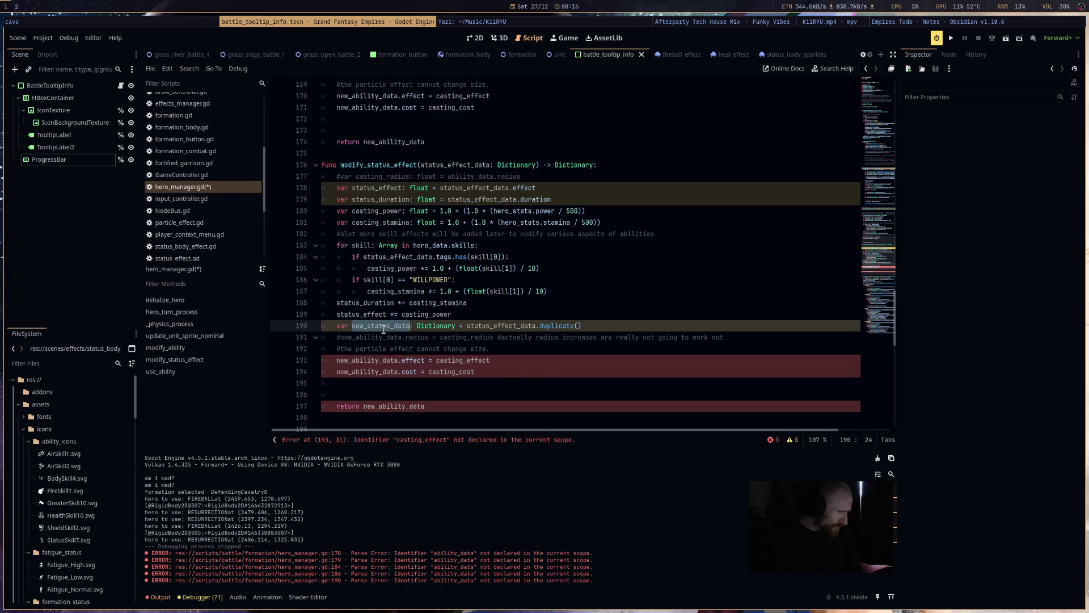
pyautogui.doubleClick(376, 361)
pyautogui.hotkey('ctrl', 'd')
pyautogui.write('new_status_data')
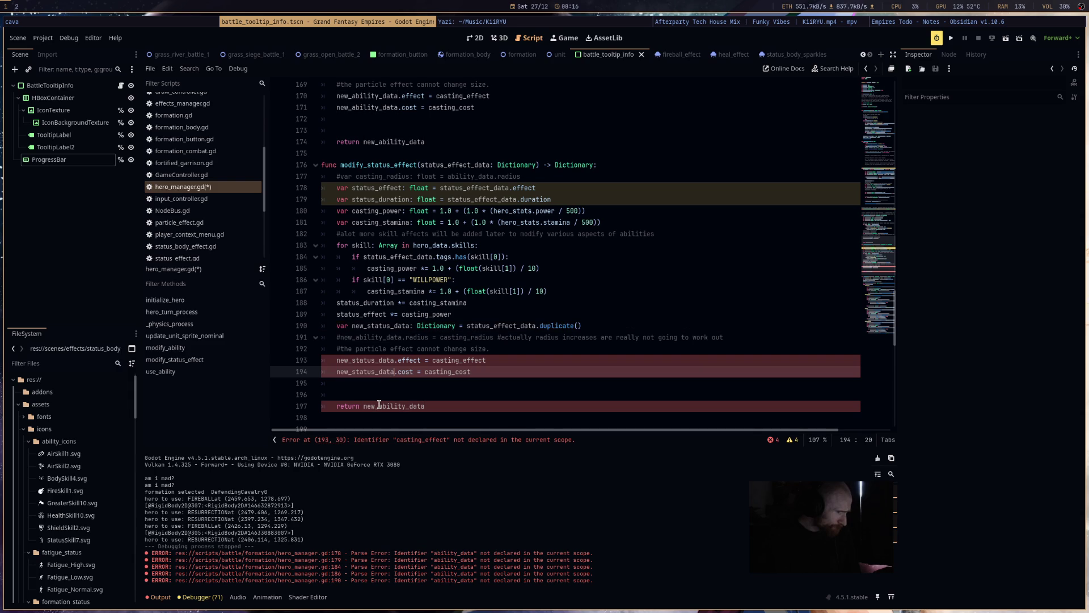
pyautogui.doubleClick(379, 407)
pyautogui.write('new_status_data')
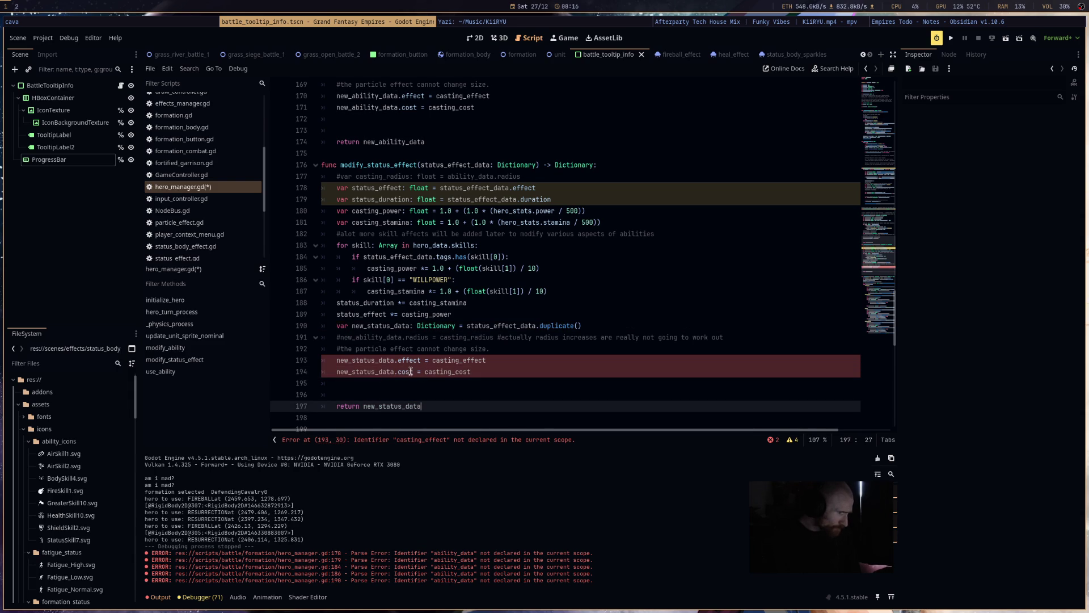
pyautogui.doubleClick(407, 372)
pyautogui.write('duration')
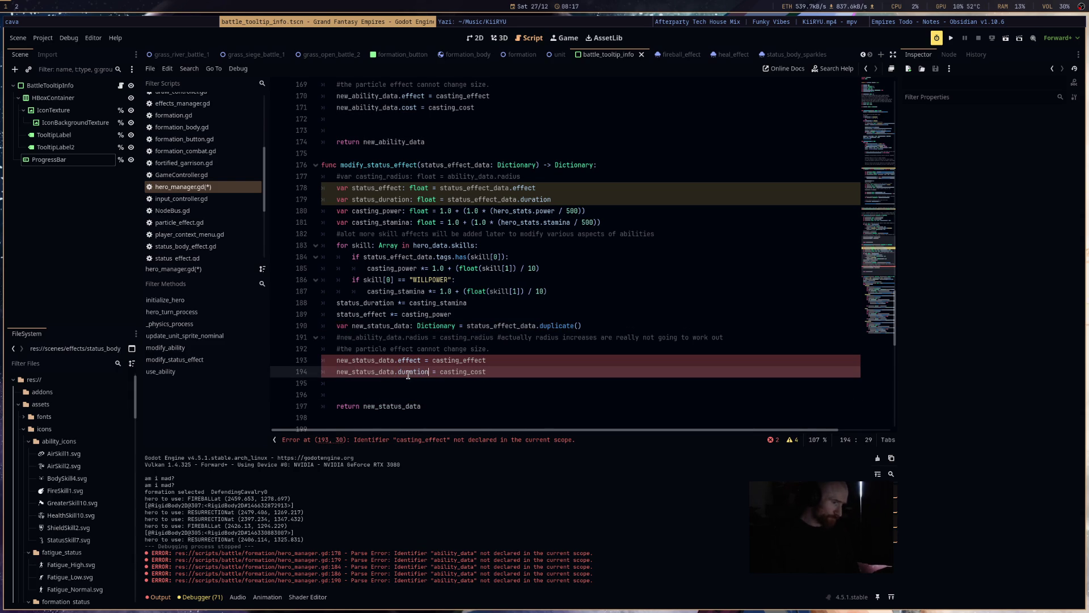
# Assign status_duration and status_effect in place of casting_cost and casting_effect
pyautogui.doubleClick(365, 303)
pyautogui.hotkey('ctrl', 'c')
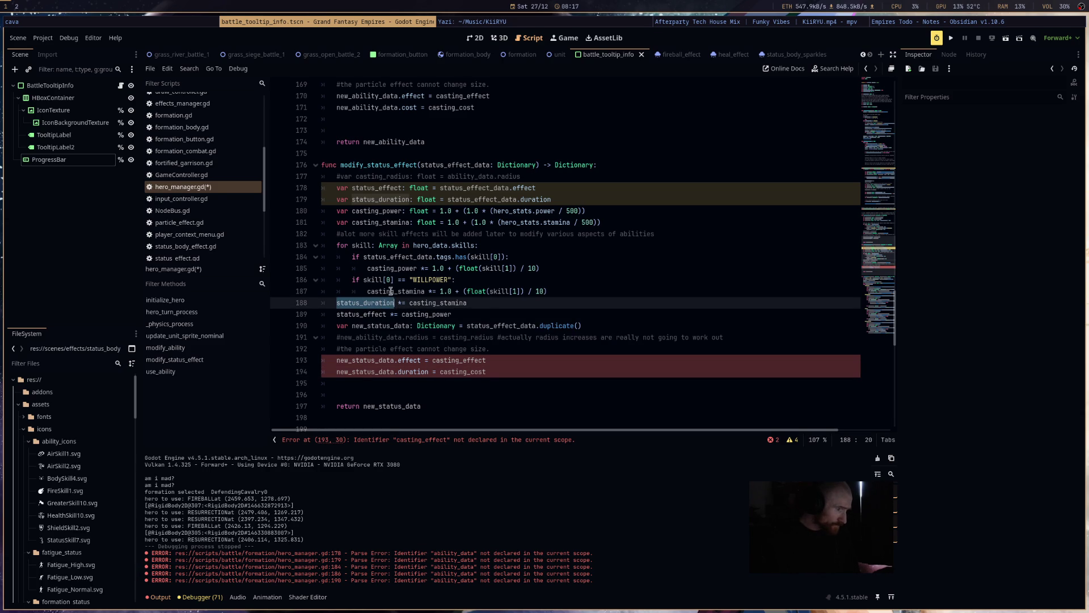
pyautogui.click(458, 360)
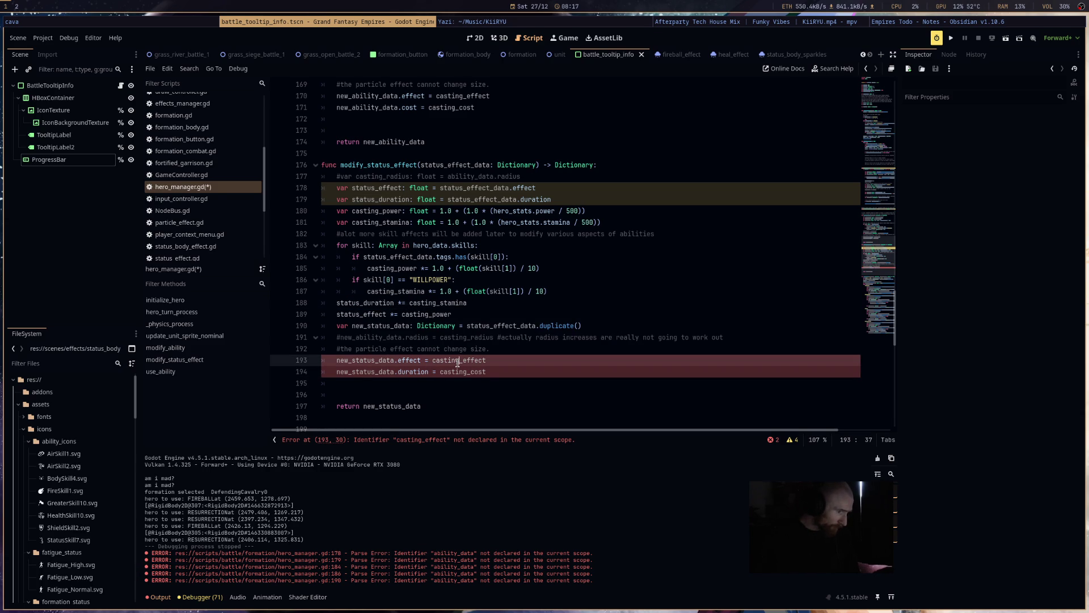
pyautogui.doubleClick(459, 372)
pyautogui.hotkey('ctrl', 'v')
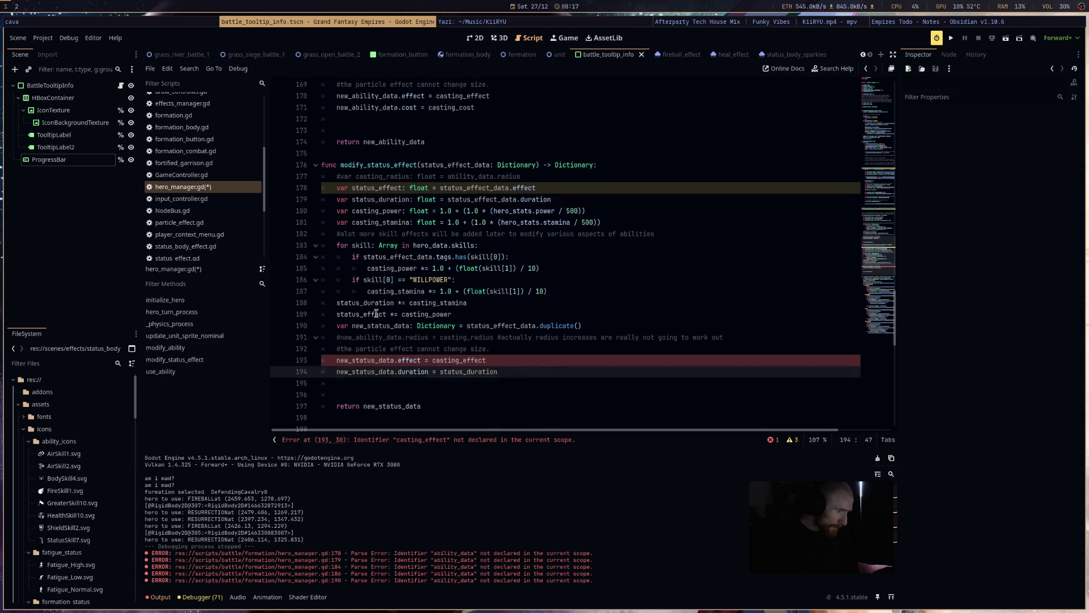
pyautogui.doubleClick(361, 314)
pyautogui.hotkey('ctrl', 'c')
pyautogui.doubleClick(458, 360)
pyautogui.hotkey('ctrl', 'v')
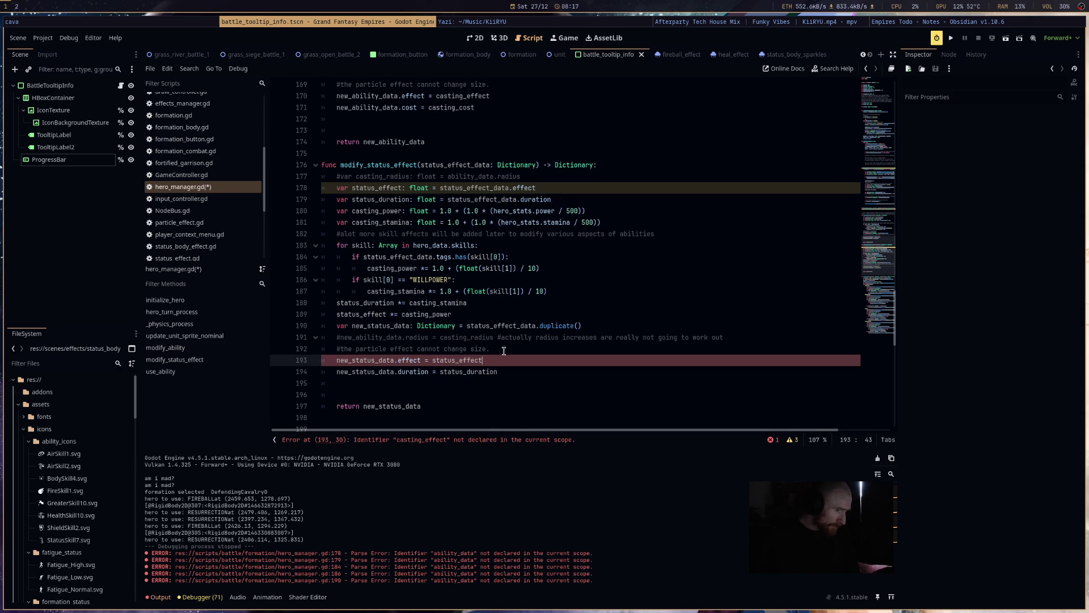
# Delete the stale comment lines, including the casting_radius and skill-affects comments
pyautogui.moveTo(490, 349); pyautogui.dragTo(266, 329)
pyautogui.hotkey('shift', 'End')
pyautogui.press('Delete')
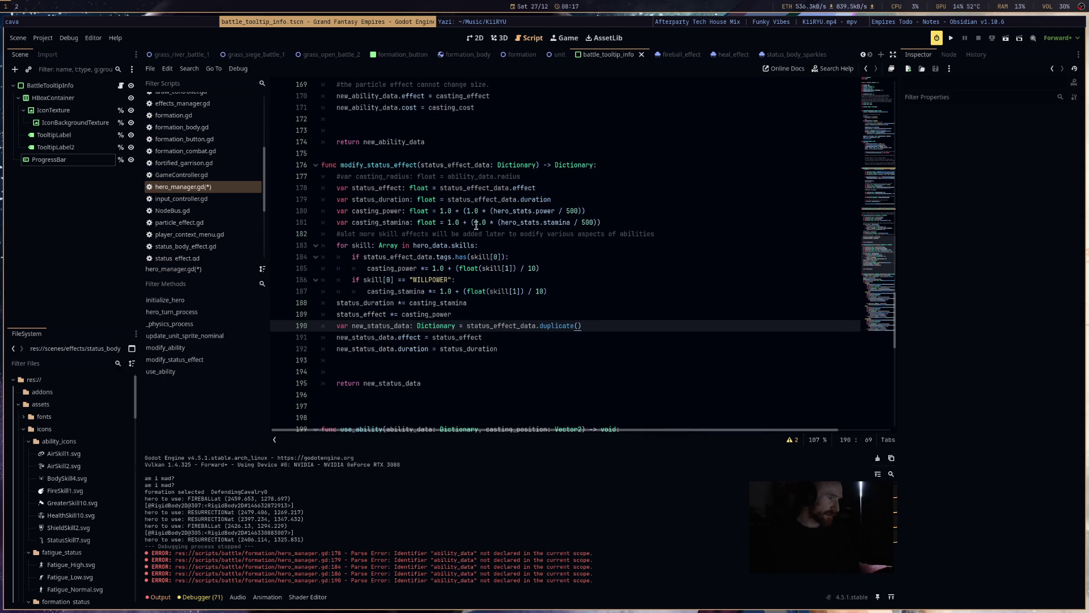
pyautogui.click(590, 177)
pyautogui.hotkey('shift', 'Home')
pyautogui.press('BackSpace')
pyautogui.press('BackSpace')
pyautogui.click(655, 221)
pyautogui.hotkey('shift', 'Home')
pyautogui.press('BackSpace')
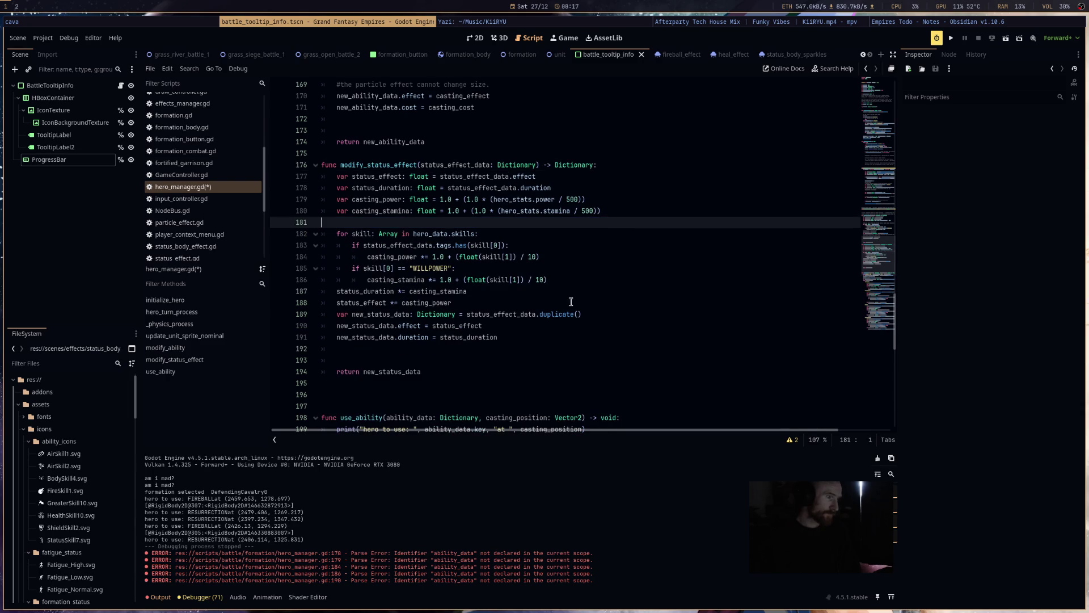
pyautogui.press('BackSpace')
pyautogui.press('BackSpace')
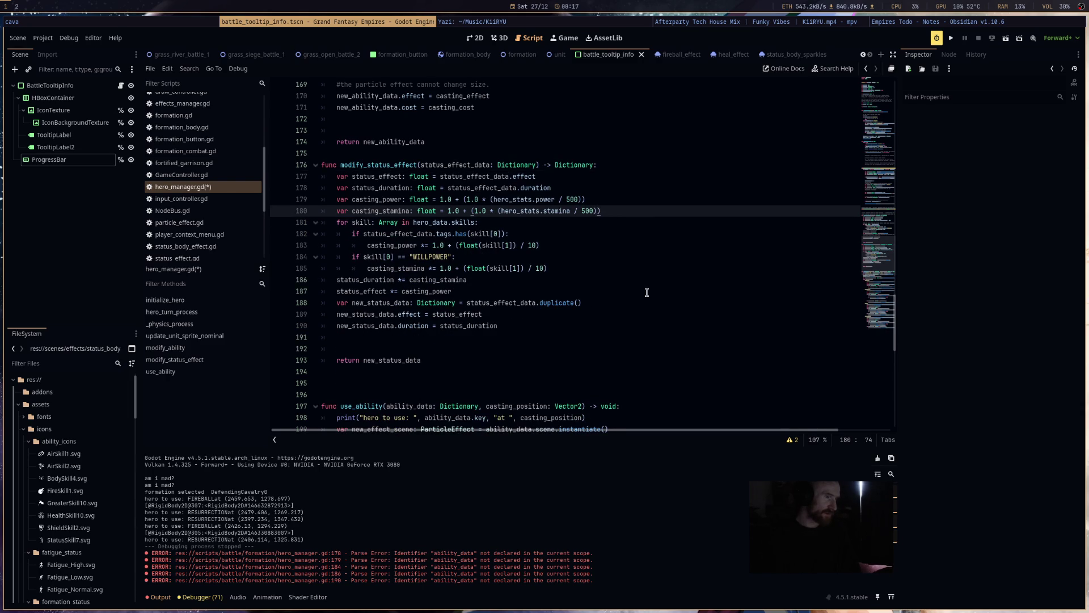
pyautogui.click(602, 165)
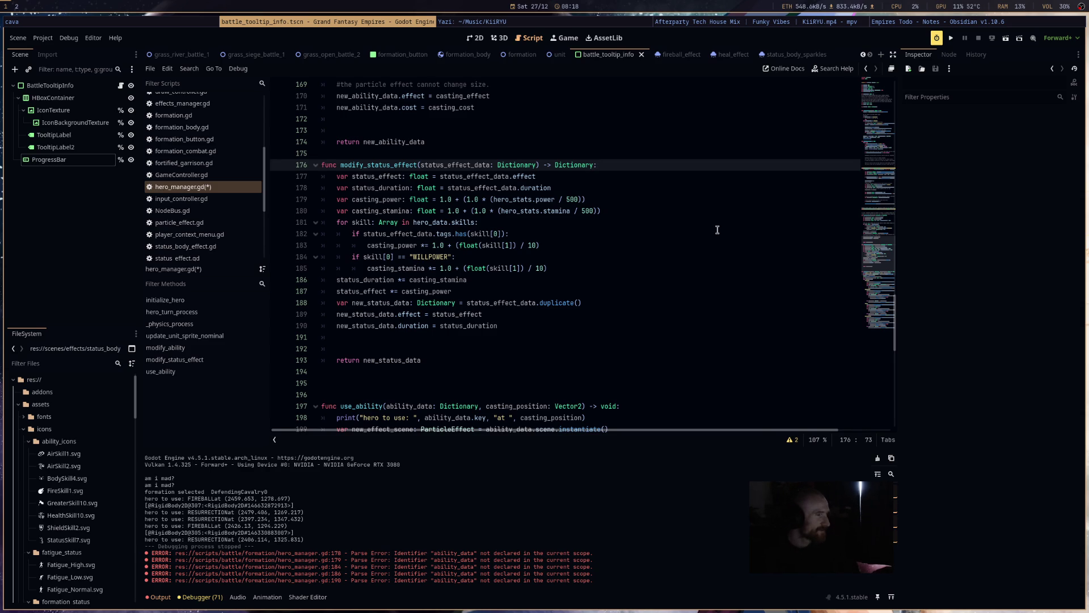
pyautogui.scroll(5, 717, 229)
pyautogui.scroll(-6, 717, 229)
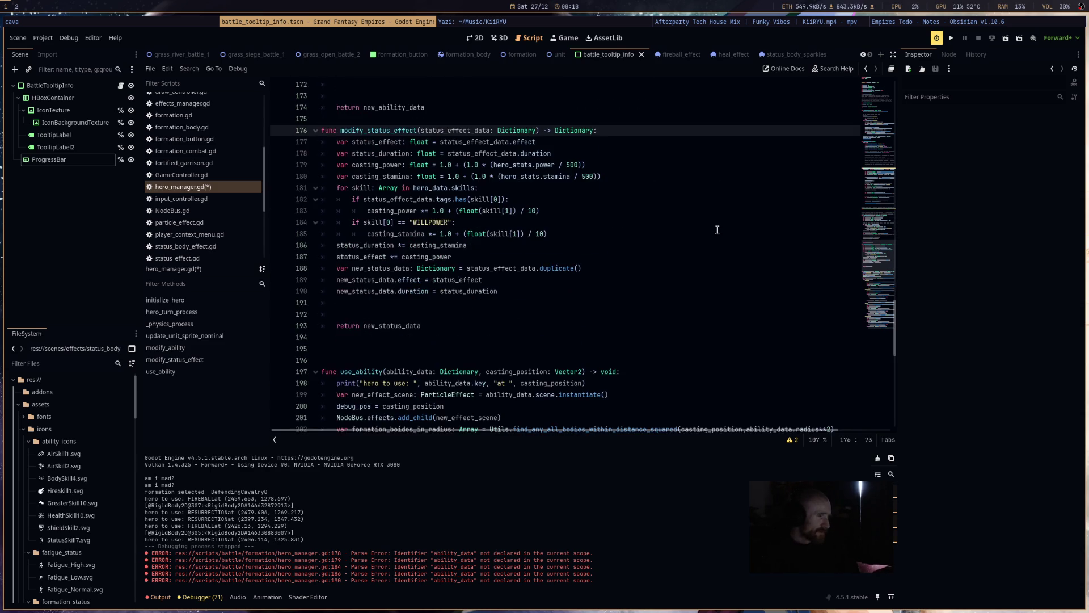
pyautogui.scroll(-5, 710, 243)
pyautogui.scroll(-9, 710, 243)
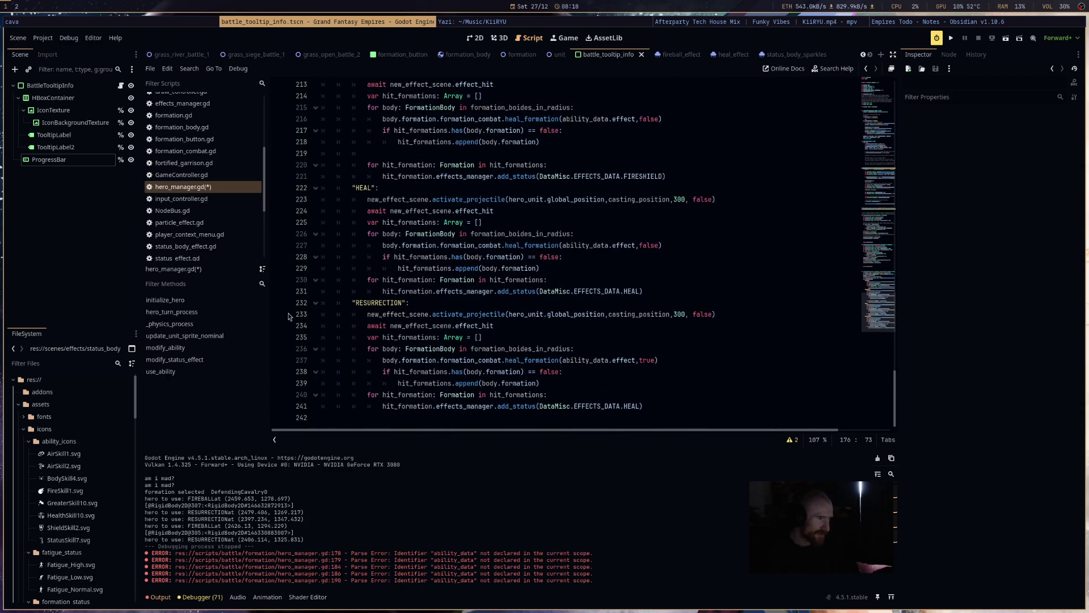
pyautogui.scroll(8, 638, 176)
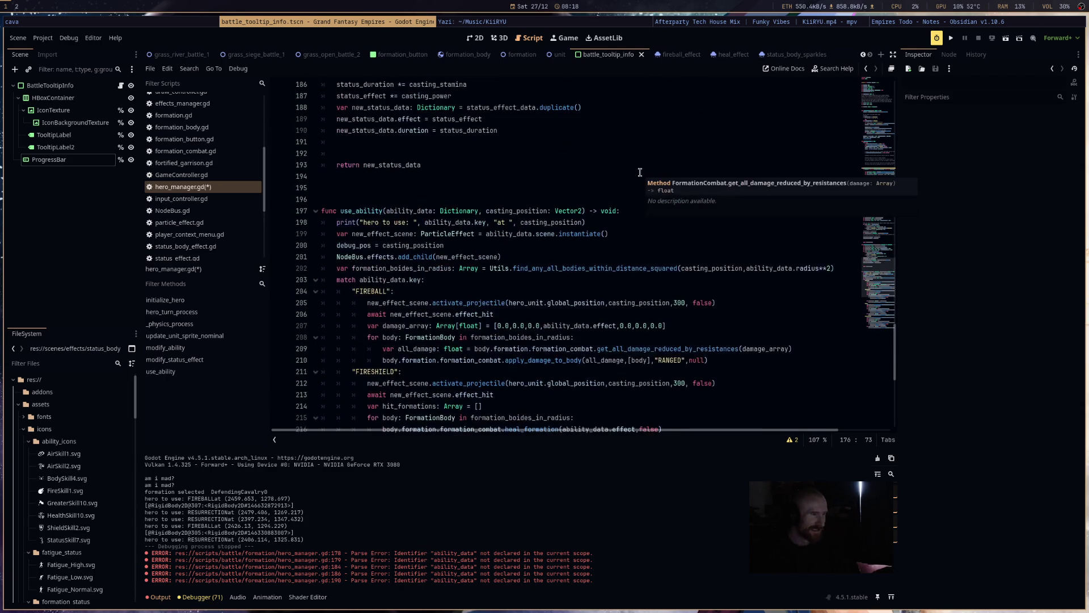
pyautogui.scroll(-4, 638, 175)
pyautogui.click(637, 176)
pyautogui.scroll(10, 638, 175)
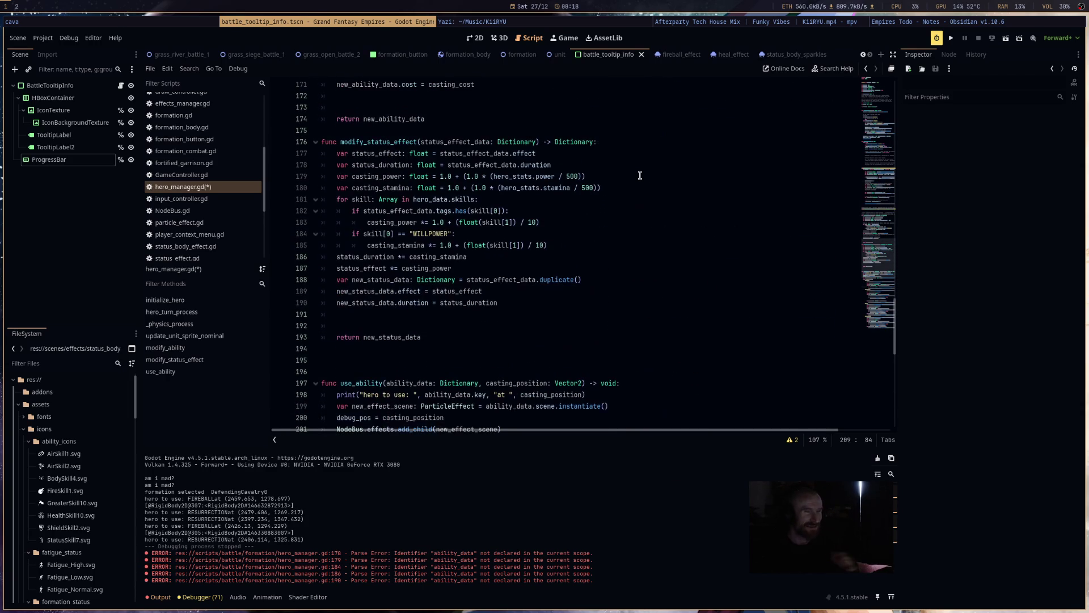
pyautogui.scroll(20, 640, 175)
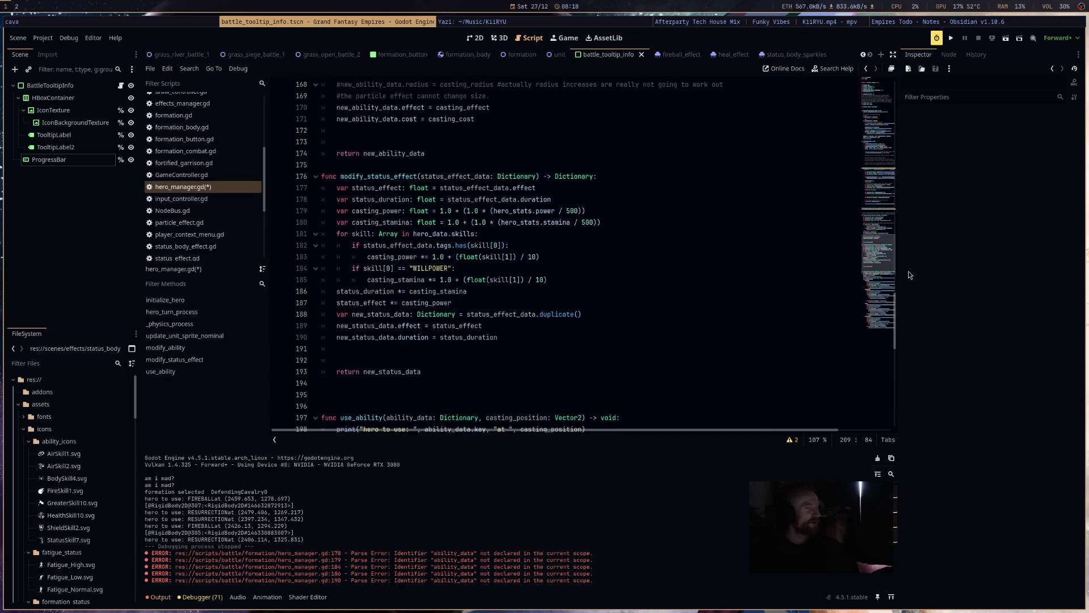
pyautogui.click(450, 109)
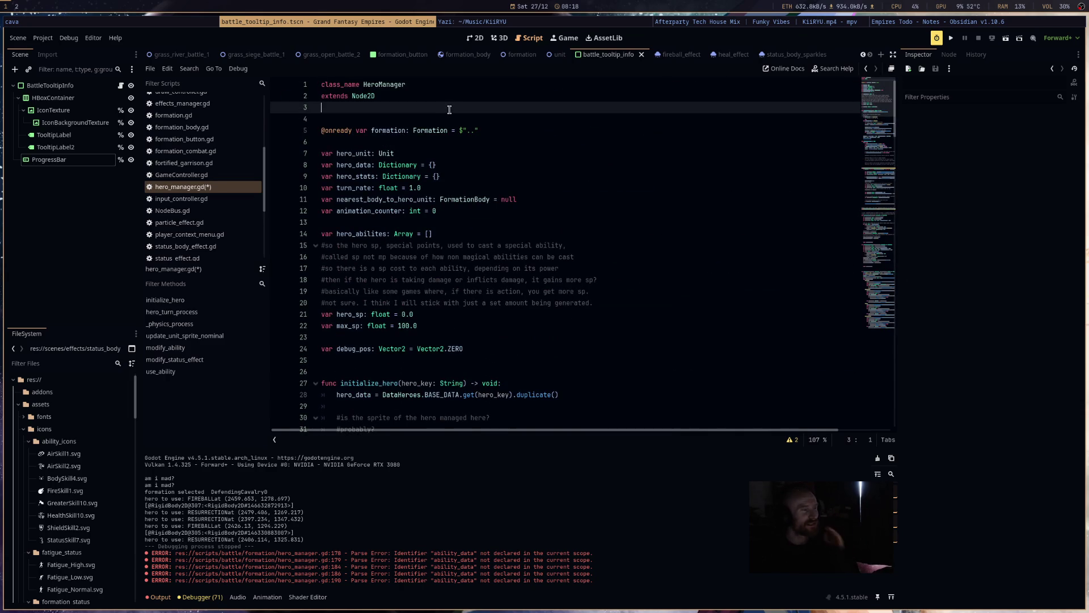
# Insert a '## HERO MANANAGER' header comment line below the class declaration
pyautogui.press('Return')
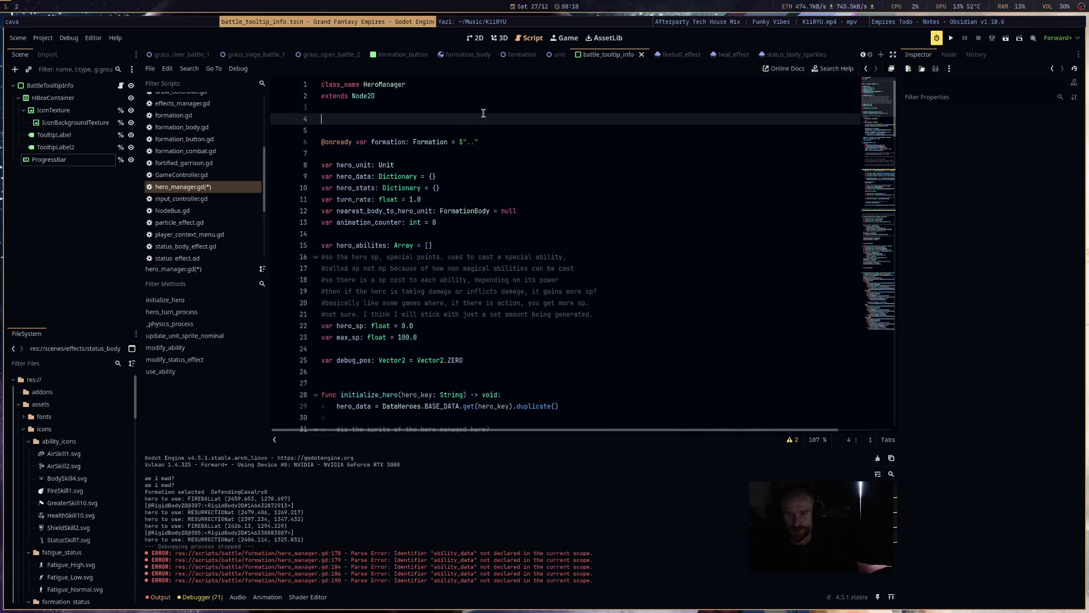
pyautogui.write('## H')
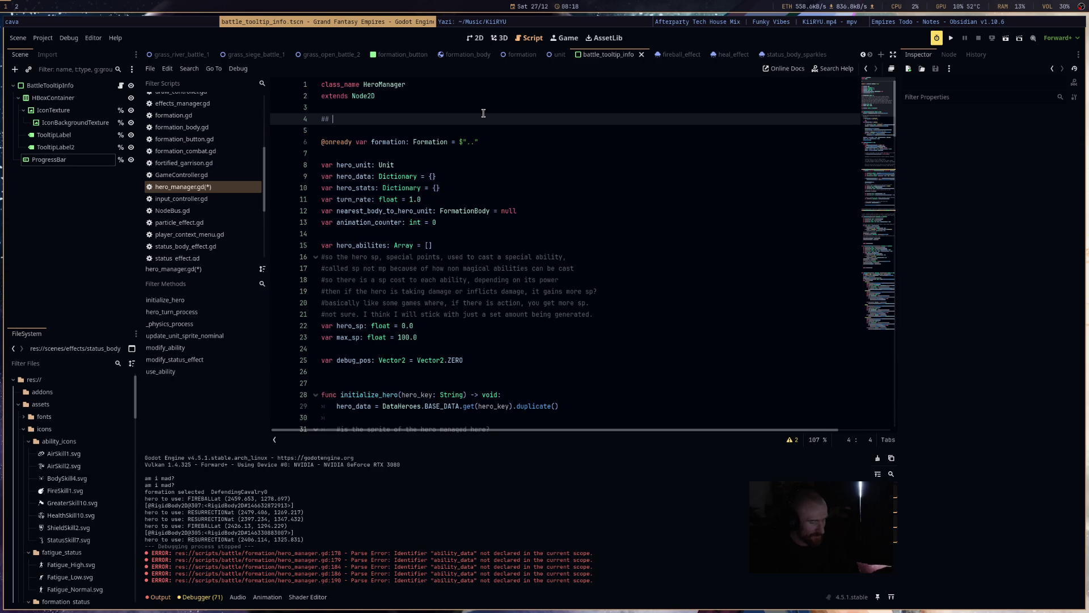
pyautogui.write('ERO MANAGHE')
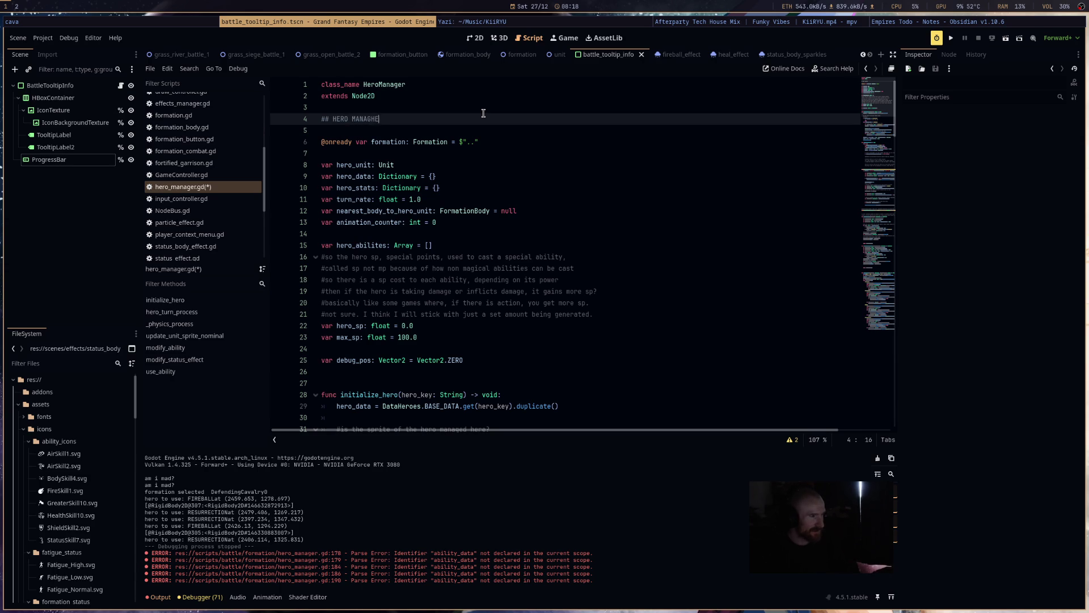
pyautogui.press('BackSpace')
pyautogui.press('BackSpace')
pyautogui.write('AGER')
# Add several '#' comment lines beneath the header to form the documentation block
pyautogui.press('Return')
pyautogui.write('##')
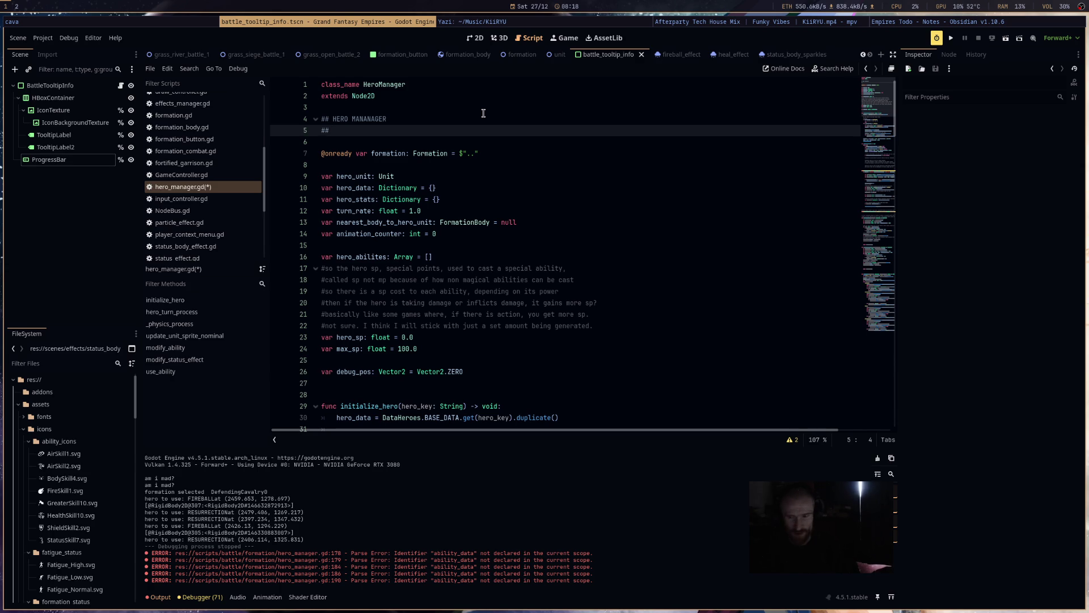
pyautogui.press('BackSpace')
pyautogui.press('BackSpace')
pyautogui.press('Return')
pyautogui.write('#')
pyautogui.press('Return')
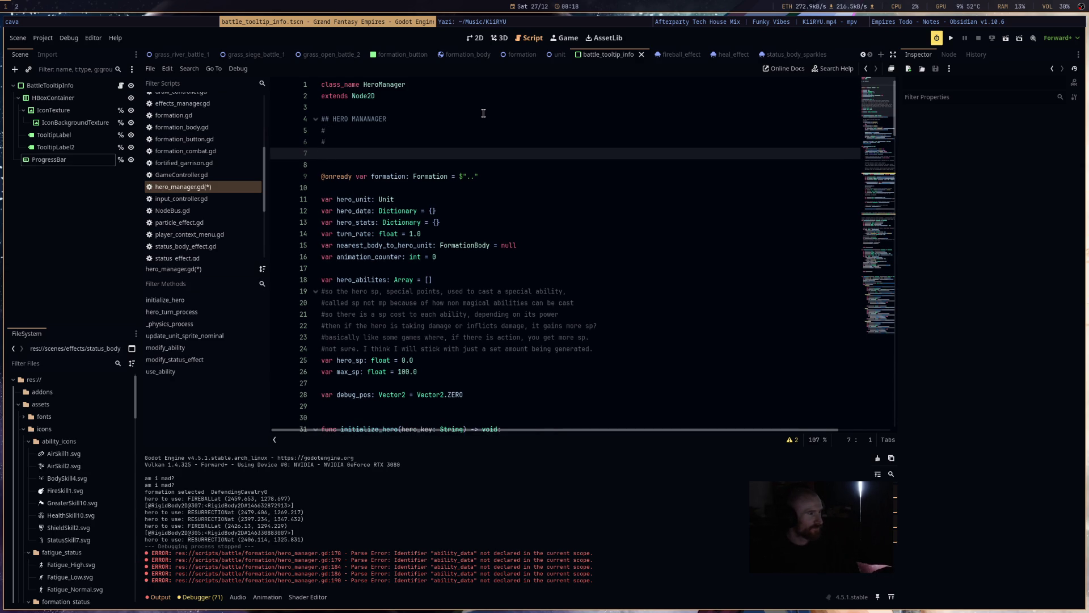
pyautogui.write('#')
pyautogui.press('Return')
pyautogui.write('#')
pyautogui.press('Return')
pyautogui.write('##')
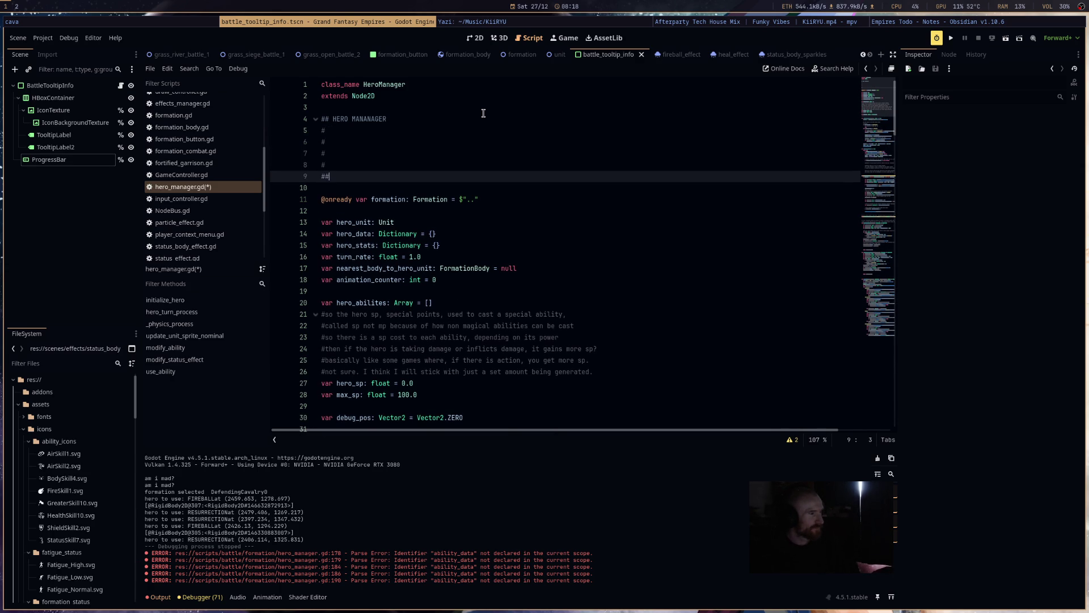
pyautogui.press('Up')
pyautogui.press('Up')
pyautogui.press('Up')
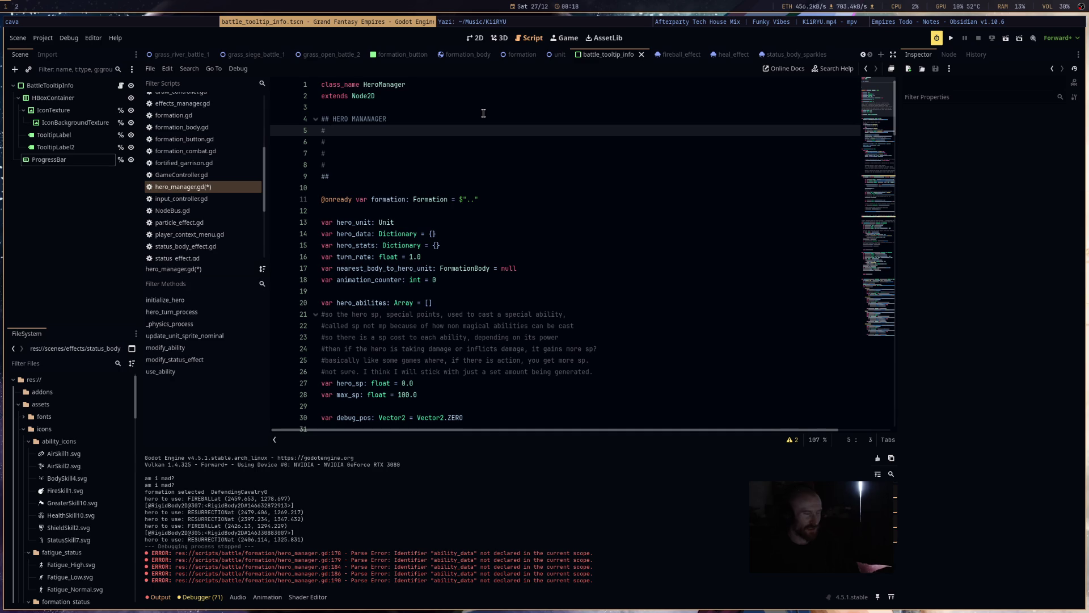
pyautogui.scroll(-1, 598, 318)
pyautogui.scroll(-20, 597, 318)
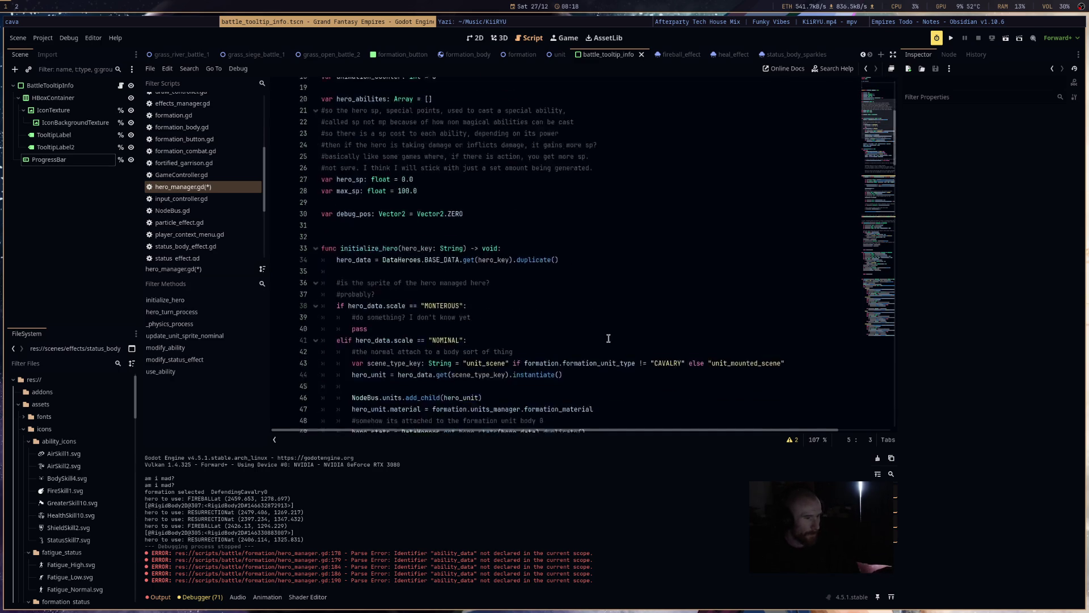
pyautogui.scroll(-16, 609, 337)
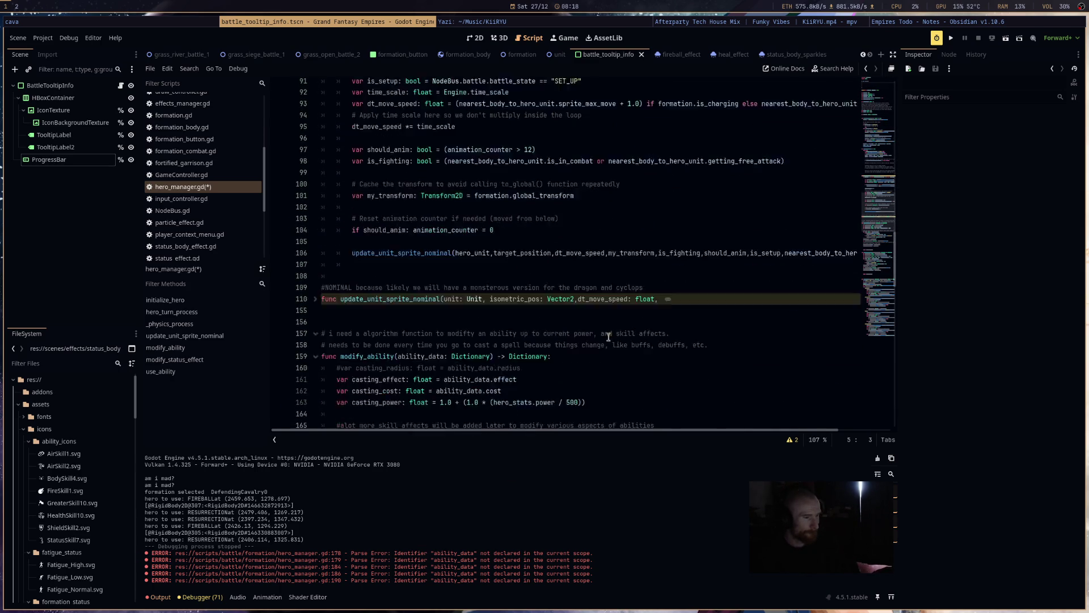
pyautogui.click(609, 337)
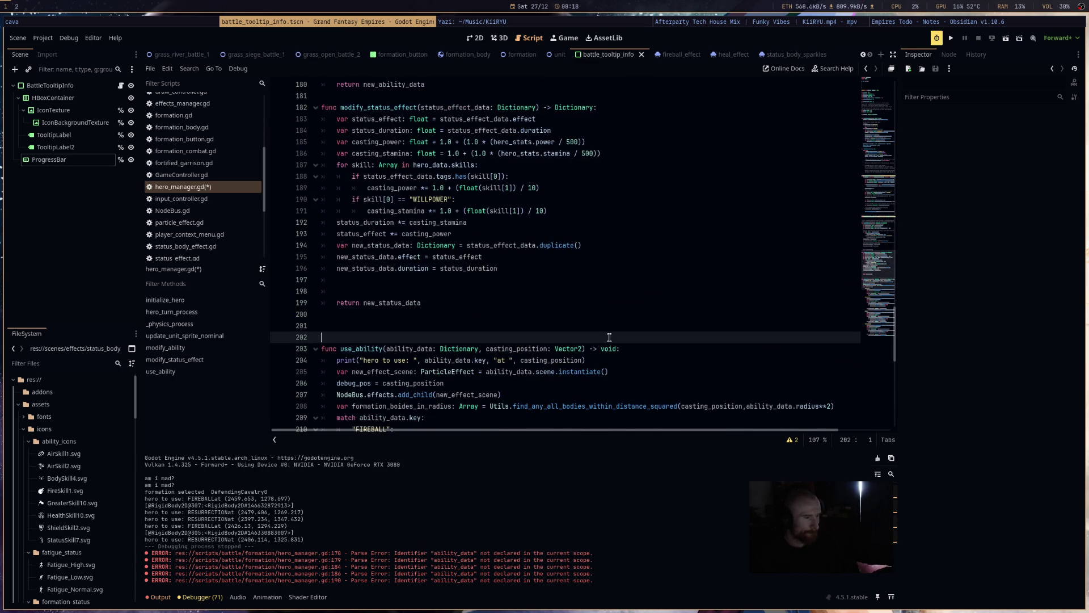
pyautogui.scroll(-11, 609, 337)
pyautogui.scroll(2, 609, 337)
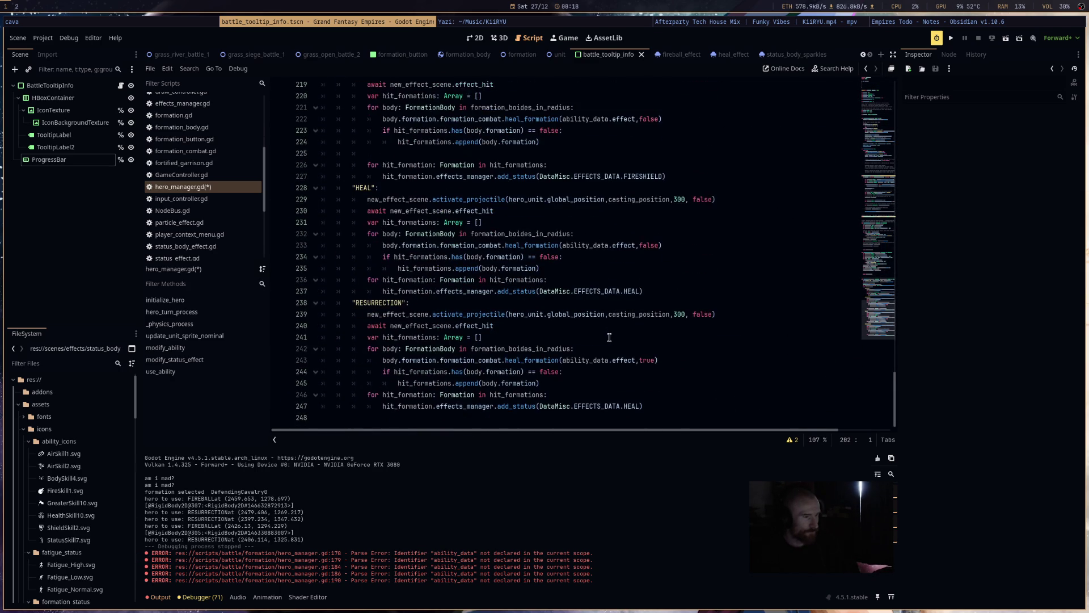
pyautogui.scroll(10, 609, 337)
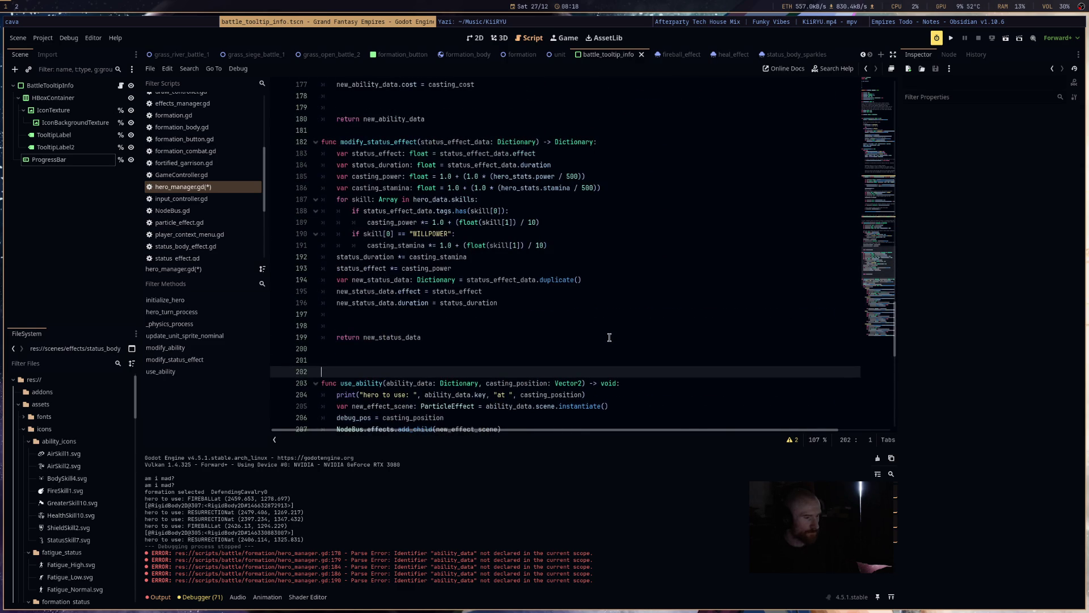
pyautogui.scroll(-13, 609, 337)
pyautogui.keyDown('shift'); pyautogui.click(628, 338); pyautogui.keyUp('shift')
pyautogui.scroll(-1, 632, 341)
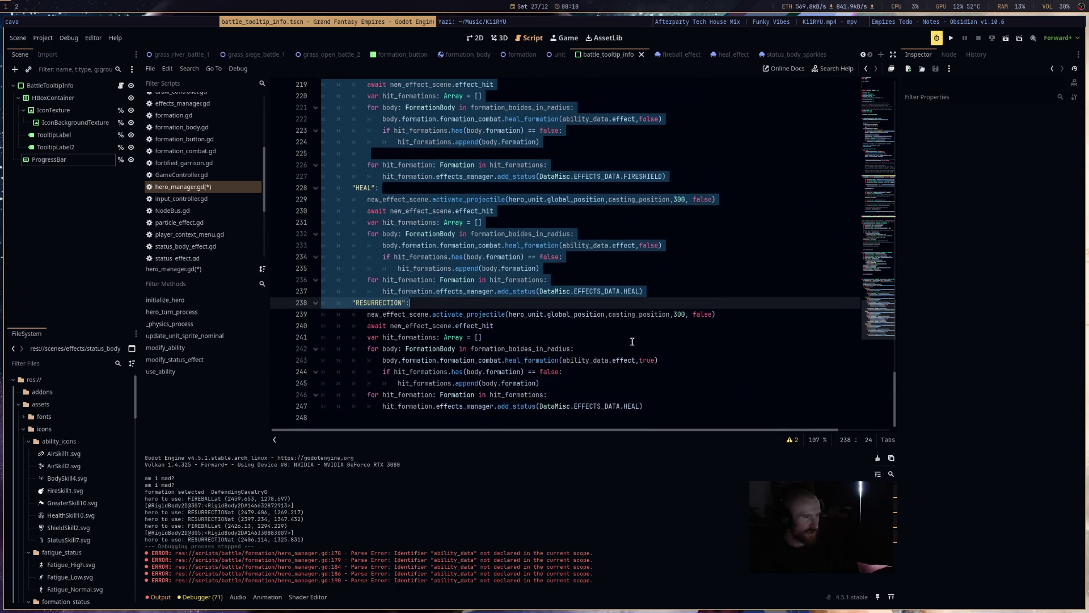
pyautogui.click(646, 406)
pyautogui.scroll(6, 747, 407)
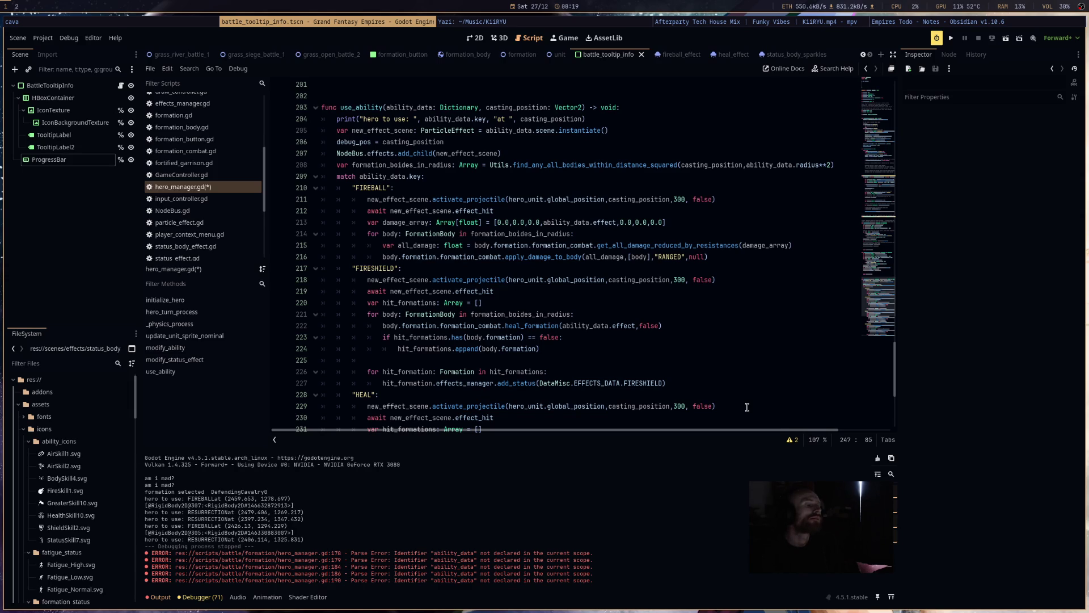
# Move 'var hit_formations: Array = []' from the FIRESHIELD case to line 209, above the match
pyautogui.click(331, 176)
pyautogui.press('Return')
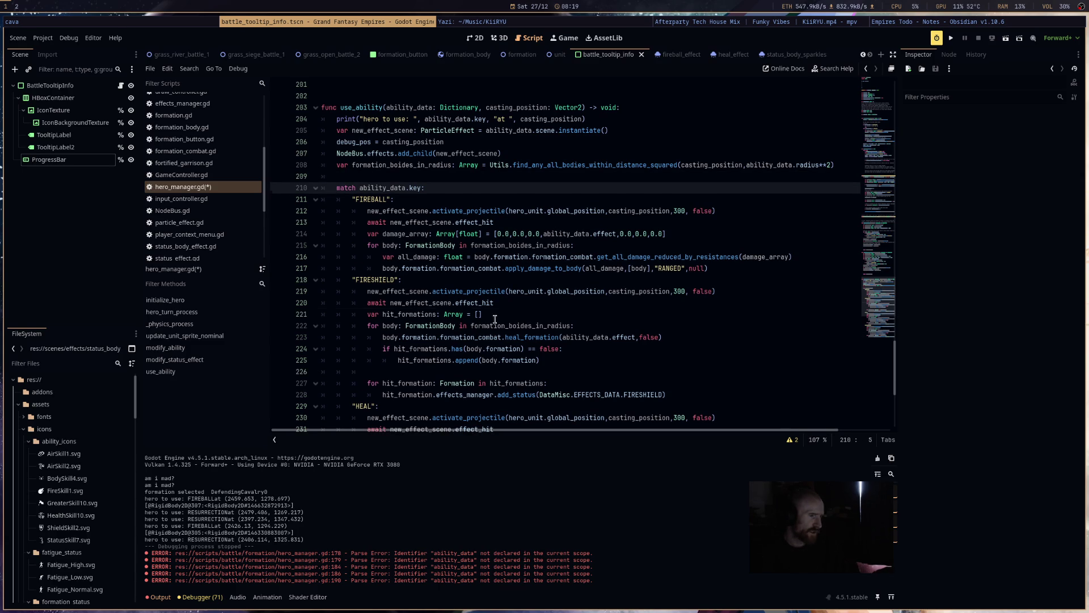
pyautogui.moveTo(482, 314); pyautogui.dragTo(367, 314)
pyautogui.hotkey('ctrl', 'x')
pyautogui.click(369, 178)
pyautogui.hotkey('ctrl', 'v')
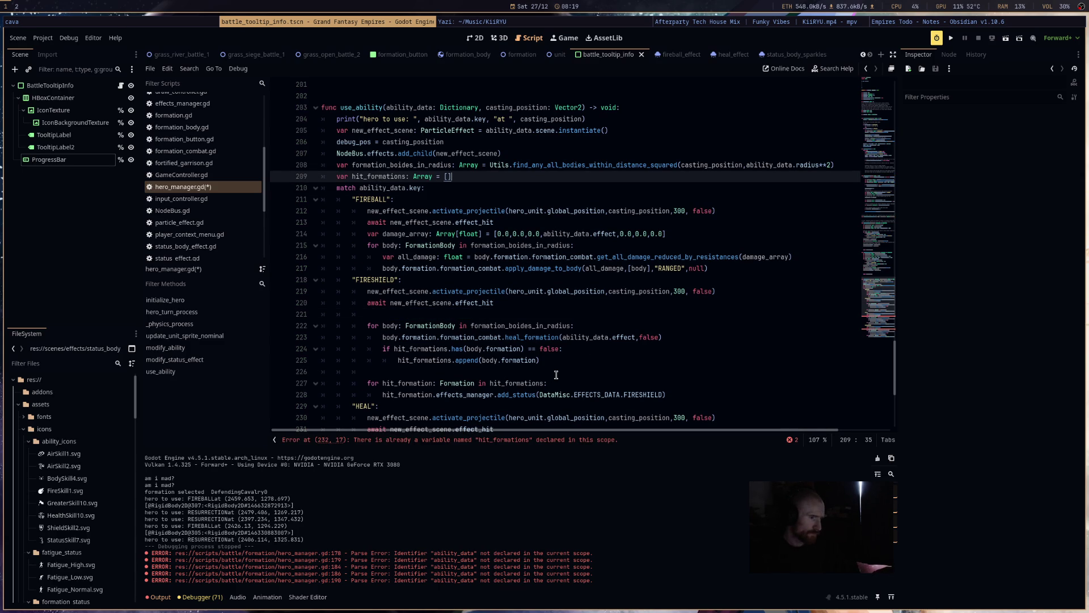
pyautogui.moveTo(556, 374)
pyautogui.mouseDown()
pyautogui.moveTo(318, 337)
pyautogui.moveTo(314, 324)
pyautogui.mouseUp()
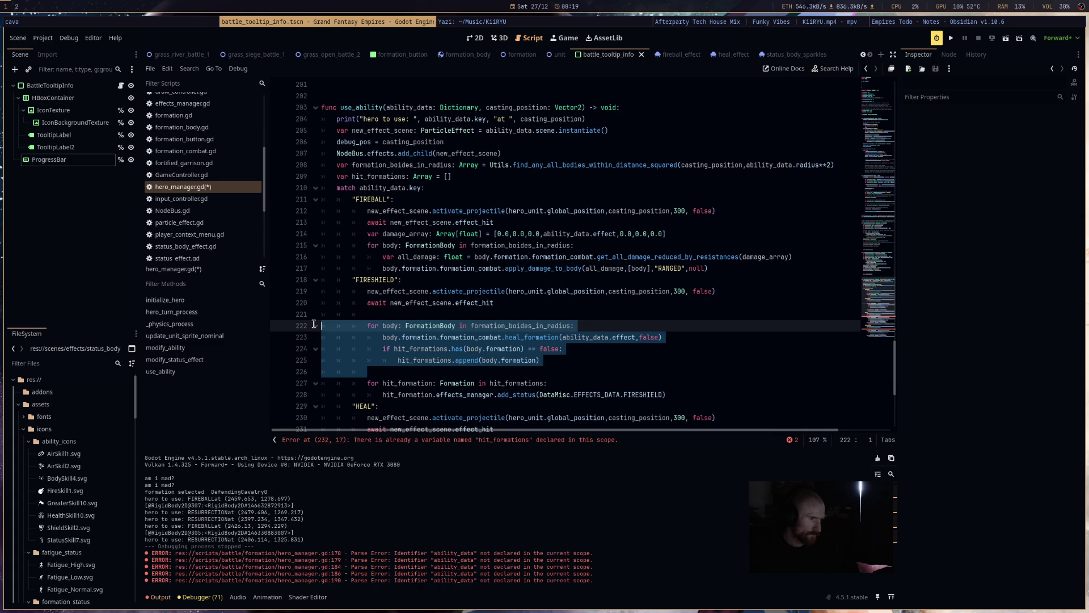
pyautogui.click(583, 374)
pyautogui.hotkey('ctrl', 'z')
pyautogui.hotkey('ctrl', 'z')
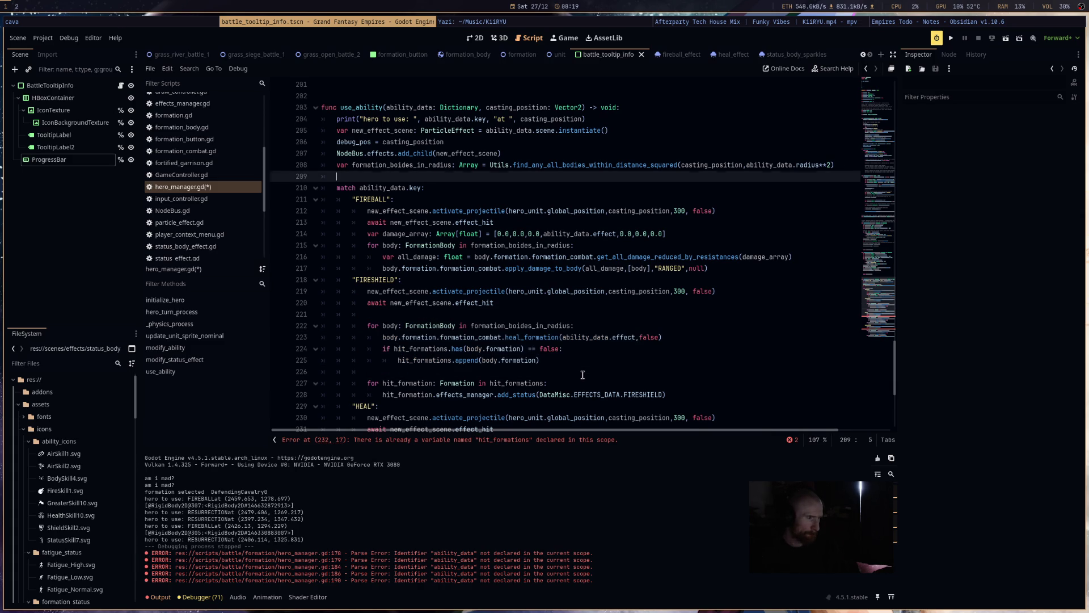
pyautogui.click(584, 374)
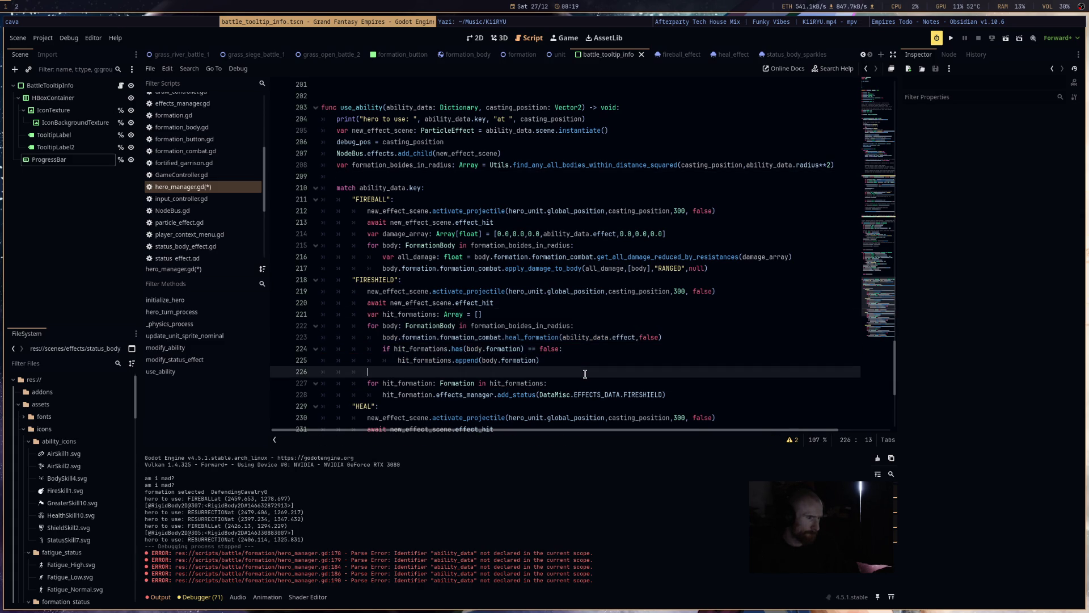
pyautogui.hotkey('ctrl', 'shift', 'z')
pyautogui.hotkey('ctrl', 'shift', 'z')
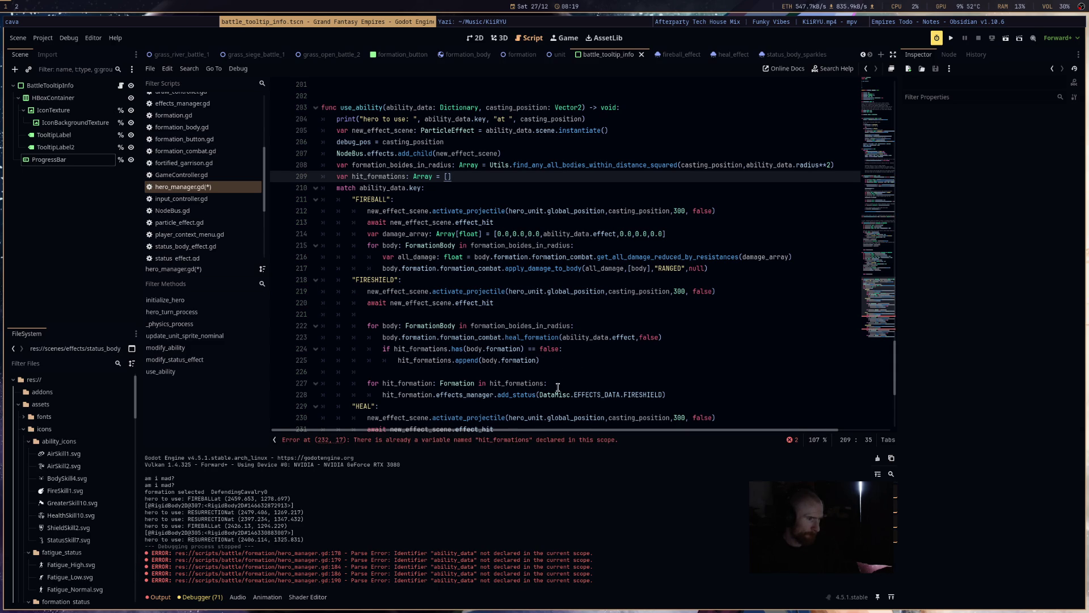
# Delete the duplicate hit_formations declarations on lines 232 and 242, then save hero_manager.gd
pyautogui.click(528, 439)
pyautogui.press('End')
pyautogui.hotkey('shift', 'Home')
pyautogui.hotkey('shift', 'Home')
pyautogui.press('BackSpace')
pyautogui.click(518, 373)
pyautogui.hotkey('shift', 'Home')
pyautogui.hotkey('shift', 'Home')
pyautogui.press('BackSpace')
pyautogui.scroll(6, 626, 371)
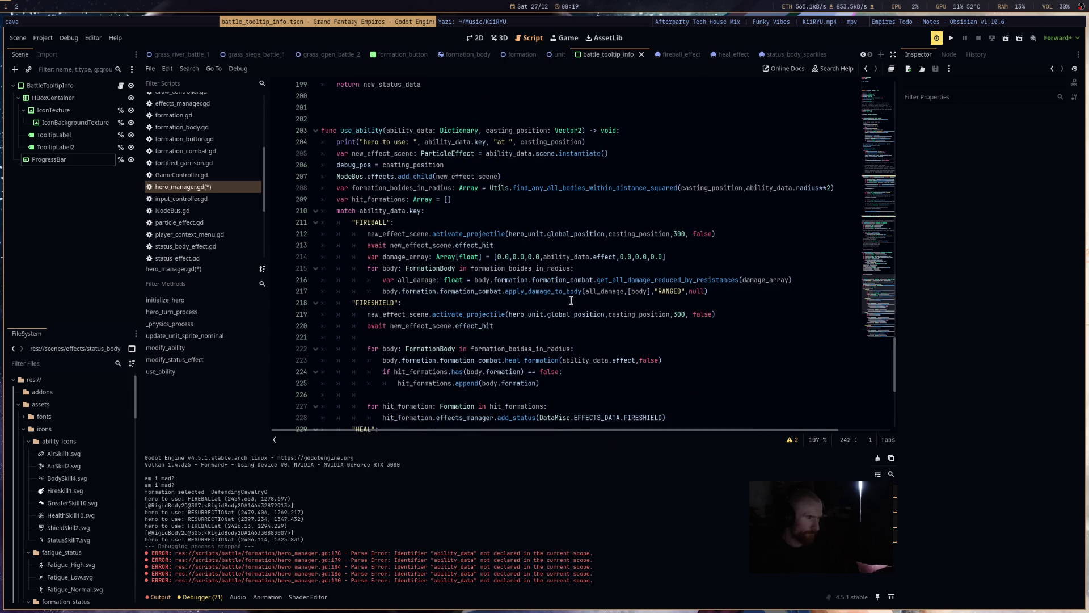
pyautogui.click(503, 203)
pyautogui.press('Return')
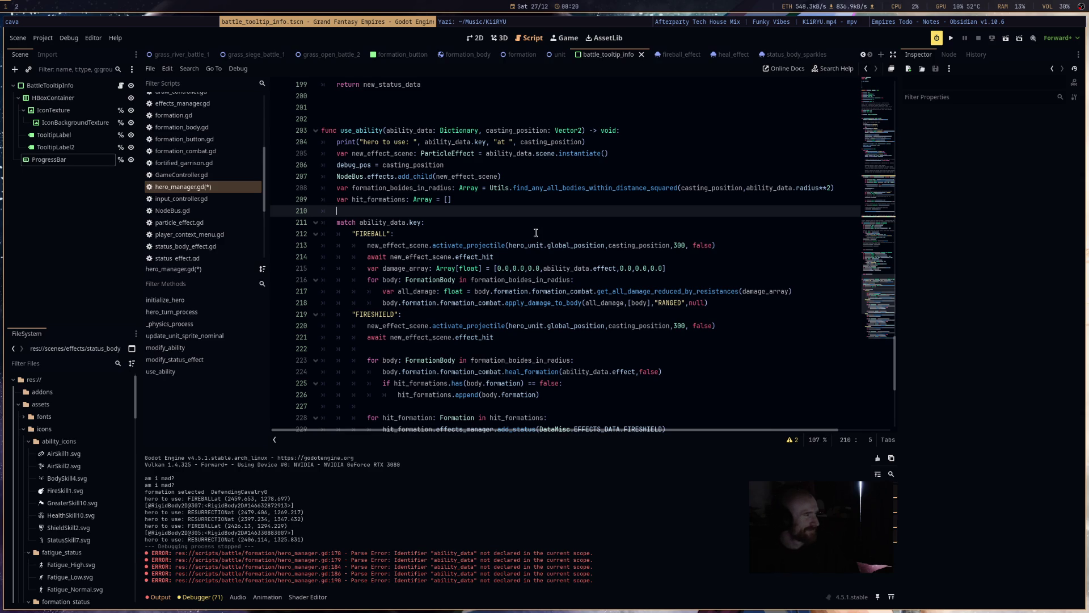
pyautogui.hotkey('ctrl', 's')
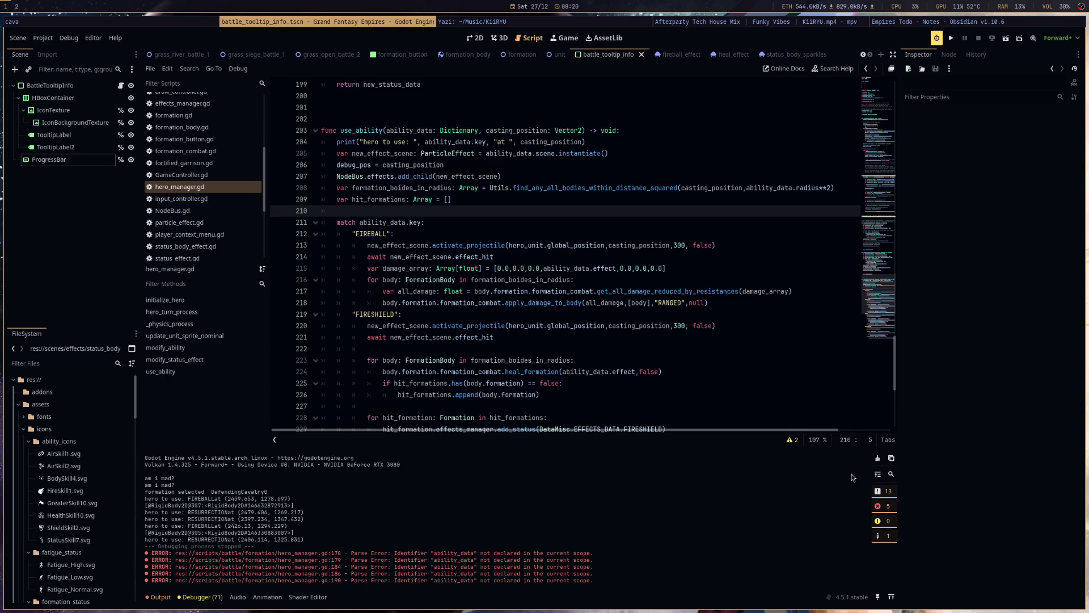
# Drag along the minimap to review hero_manager.gd from the top
pyautogui.click(885, 150)
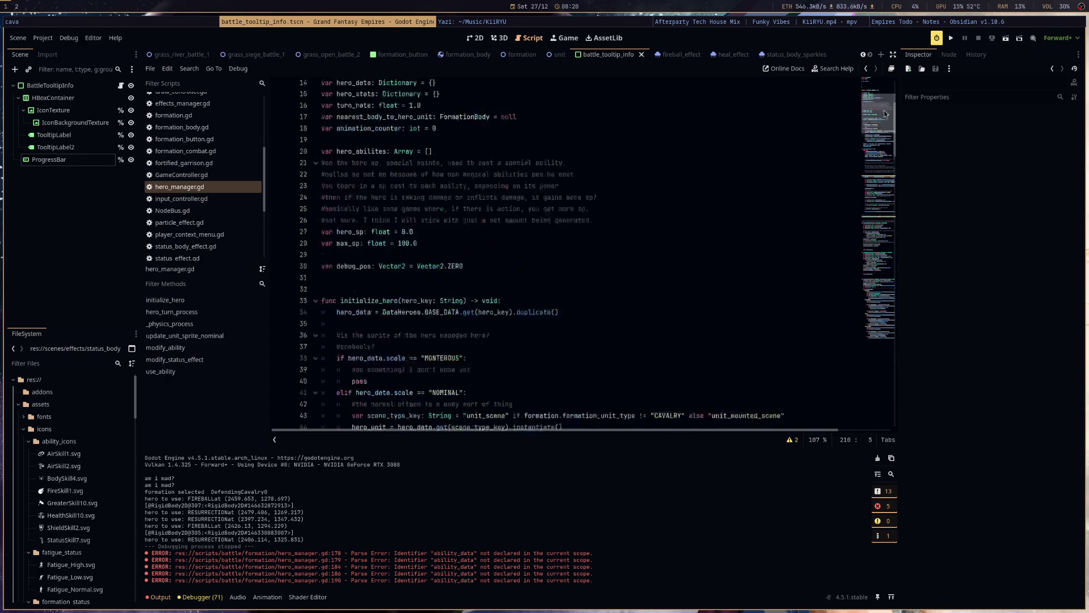
pyautogui.moveTo(885, 150)
pyautogui.mouseDown()
pyautogui.moveTo(889, 319)
pyautogui.moveTo(889, 303)
pyautogui.mouseUp()
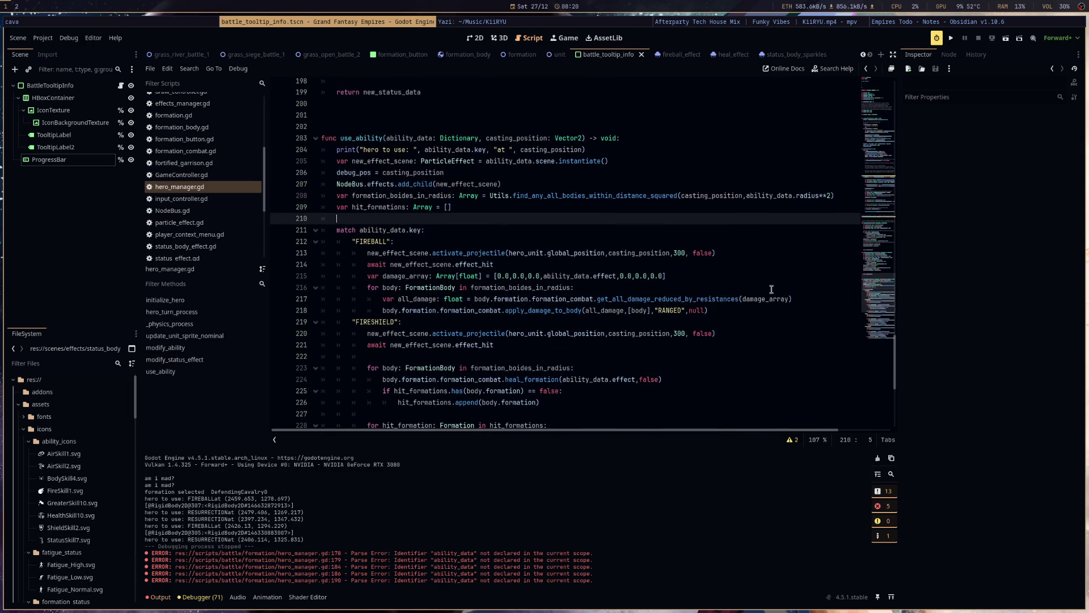
pyautogui.moveTo(889, 290)
pyautogui.mouseDown()
pyautogui.moveTo(888, 259)
pyautogui.moveTo(888, 292)
pyautogui.mouseUp()
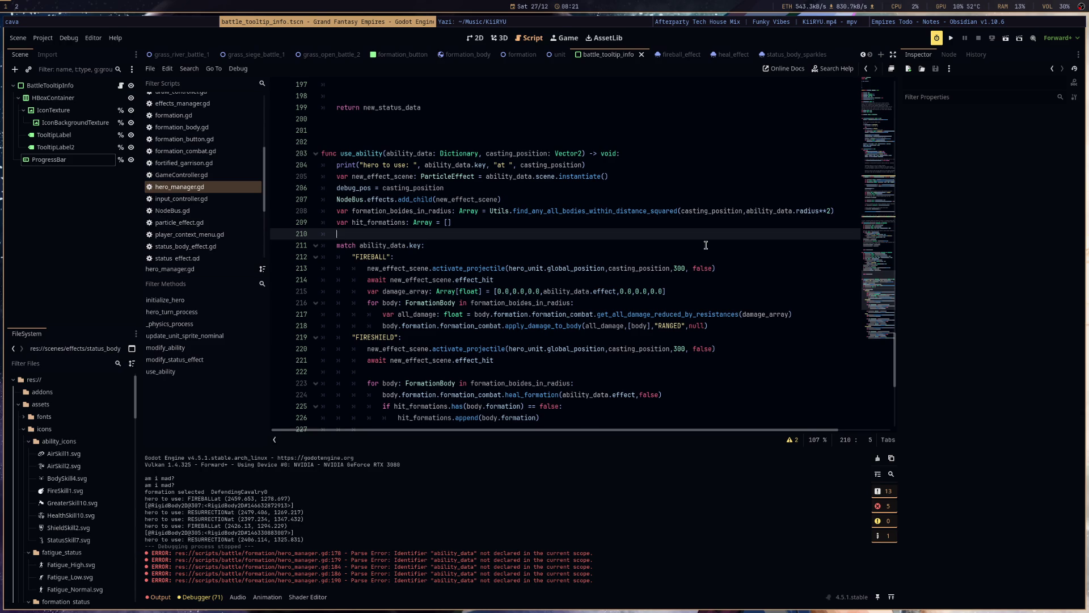
pyautogui.press('super+Return')
# Open ~/.config/yazi/yazi.toml in Kate, scroll through it, and return to Godot
pyautogui.write('kate')
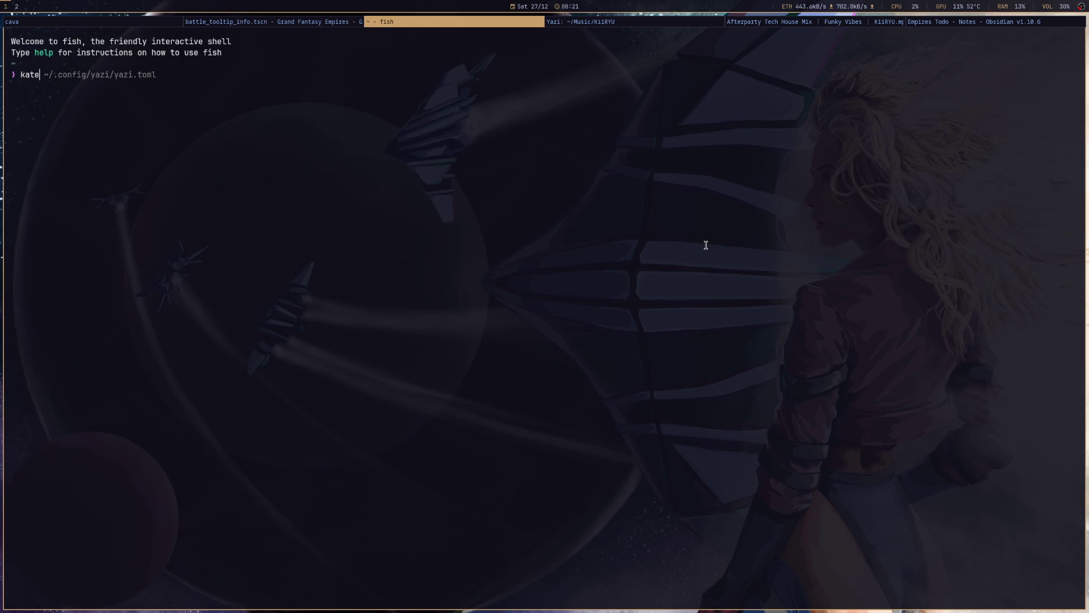
pyautogui.press('Right')
pyautogui.press('Return')
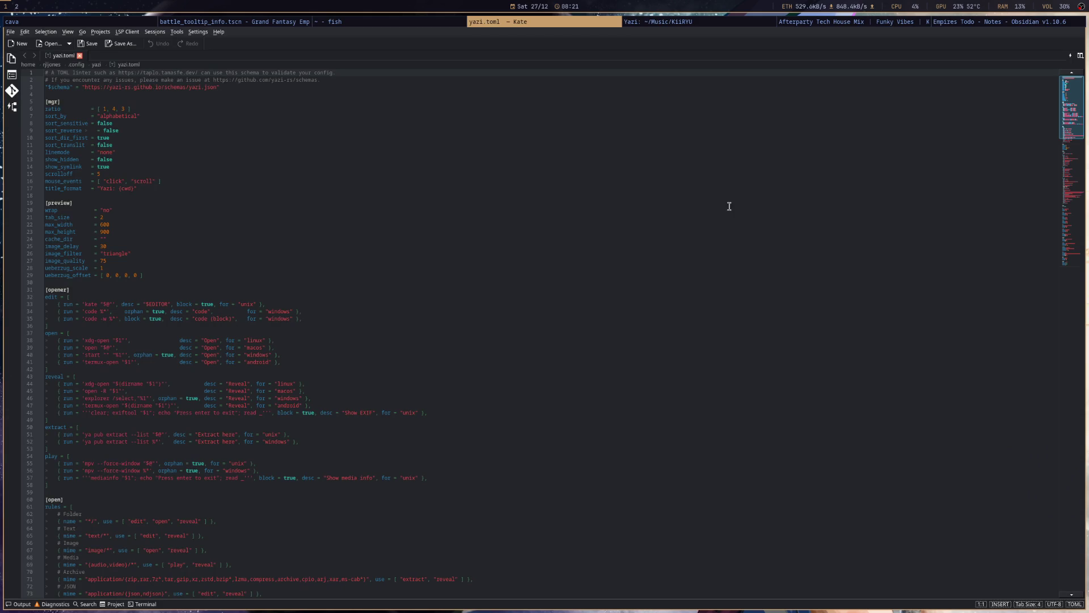
pyautogui.moveTo(1074, 117)
pyautogui.mouseDown()
pyautogui.moveTo(1071, 244)
pyautogui.moveTo(1069, 122)
pyautogui.moveTo(1061, 203)
pyautogui.moveTo(1050, 153)
pyautogui.mouseUp()
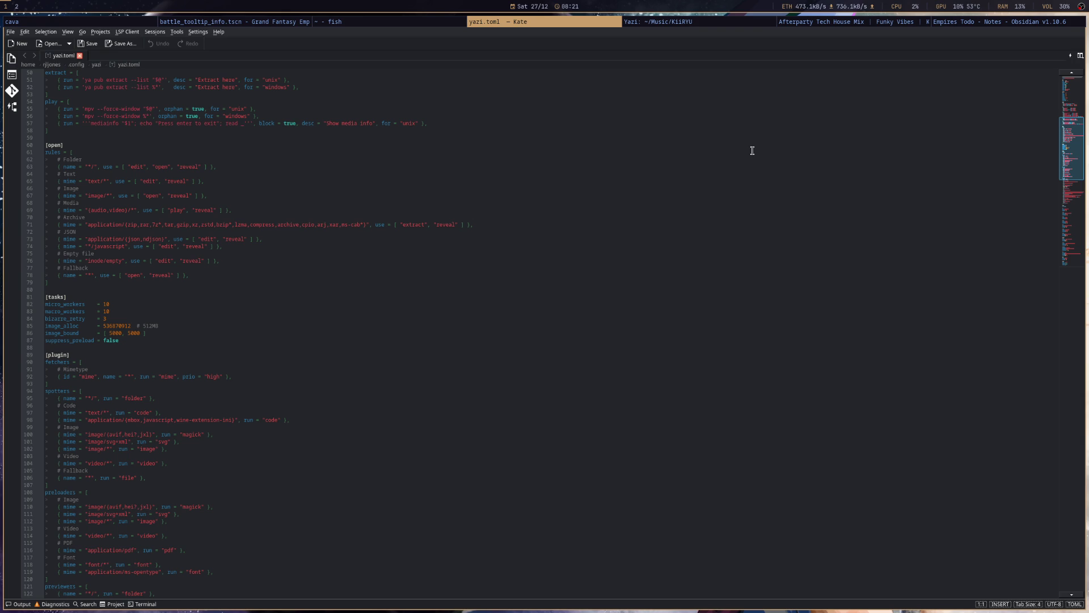
pyautogui.click(279, 19)
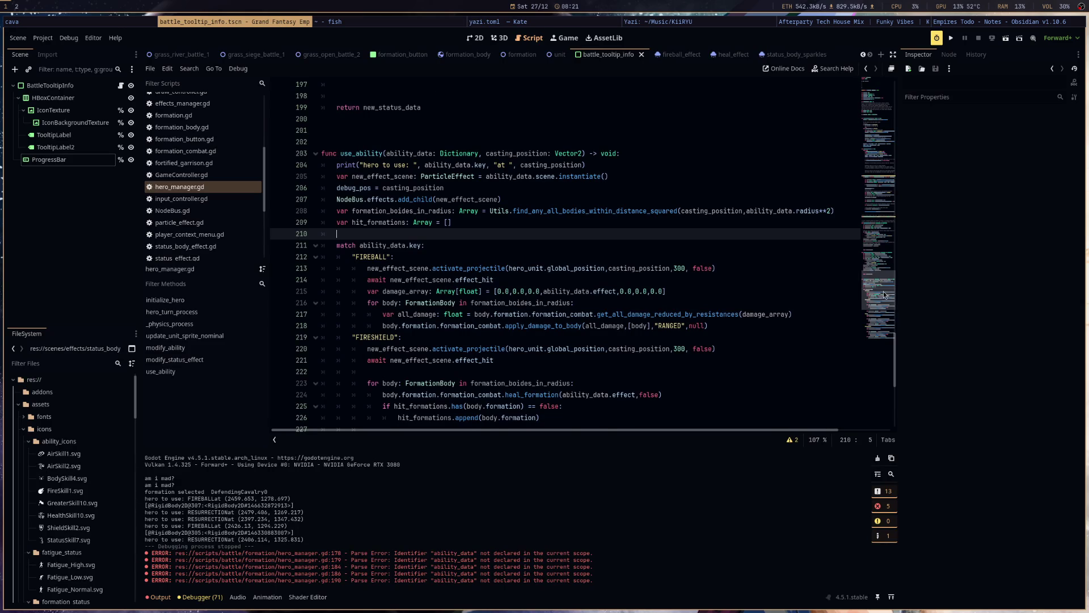
# Scroll to the RESURRECTION case in use_ability and open Editor Settings
pyautogui.scroll(10, 885, 264)
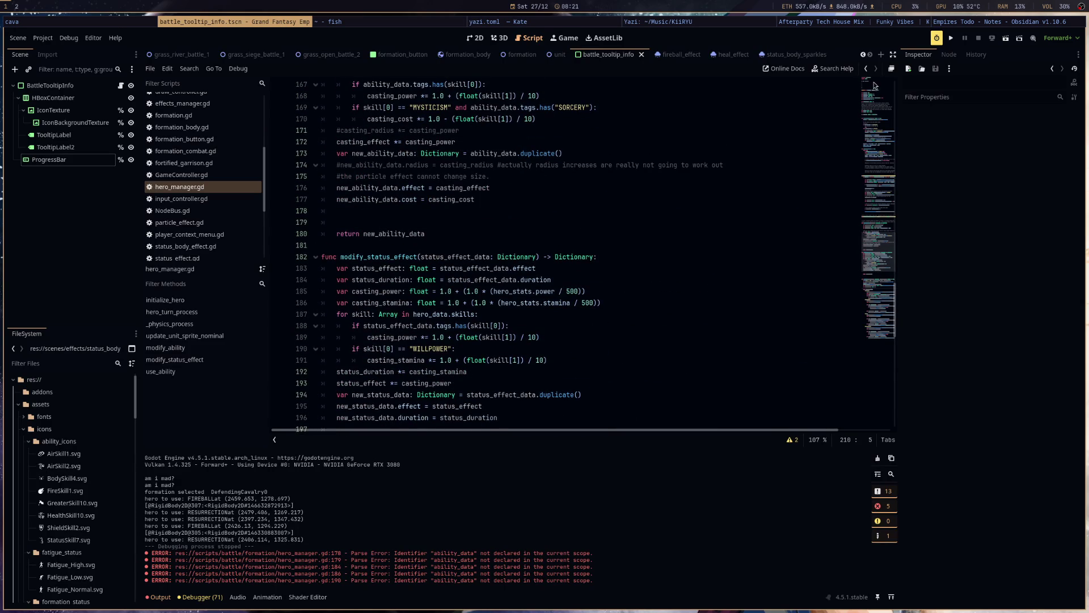
pyautogui.moveTo(870, 245); pyautogui.dragTo(881, 318)
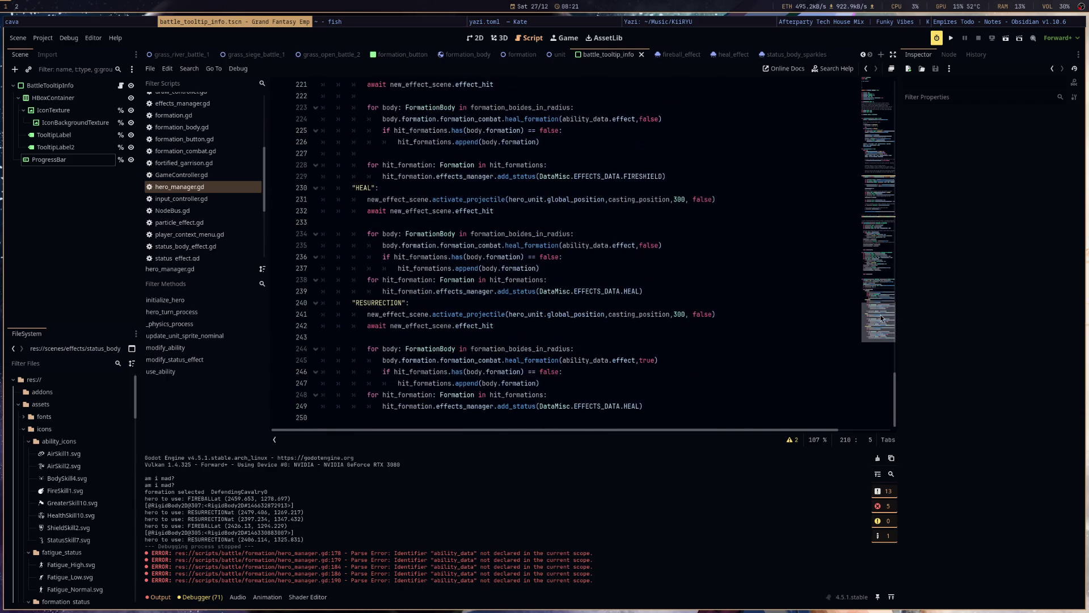
pyautogui.click(821, 308)
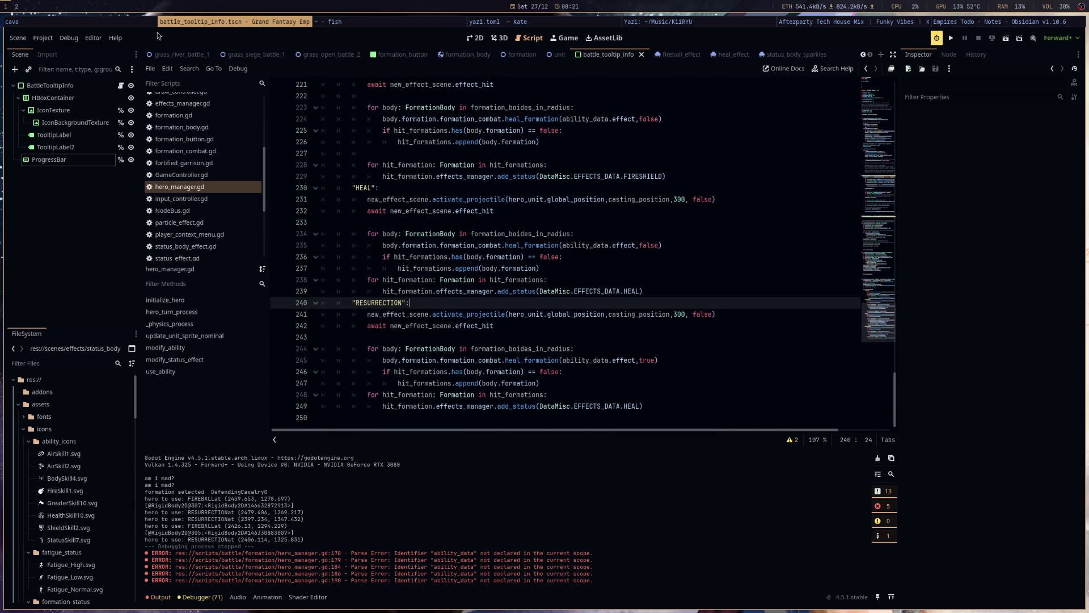
pyautogui.click(93, 38)
pyautogui.click(104, 50)
# Reposition the Editor Settings window and navigate to Text Editor > Appearance
pyautogui.moveTo(539, 161); pyautogui.dragTo(730, 155)
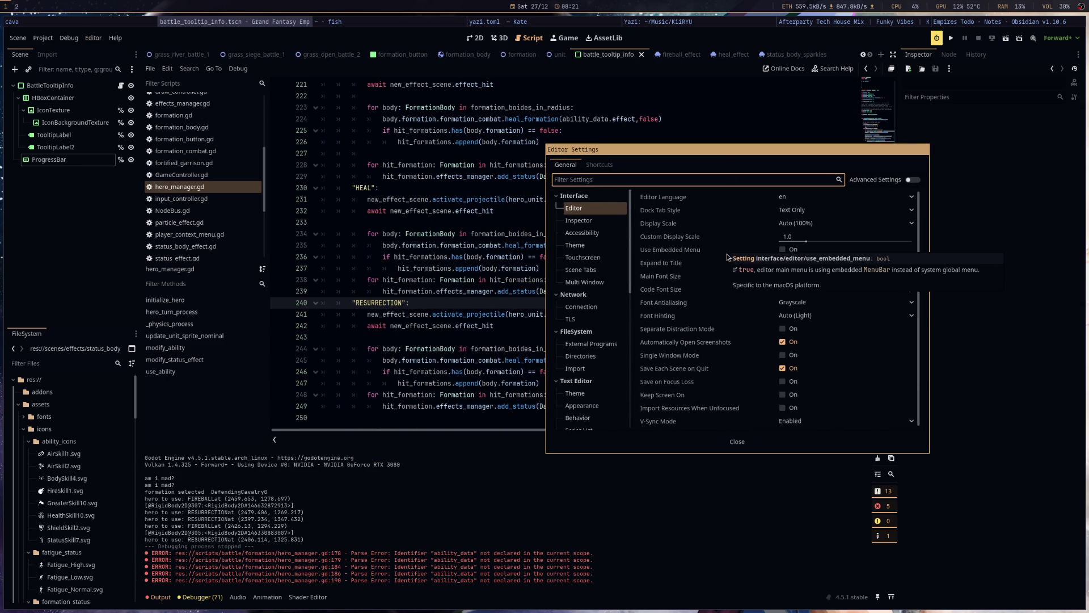
pyautogui.moveTo(729, 320)
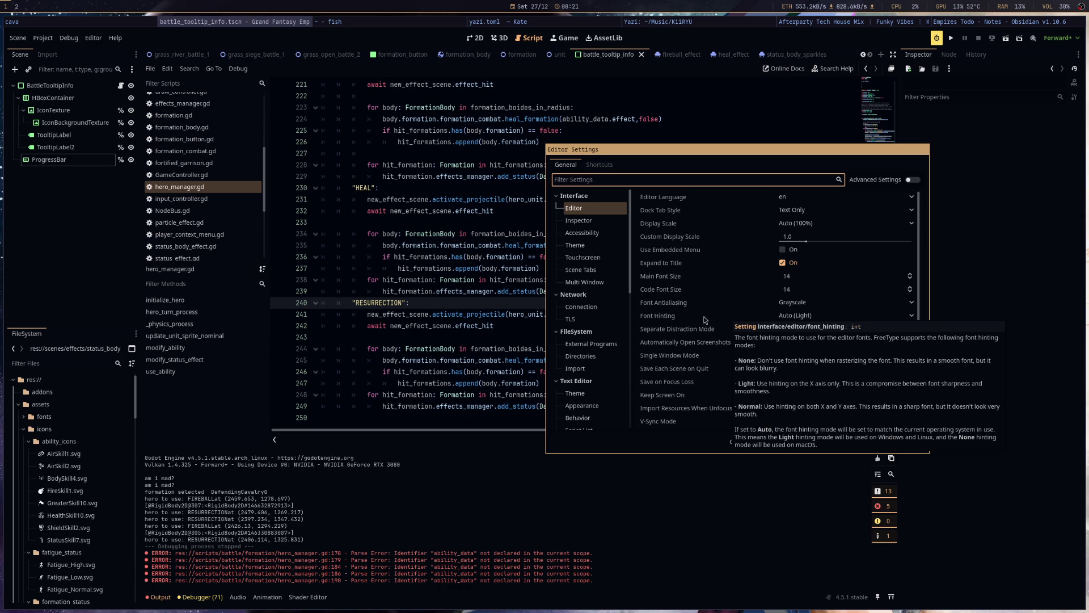
pyautogui.moveTo(680, 304)
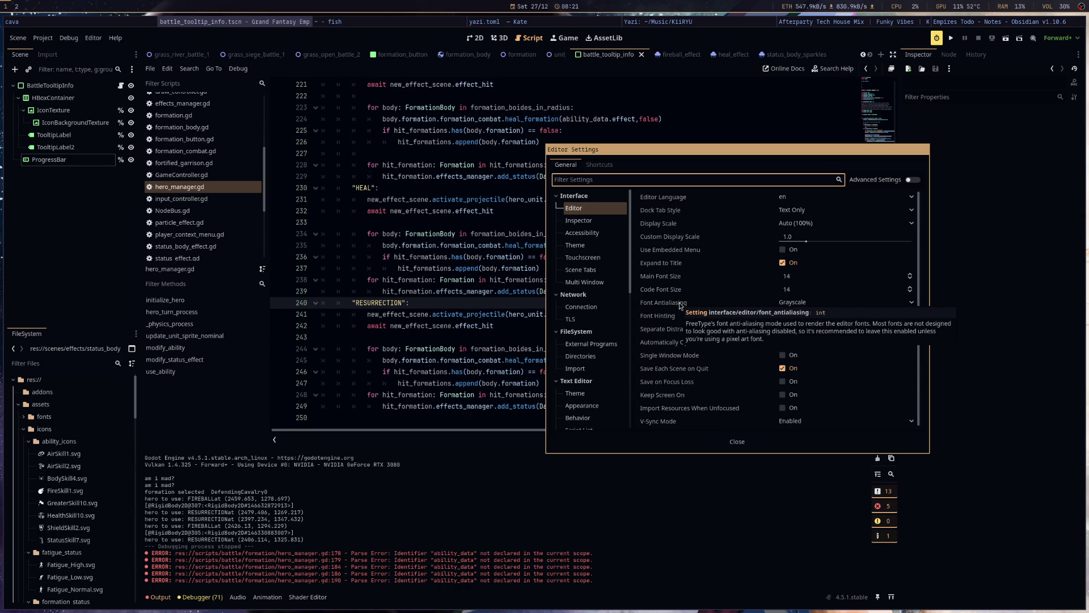
pyautogui.moveTo(878, 153); pyautogui.dragTo(726, 158)
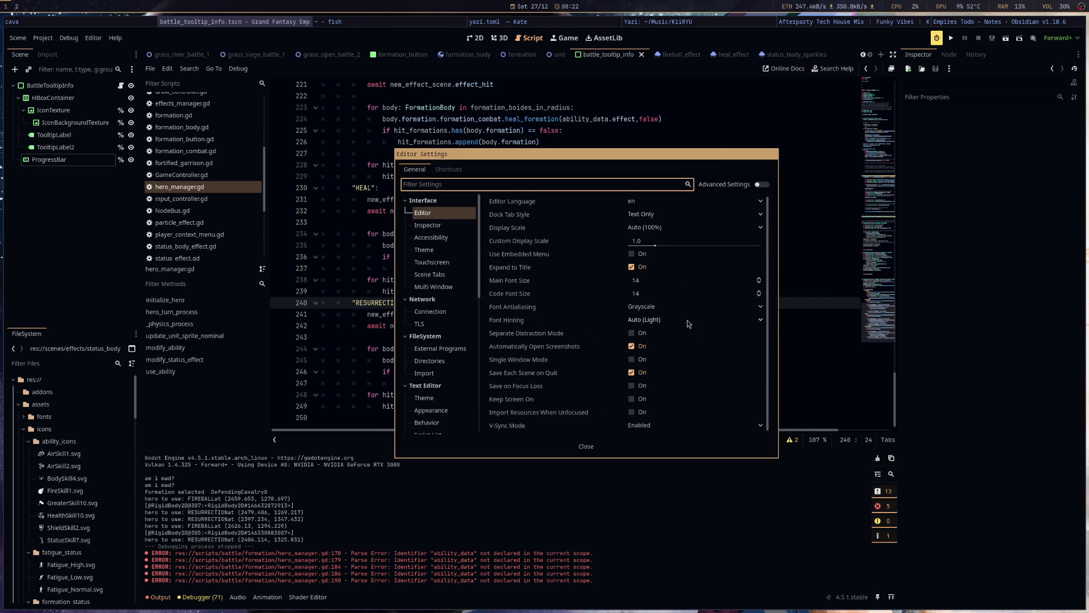
pyautogui.click(456, 229)
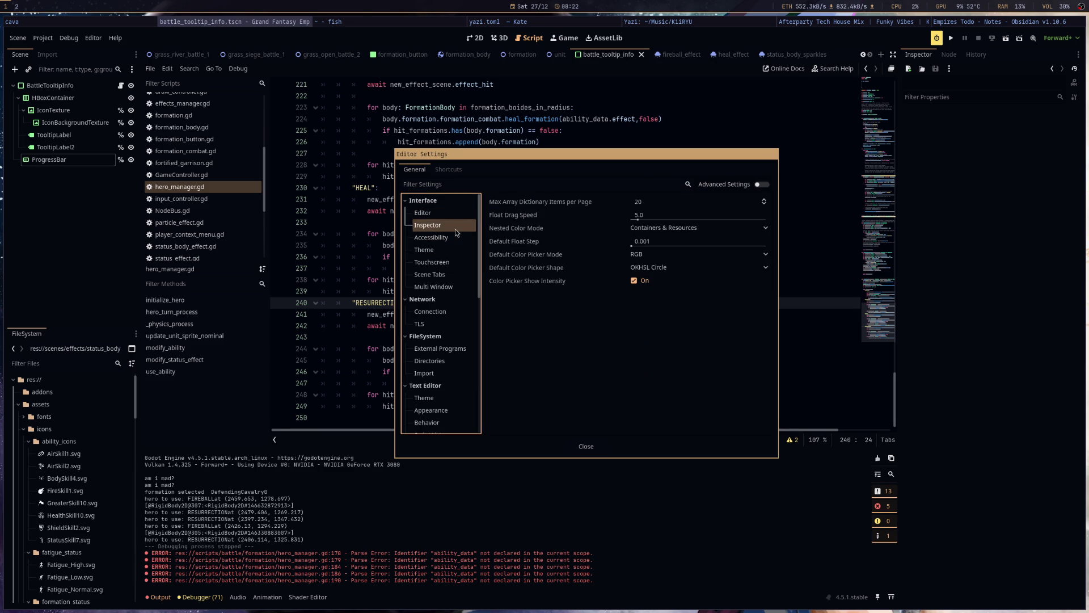
pyautogui.scroll(-3, 459, 349)
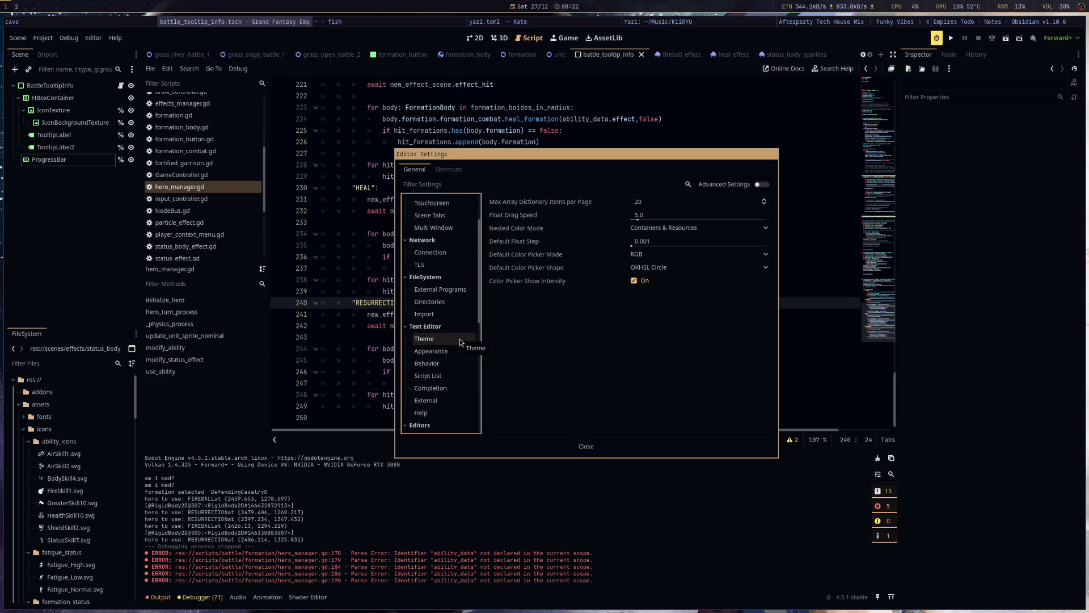
pyautogui.click(460, 339)
pyautogui.click(460, 352)
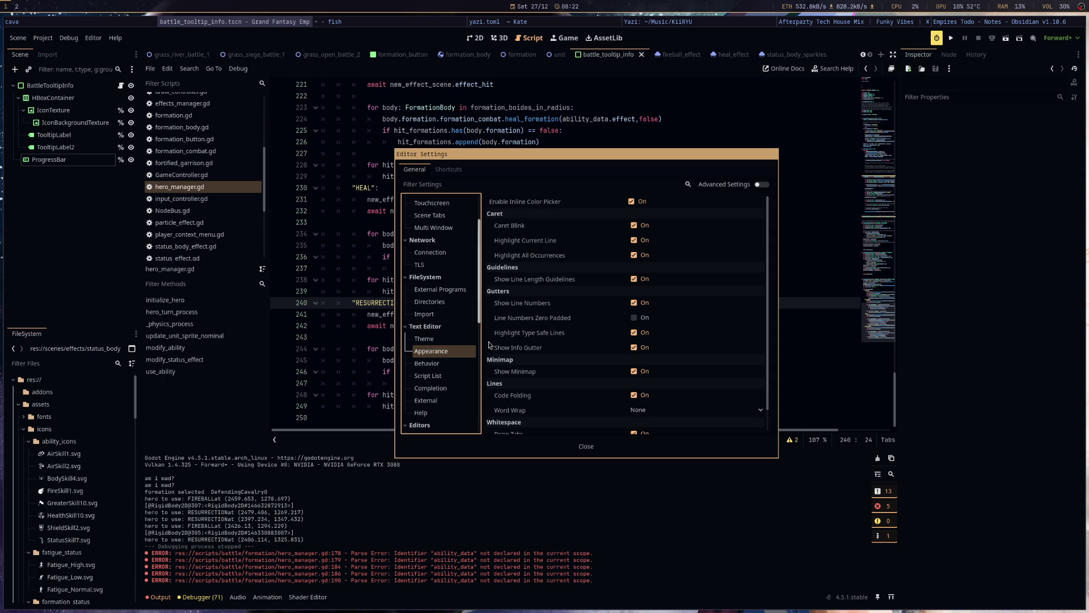
# Toggle Show Minimap off and back on, set Word Wrap to Boundary, and close settings
pyautogui.scroll(-1, 505, 341)
pyautogui.click(634, 347)
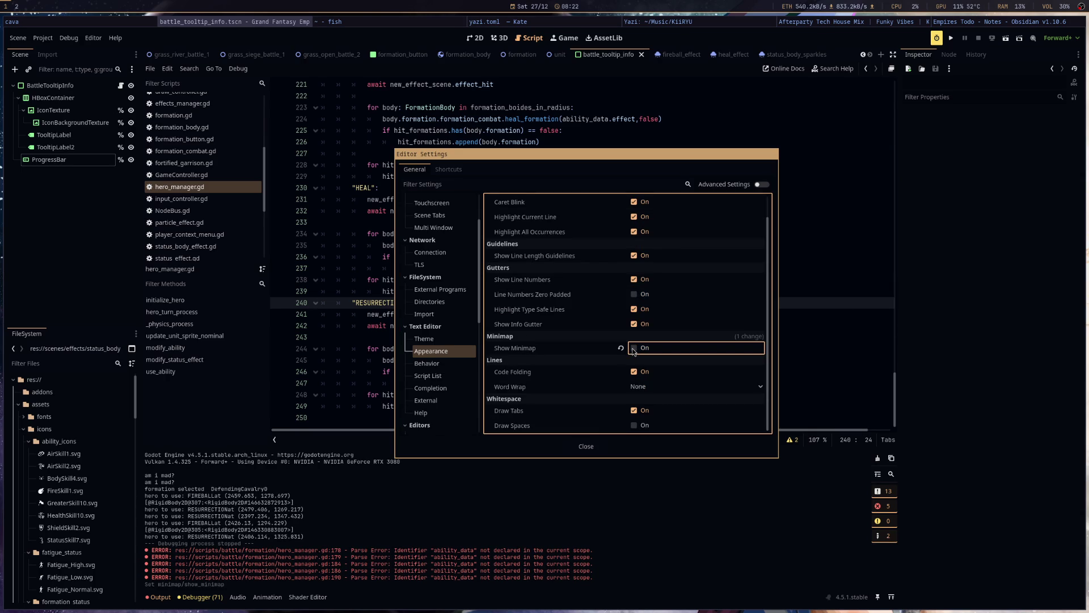
pyautogui.click(633, 348)
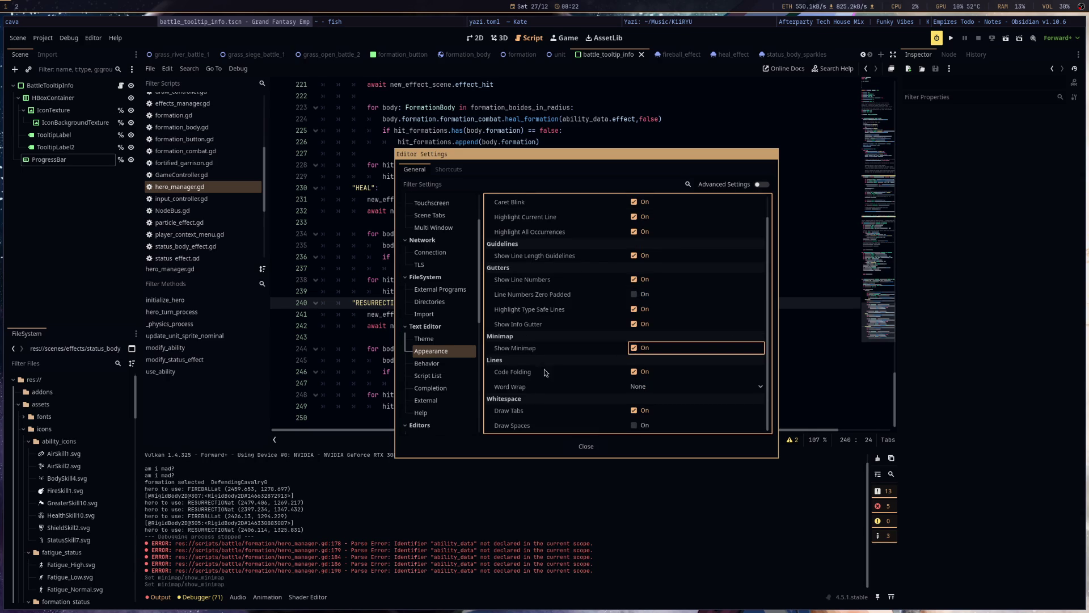
pyautogui.click(660, 388)
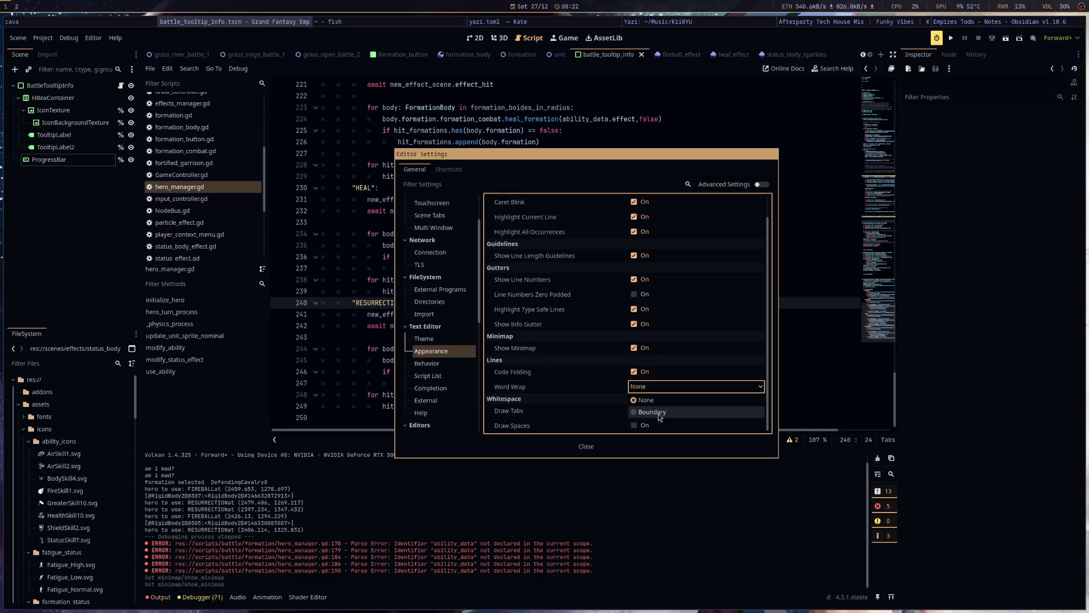
pyautogui.click(653, 412)
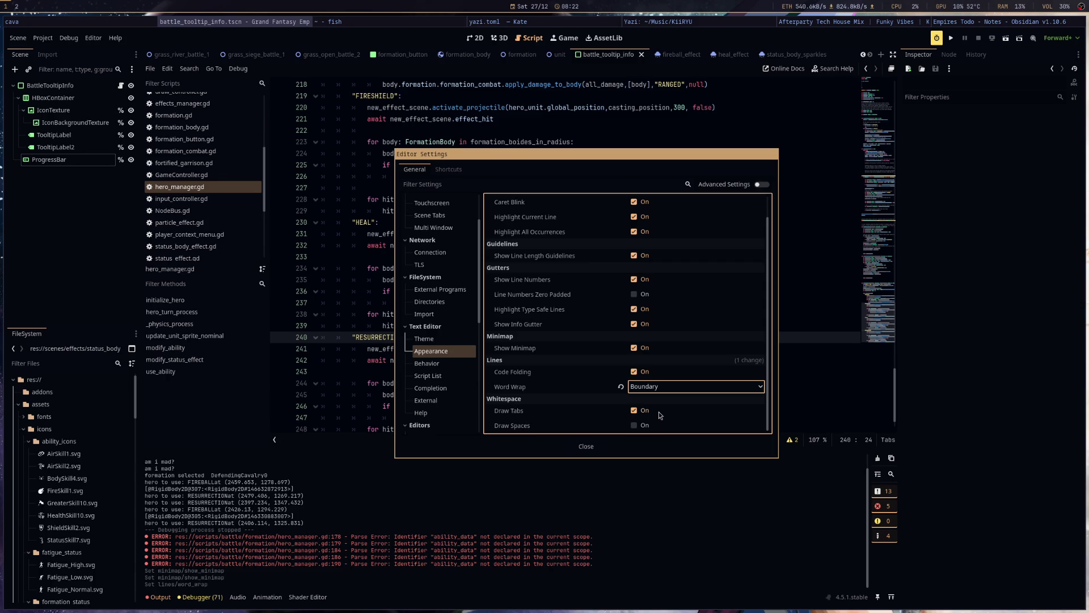
pyautogui.click(584, 448)
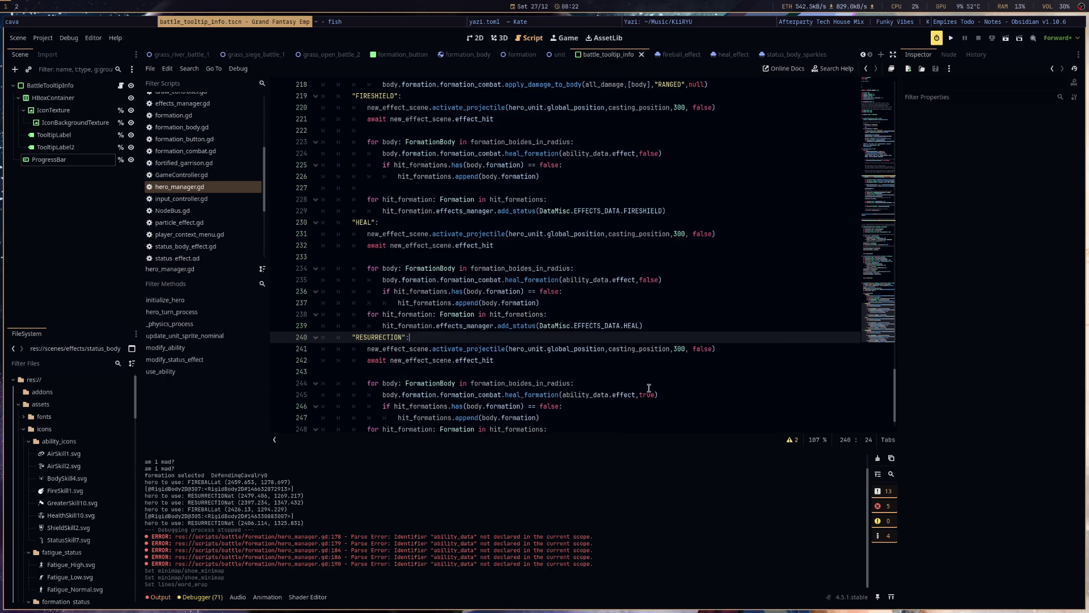
# Type a throwaway long string of junk characters at the end of line 217
pyautogui.scroll(3, 820, 183)
pyautogui.click(820, 184)
pyautogui.write('dfgfgdfgfdgdfgfdgdfgfdgfdgfdgfdgdfgdfdfg')
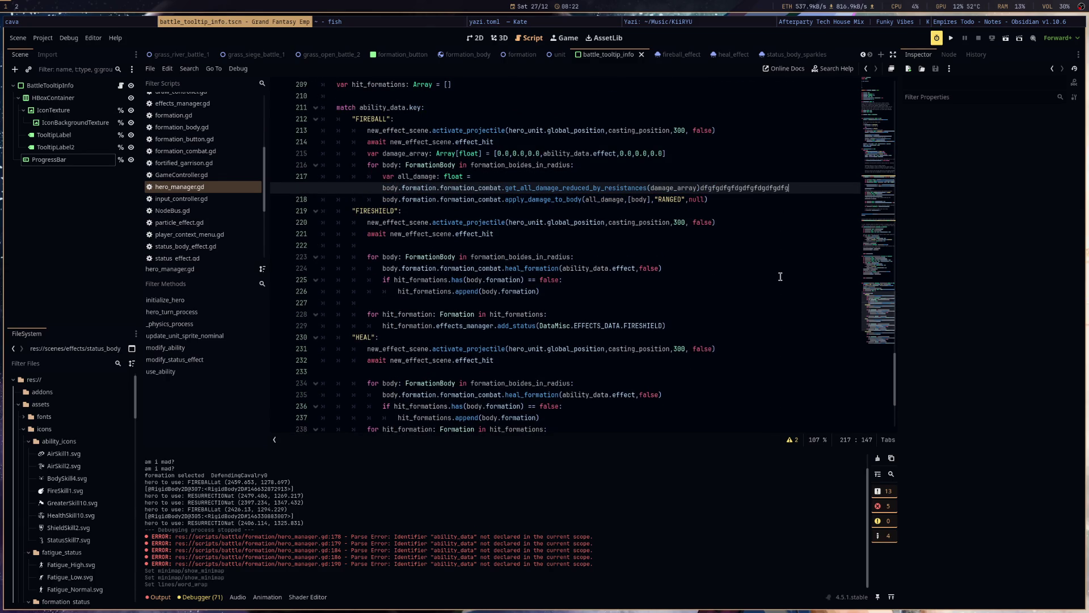
pyautogui.write('dfgdfgdfgdfgdfgdfgdfgdfgdfgdf')
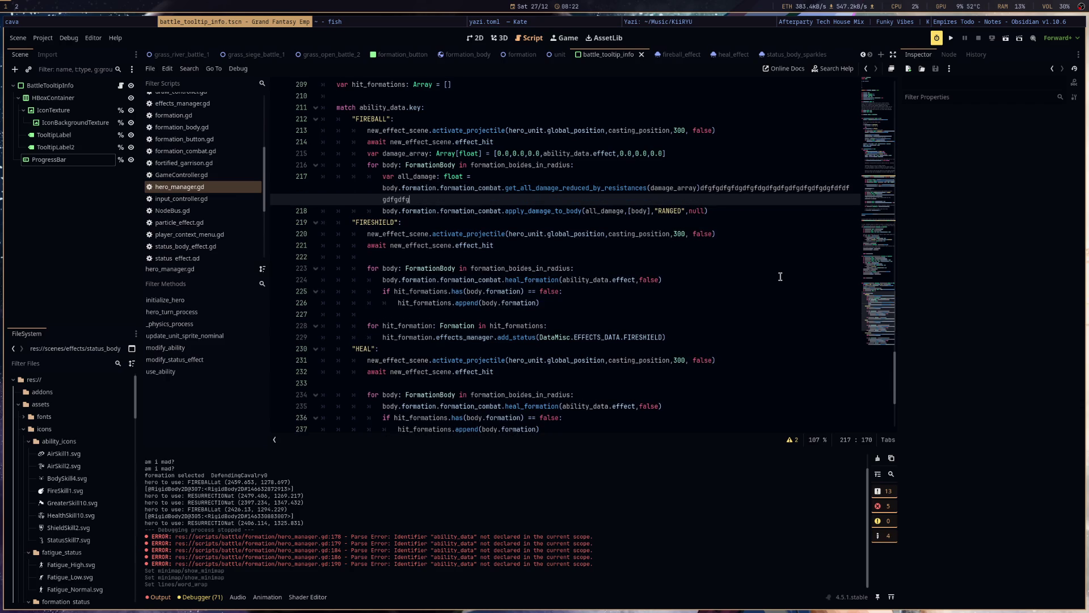
pyautogui.write('gfgdfgdfgfdfgdfgdfggdfgdfg')
pyautogui.write('dfgdfgdfgdfgdfgdfgdgdfgdgd')
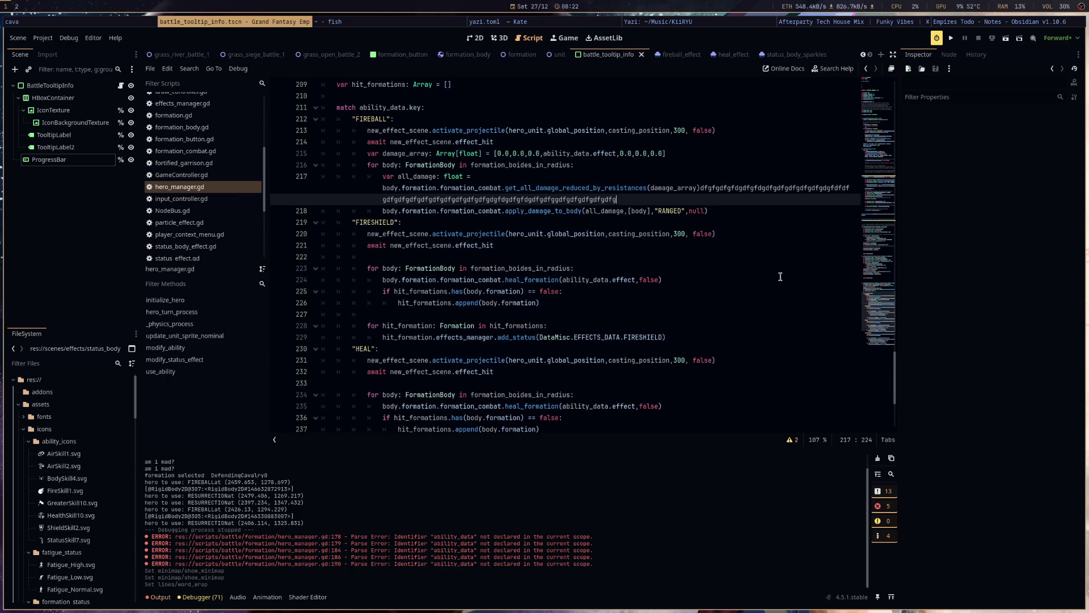
pyautogui.write('gdfdfgdfgdfgdfdfgdfgfdgf')
pyautogui.write('dgfdgfdgdfgdfgdfgdfgdfgdfg')
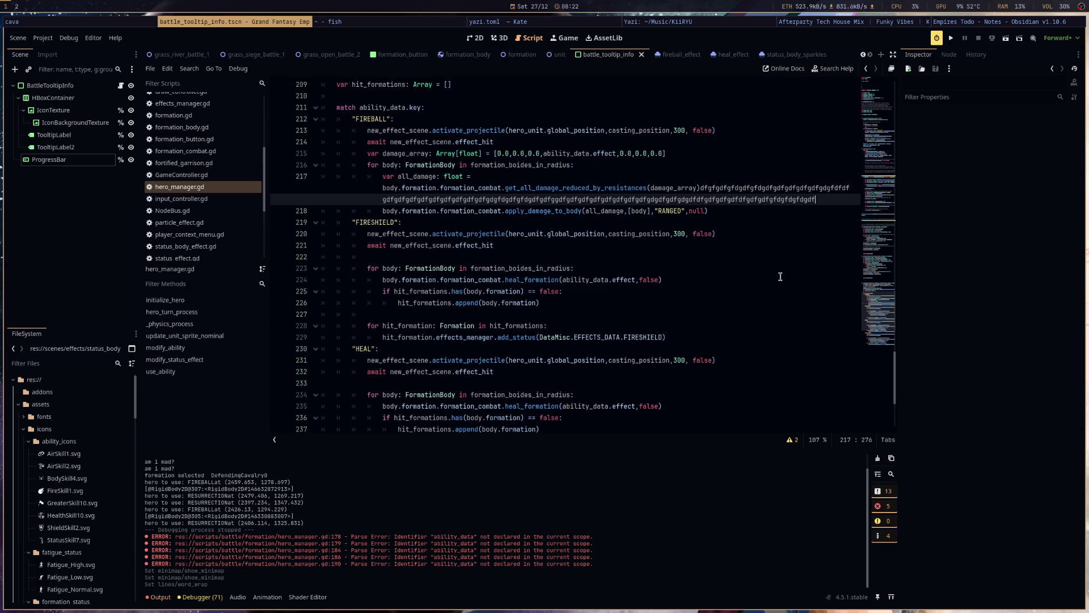
pyautogui.write('dgdfgdfgdfgdfgdfgdfgdfgdf')
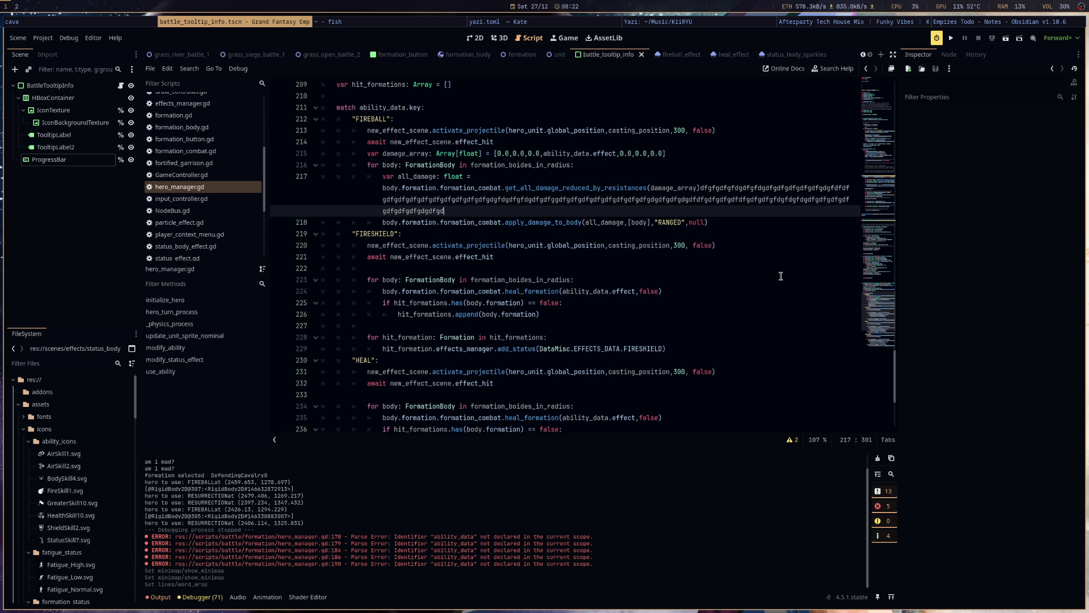
pyautogui.write('gdfgdfgdfgdfgdfgdfgdfgdf')
pyautogui.write('gdfgdfgdfgdfgdfgg')
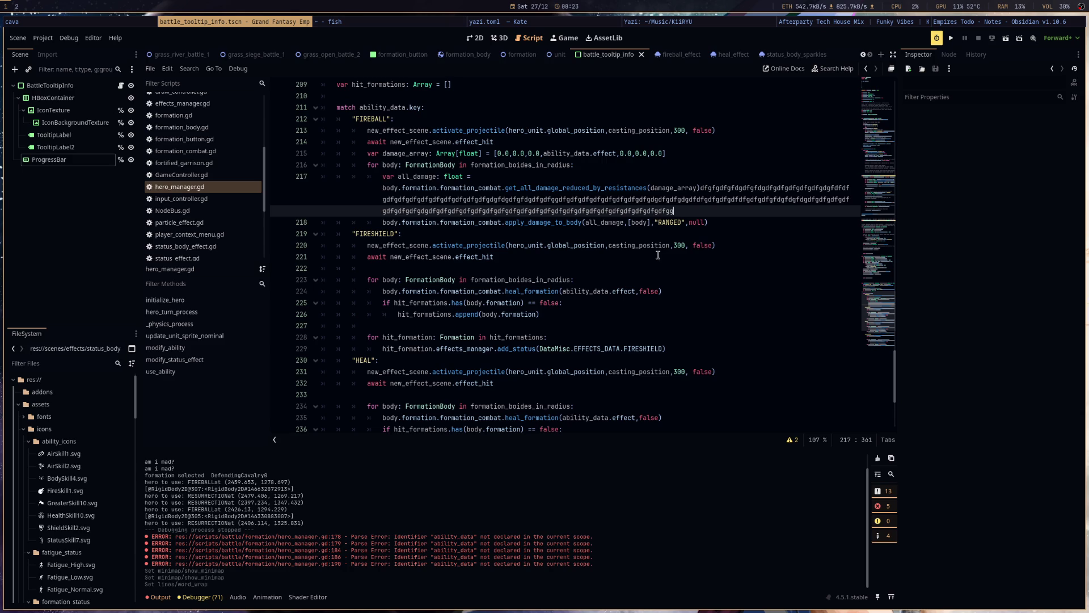
# Delete the junk text after damage_array on line 217 and save hero_manager.gd
pyautogui.click(297, 176)
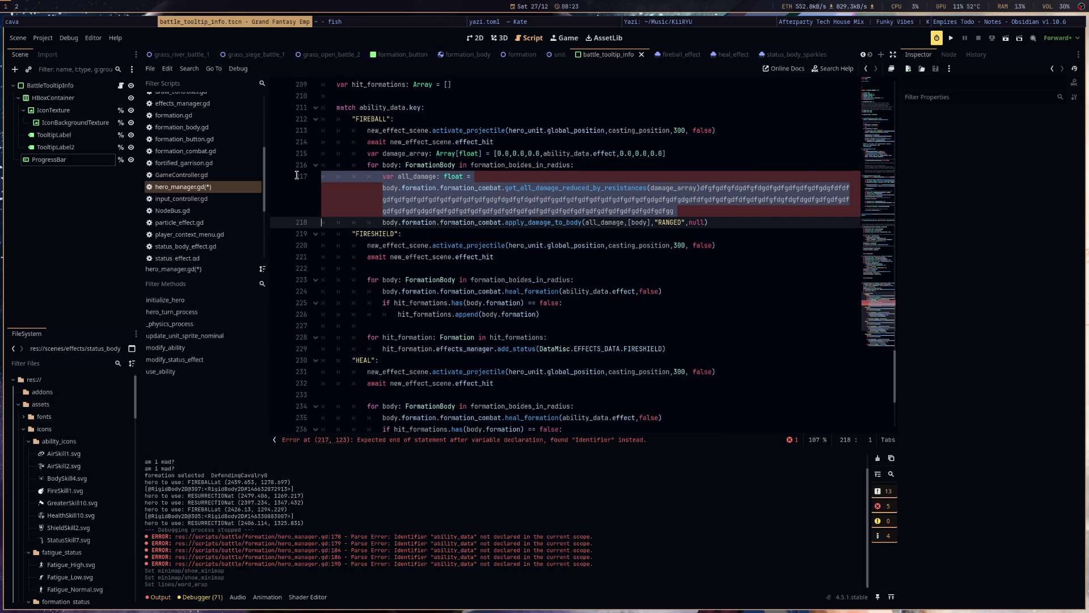
pyautogui.moveTo(692, 213)
pyautogui.mouseDown()
pyautogui.moveTo(714, 215)
pyautogui.moveTo(700, 189)
pyautogui.mouseUp()
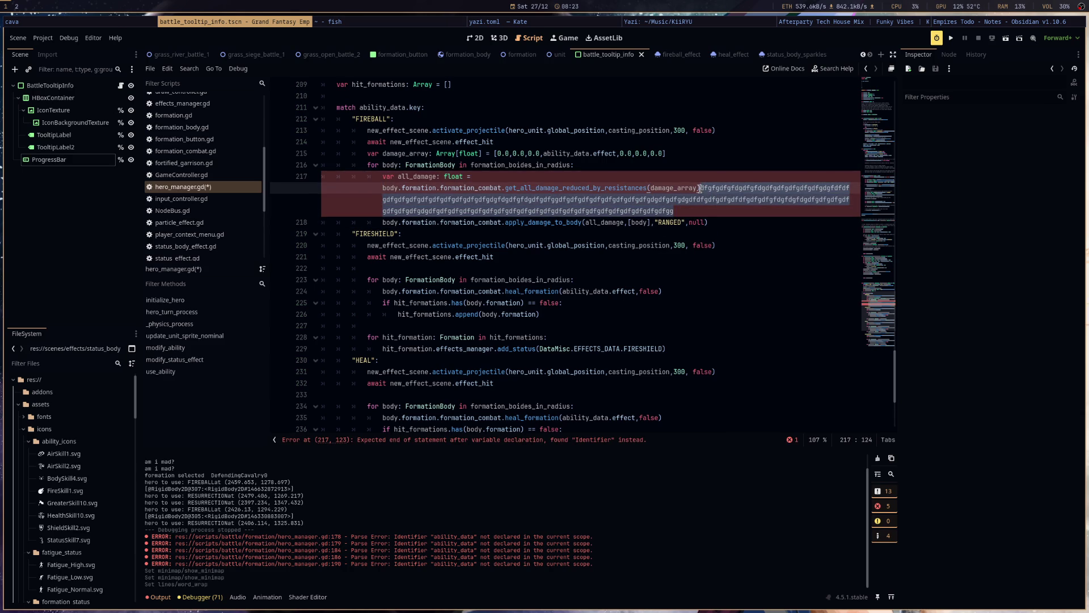
pyautogui.press('BackSpace')
pyautogui.click(763, 282)
pyautogui.hotkey('ctrl', 's')
pyautogui.hotkey('ctrl', 'z')
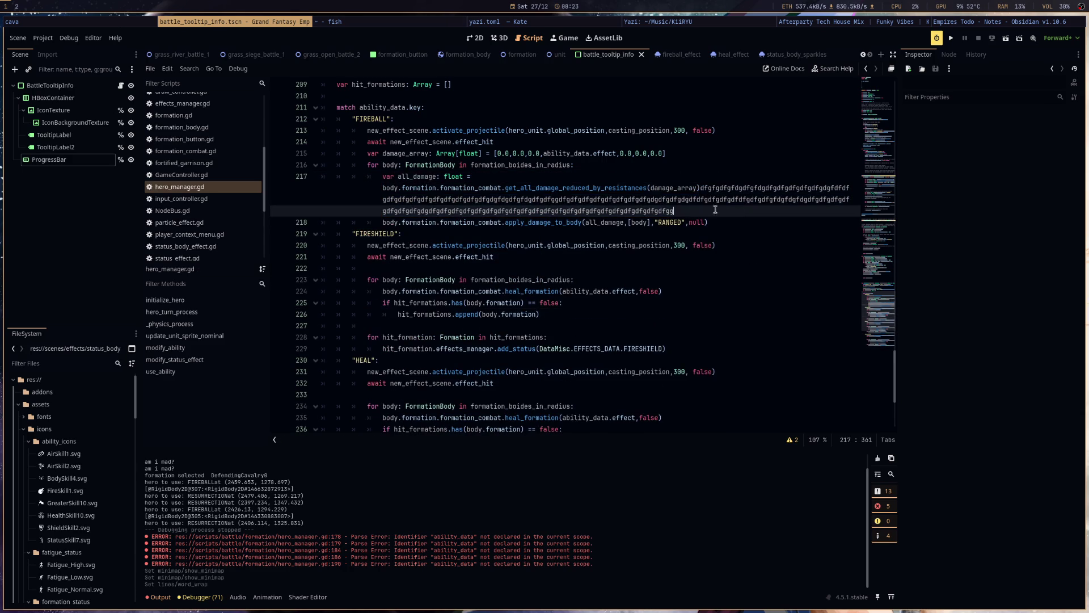
pyautogui.press('BackSpace')
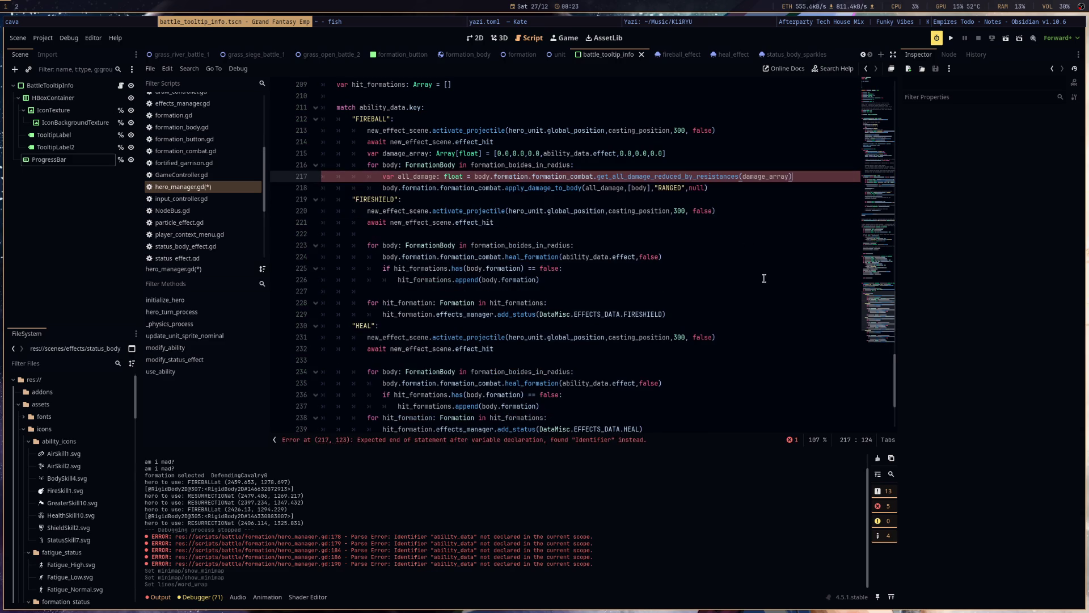
pyautogui.hotkey('ctrl', 's')
pyautogui.scroll(-4, 766, 282)
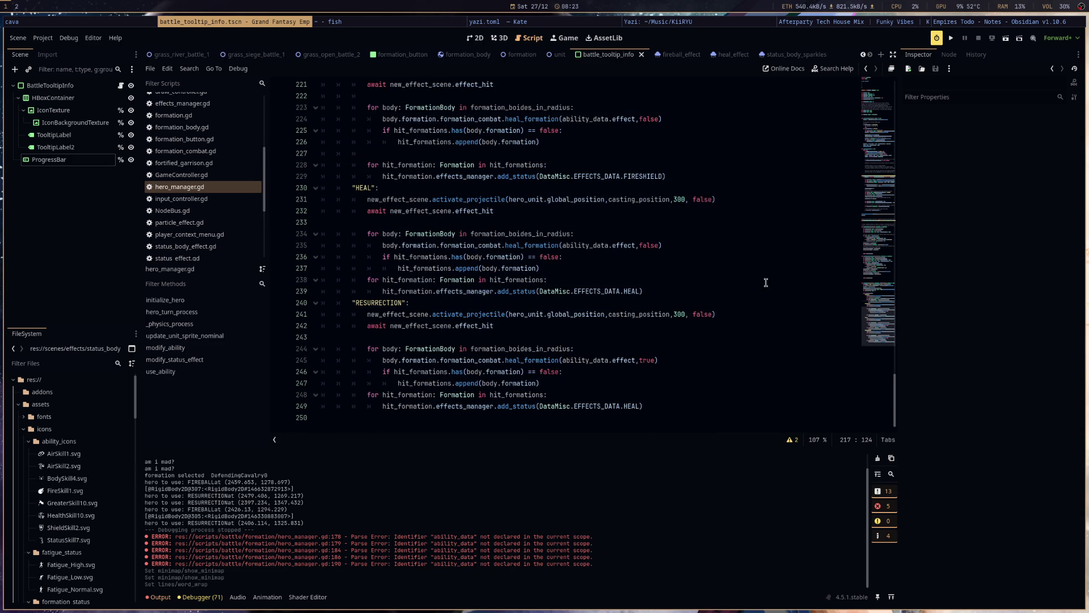
pyautogui.scroll(17, 766, 283)
pyautogui.scroll(-5, 766, 283)
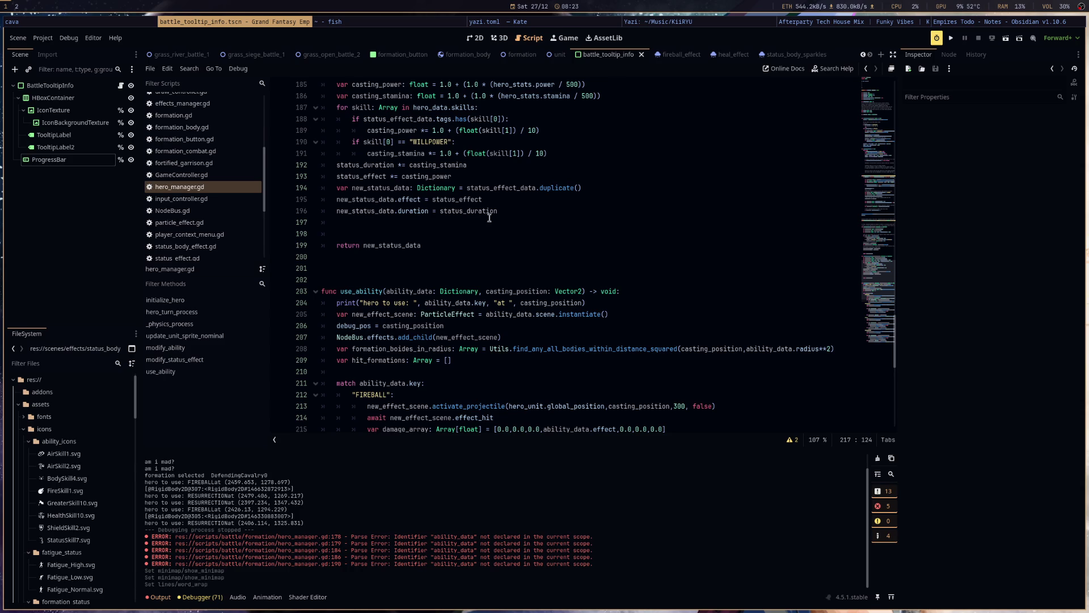
pyautogui.scroll(-10, 586, 358)
pyautogui.scroll(-2, 585, 357)
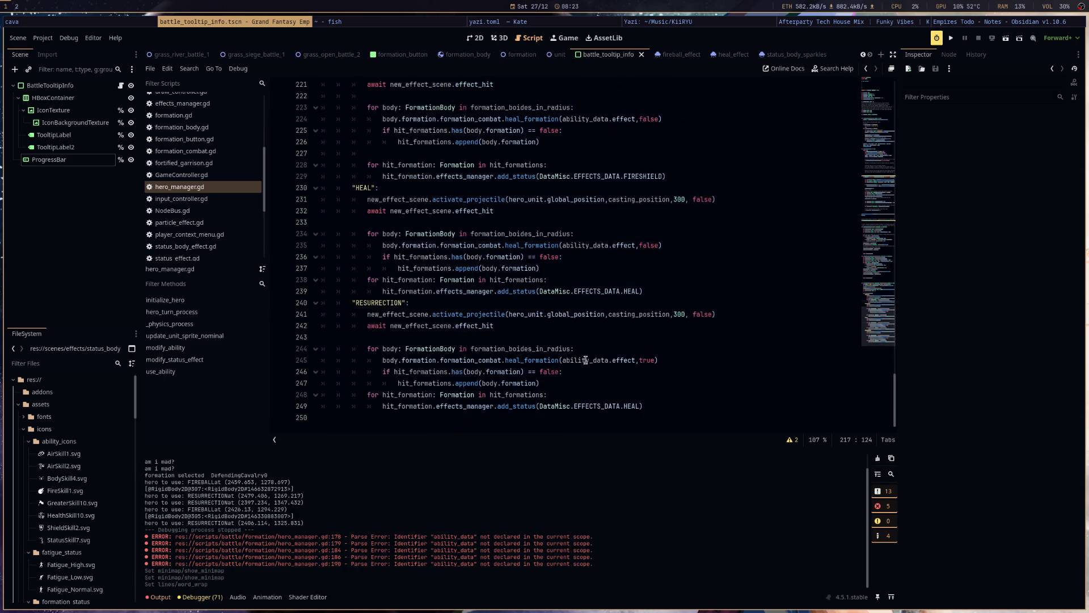
pyautogui.scroll(4, 587, 370)
pyautogui.scroll(4, 587, 370)
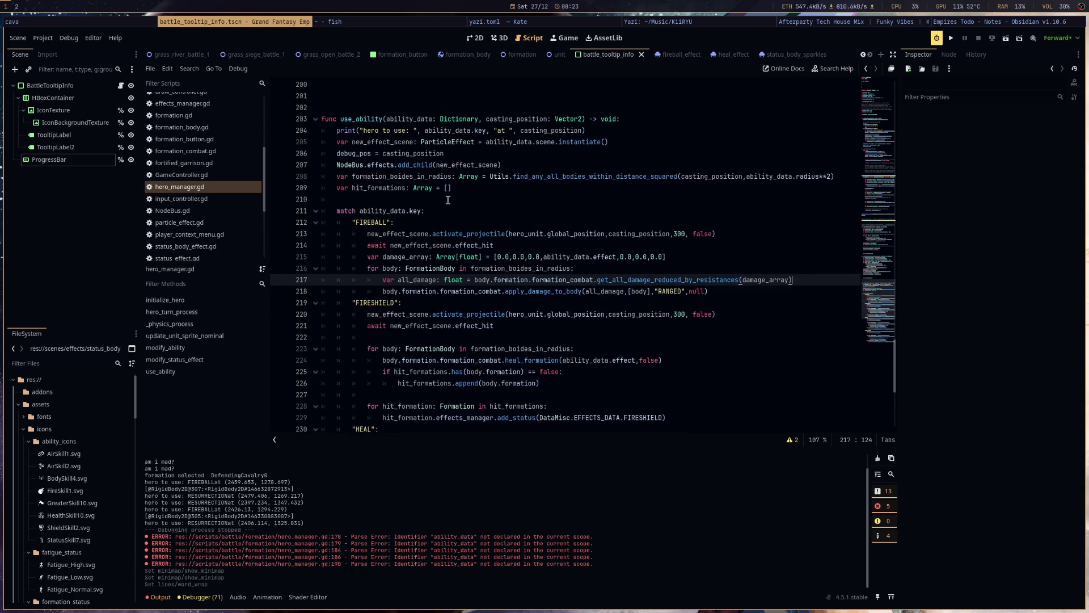
pyautogui.moveTo(322, 108)
pyautogui.mouseDown()
pyautogui.moveTo(568, 363)
pyautogui.moveTo(576, 356)
pyautogui.moveTo(621, 382)
pyautogui.moveTo(615, 426)
pyautogui.mouseUp()
pyautogui.scroll(-4, 576, 356)
pyautogui.scroll(4, 411, 193)
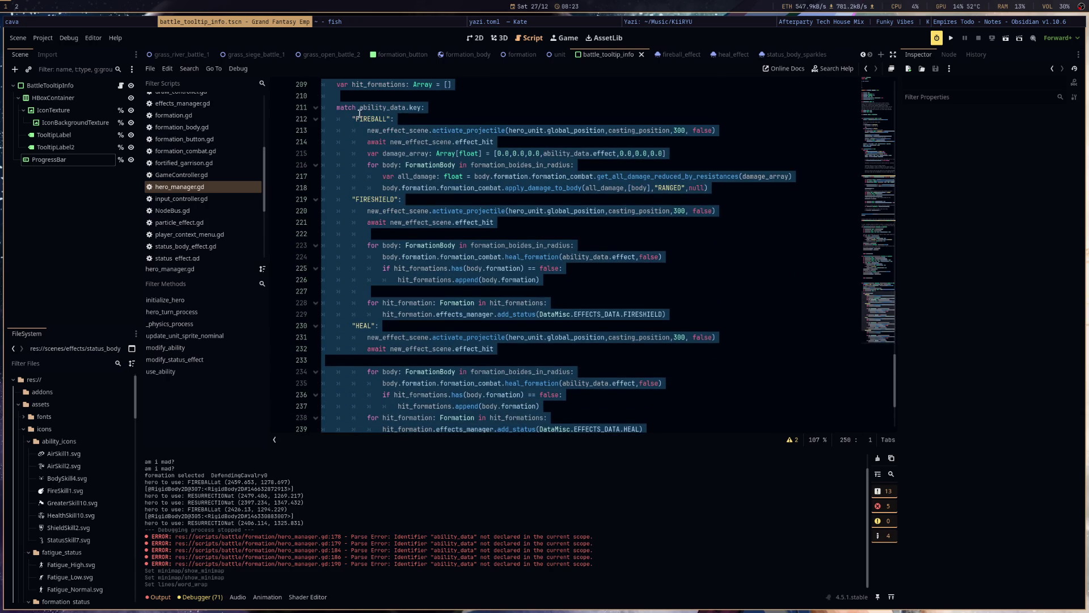
pyautogui.click(362, 119)
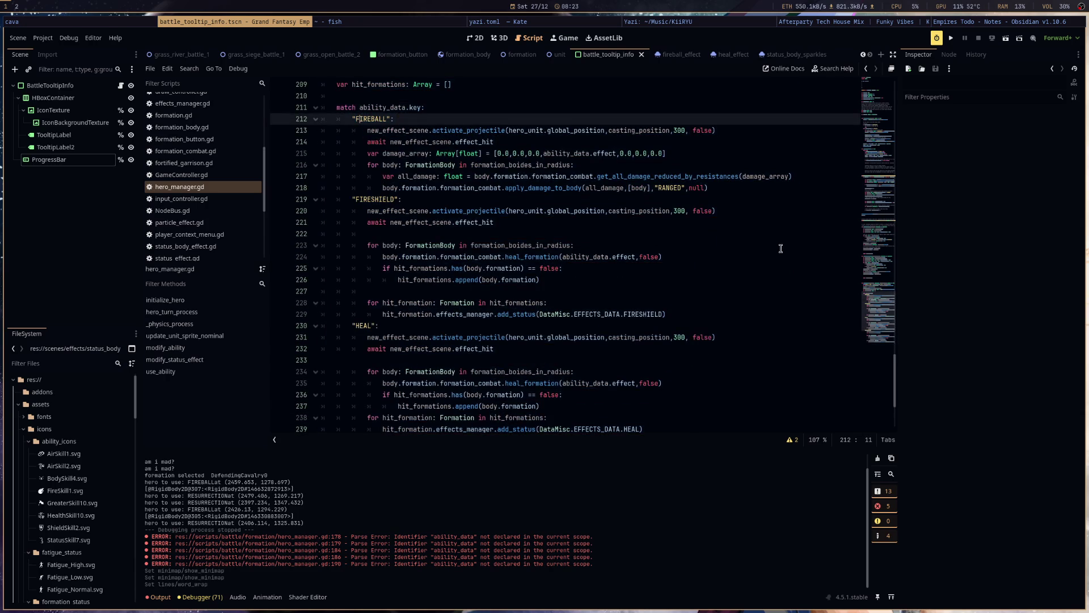
pyautogui.scroll(5, 780, 248)
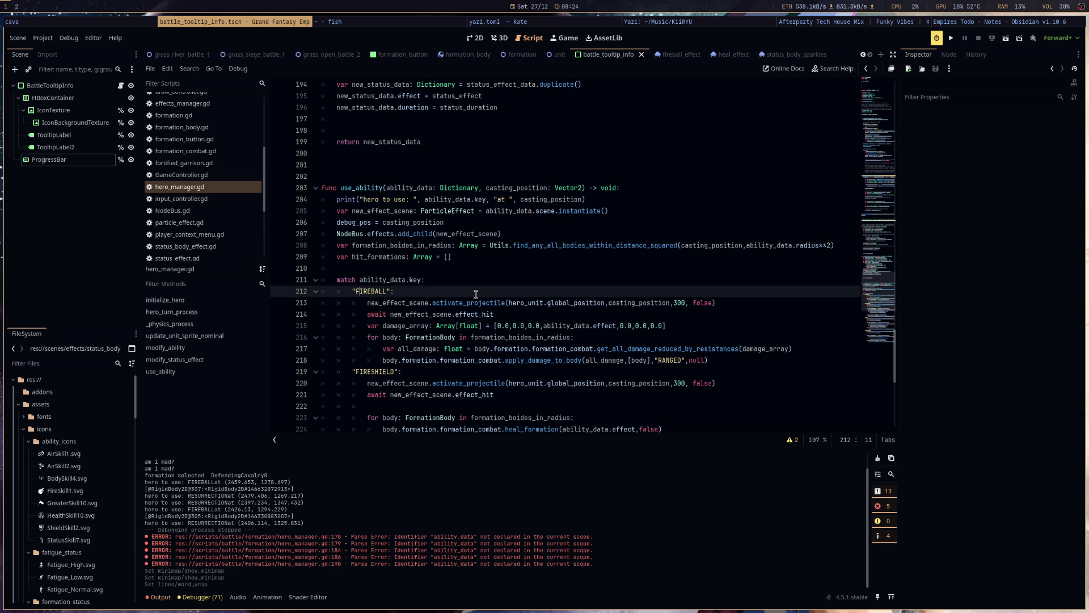
pyautogui.click(759, 381)
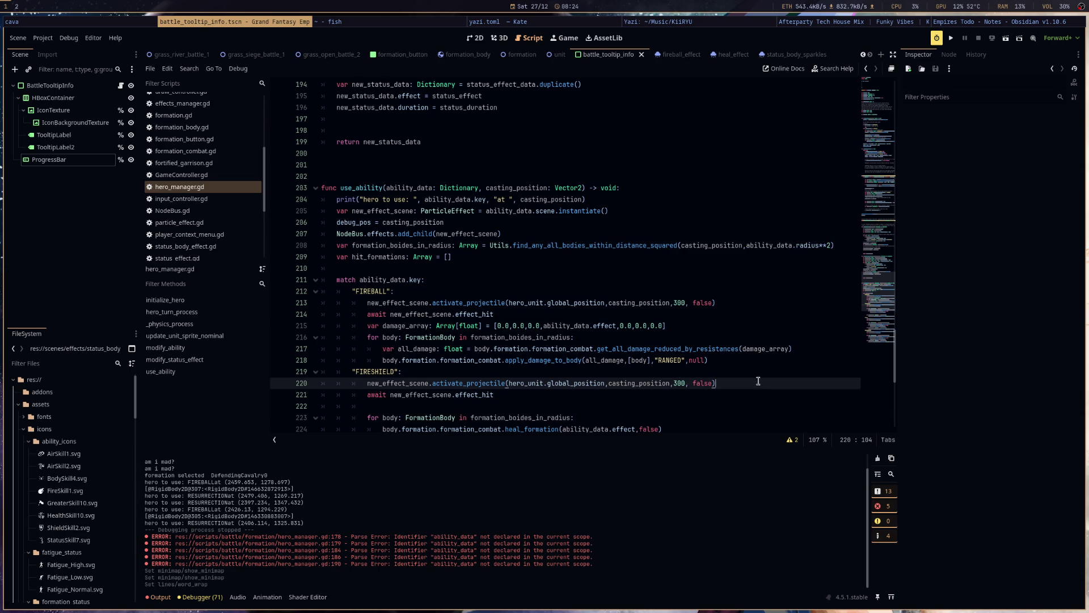
pyautogui.click(763, 360)
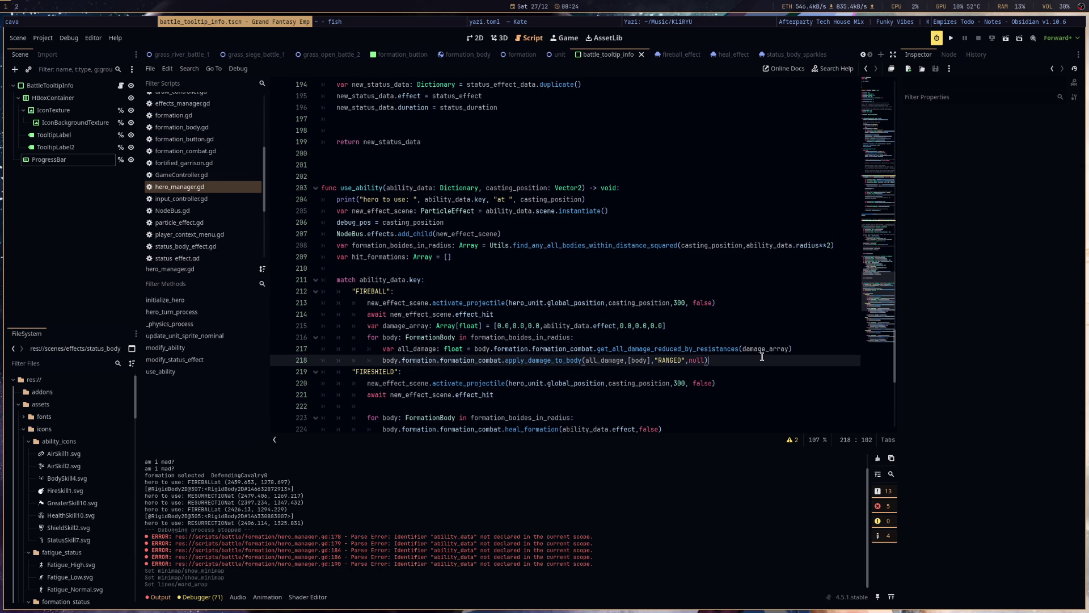
pyautogui.hotkey('shift', 'Up')
pyautogui.hotkey('shift', 'Up')
pyautogui.hotkey('shift', 'Up')
pyautogui.hotkey('shift', 'Home')
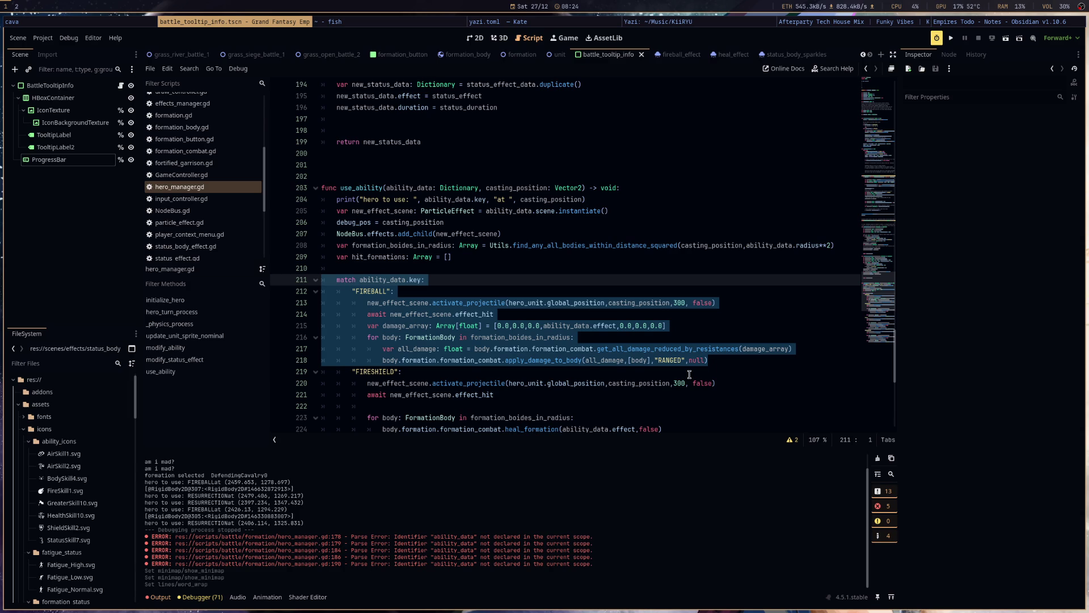
pyautogui.click(781, 351)
pyautogui.click(765, 364)
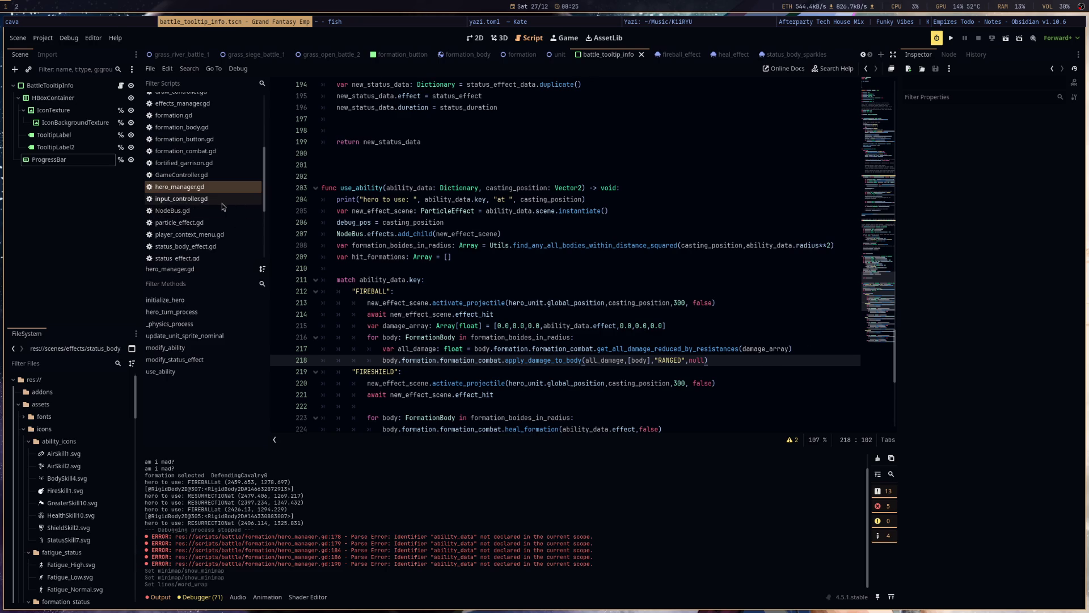
pyautogui.scroll(5, 221, 203)
pyautogui.click(226, 180)
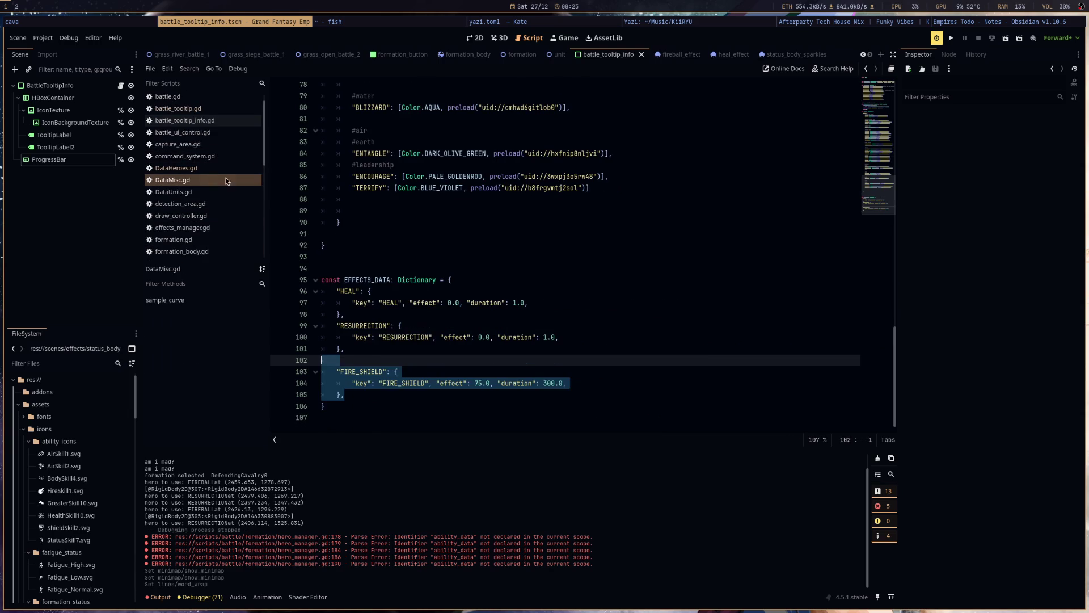
pyautogui.click(512, 233)
pyautogui.scroll(15, 519, 249)
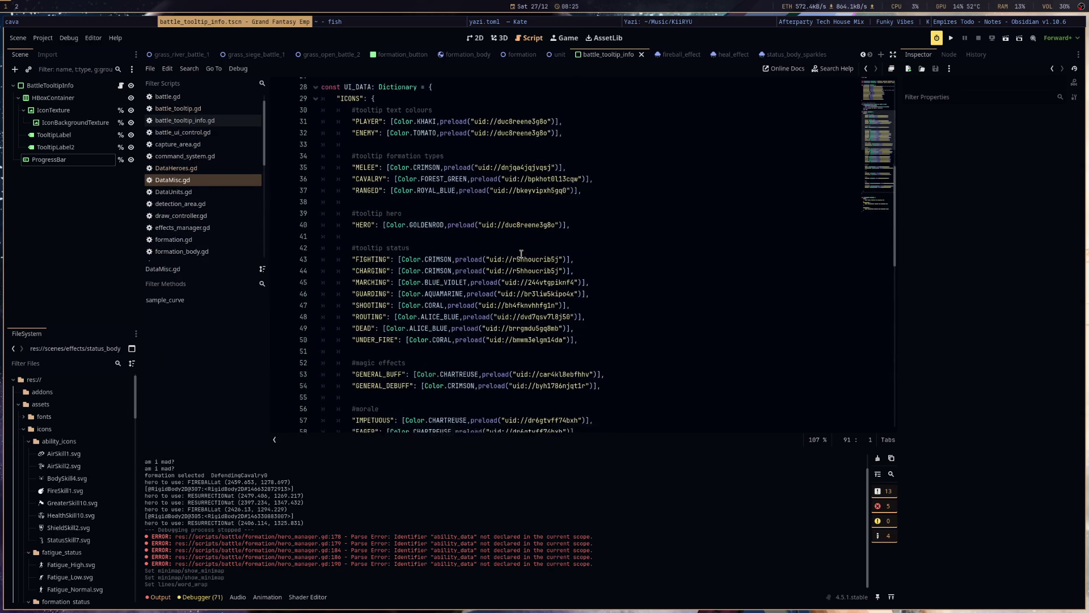
pyautogui.click(210, 168)
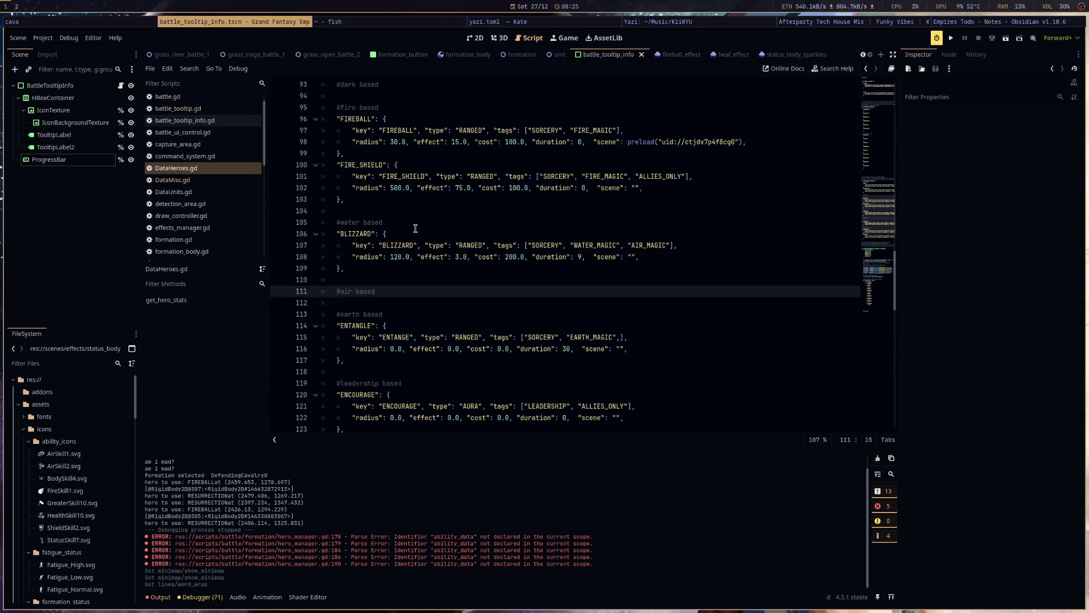
pyautogui.doubleClick(404, 176)
pyautogui.click(506, 177)
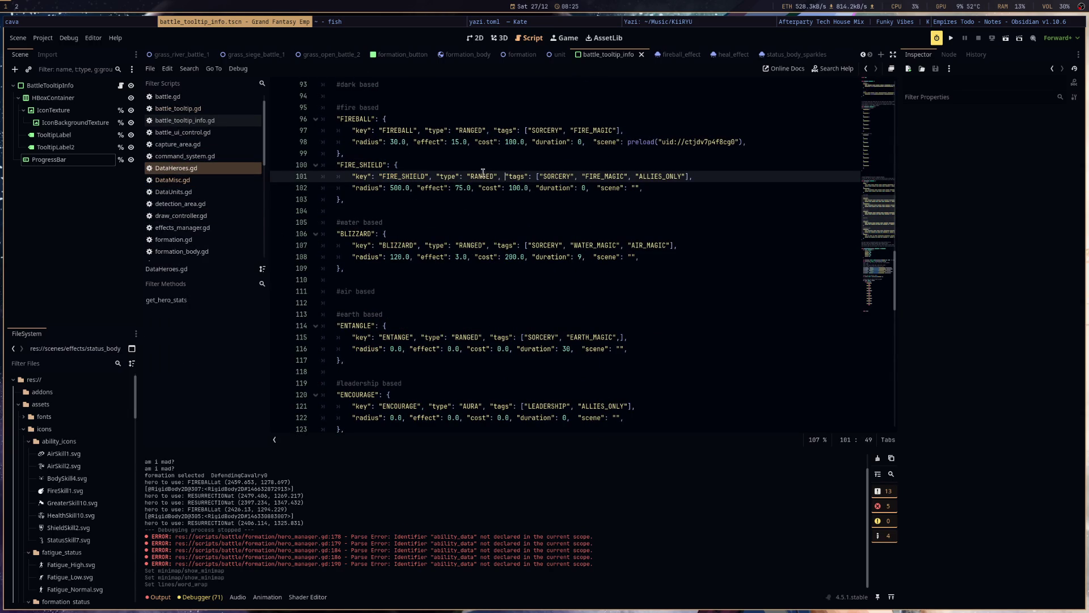
pyautogui.moveTo(508, 176); pyautogui.dragTo(702, 173)
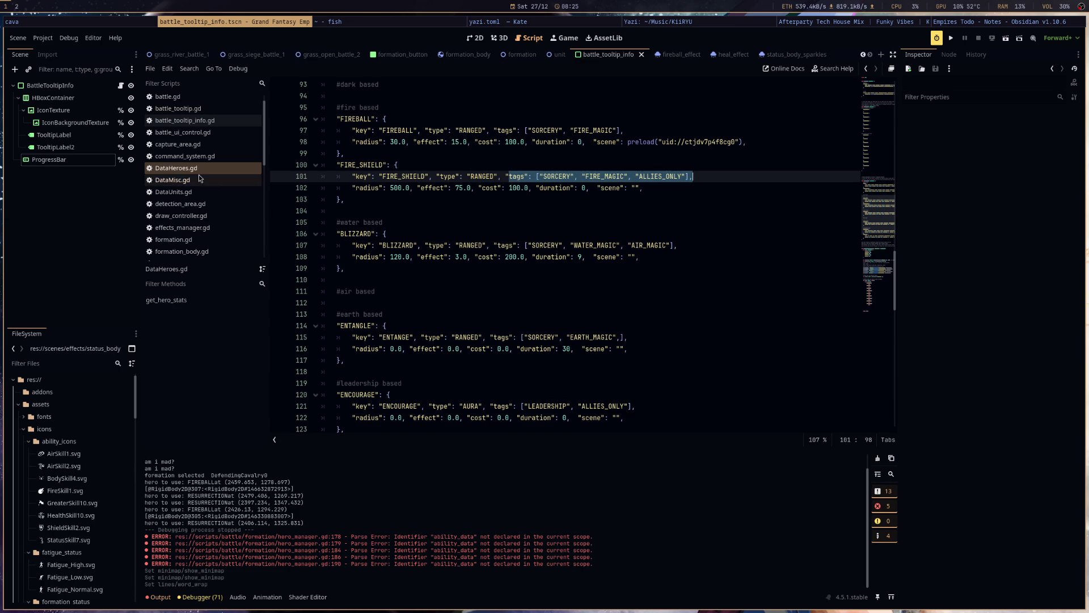
pyautogui.click(173, 180)
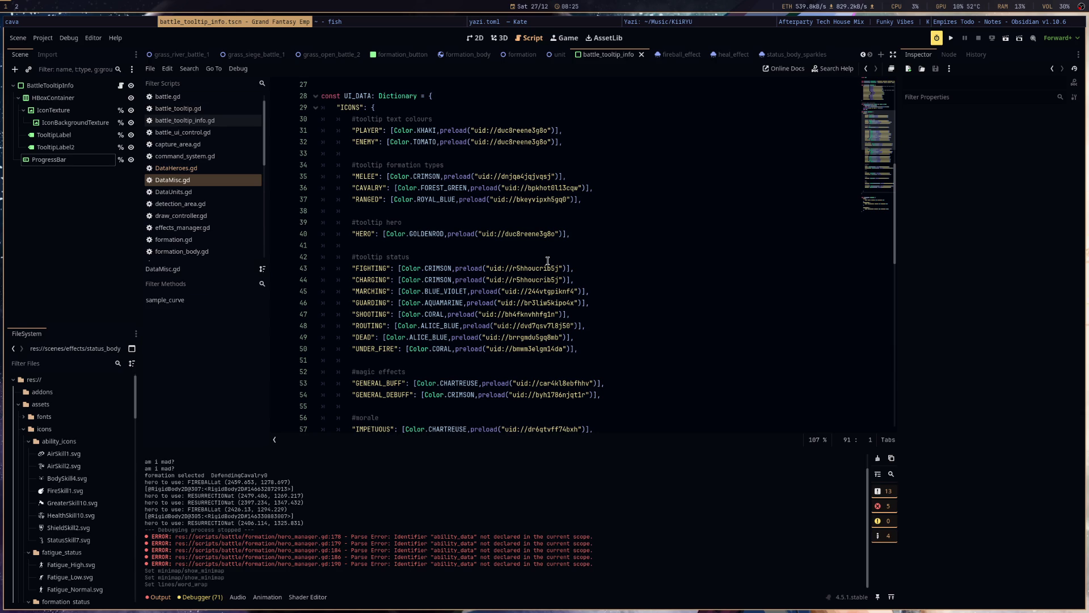
pyautogui.scroll(-15, 547, 261)
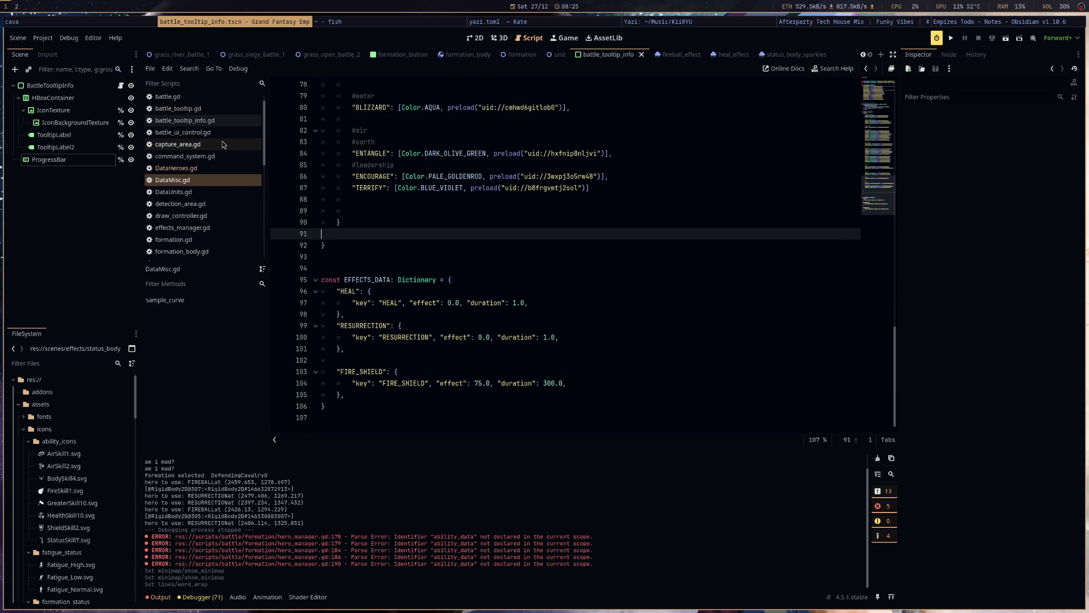
pyautogui.scroll(-3, 222, 221)
pyautogui.click(223, 227)
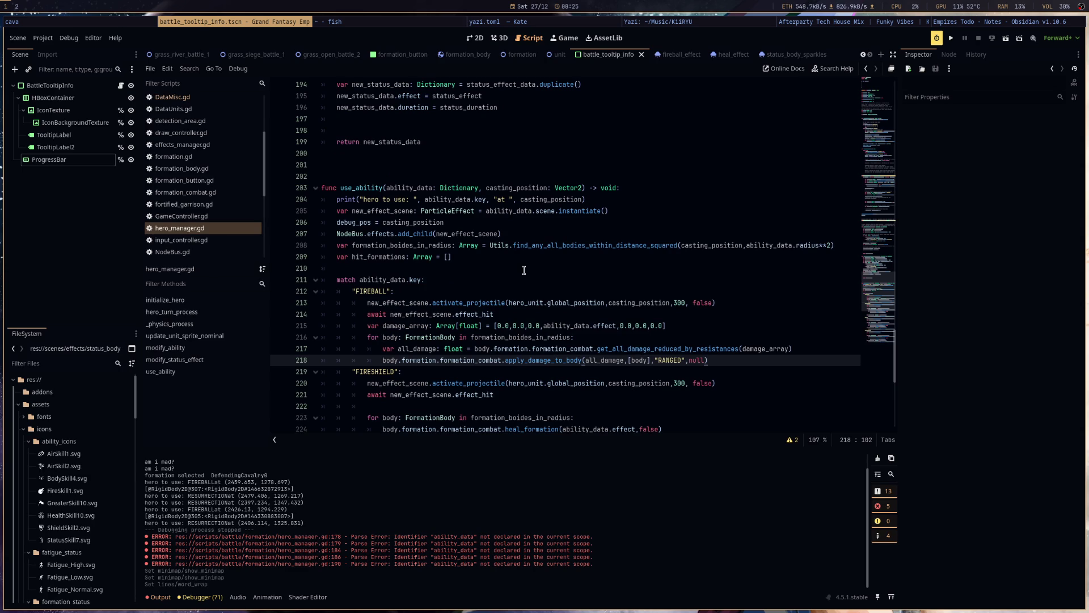
# Select the FIREBALL projectile activation lines 213–214
pyautogui.click(523, 269)
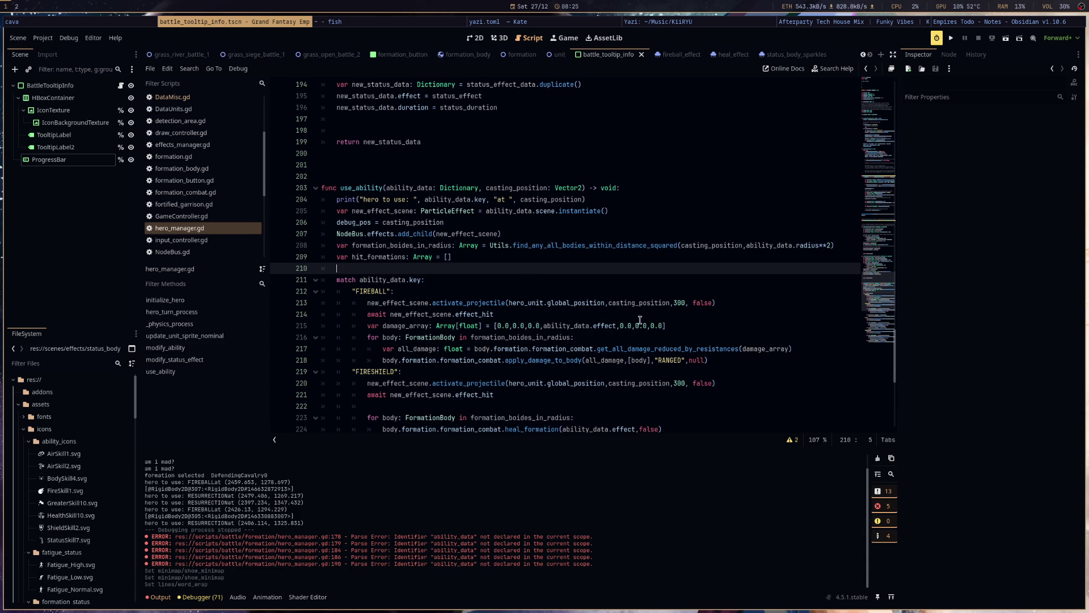
pyautogui.moveTo(740, 304)
pyautogui.mouseDown()
pyautogui.moveTo(338, 304)
pyautogui.moveTo(362, 305)
pyautogui.mouseUp()
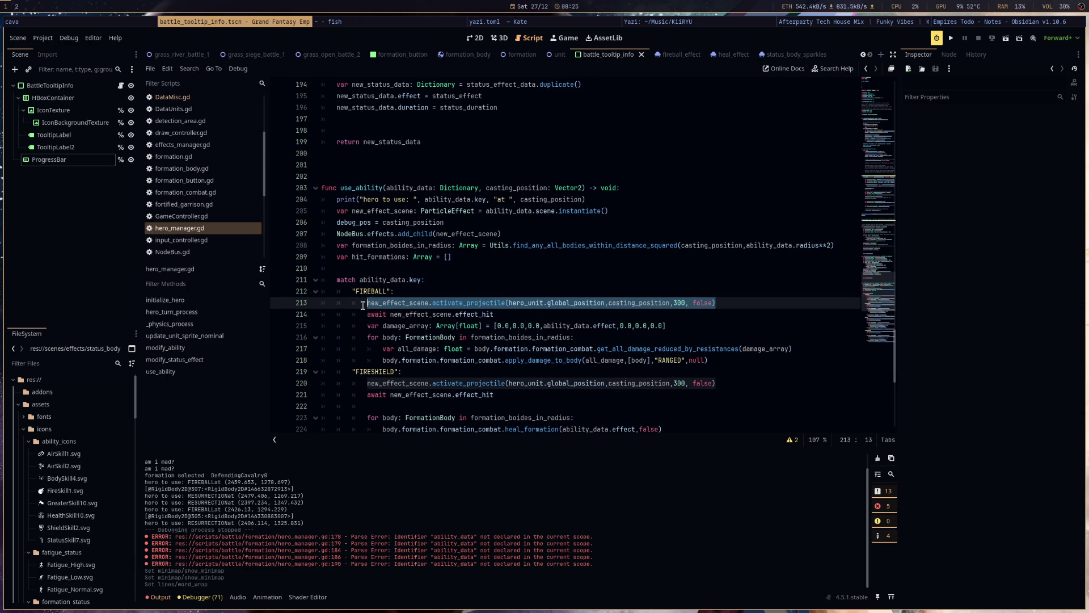
pyautogui.click(363, 305)
pyautogui.press('Down')
pyautogui.press('End')
pyautogui.keyDown('shift'); pyautogui.click(362, 305); pyautogui.keyUp('shift')
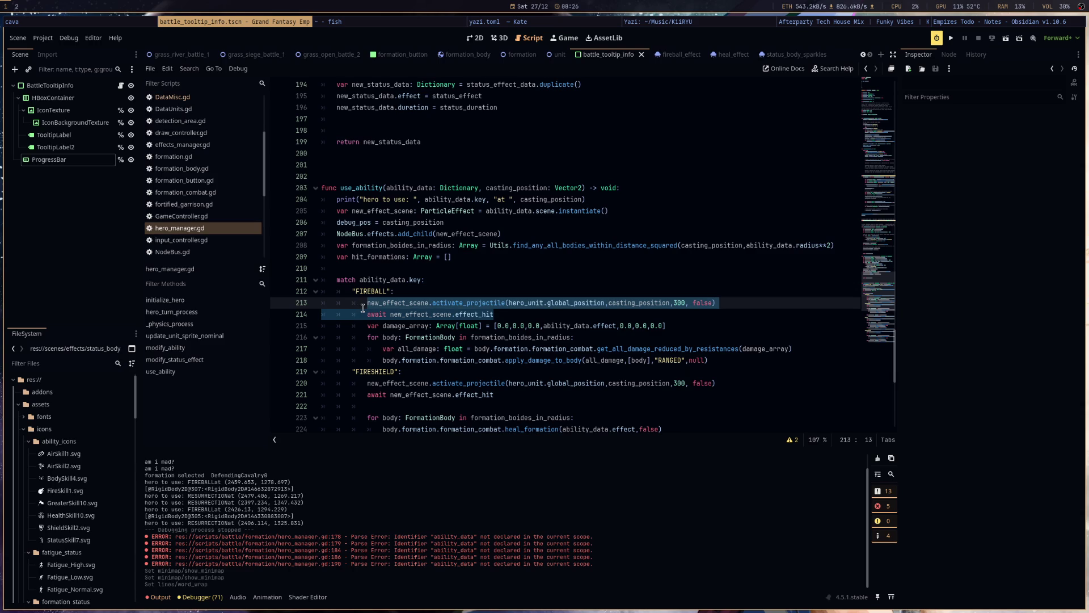
# Move the FIRESHIELD heal-and-collect loop above the match statement and unindent it two levels
pyautogui.scroll(-3, 362, 308)
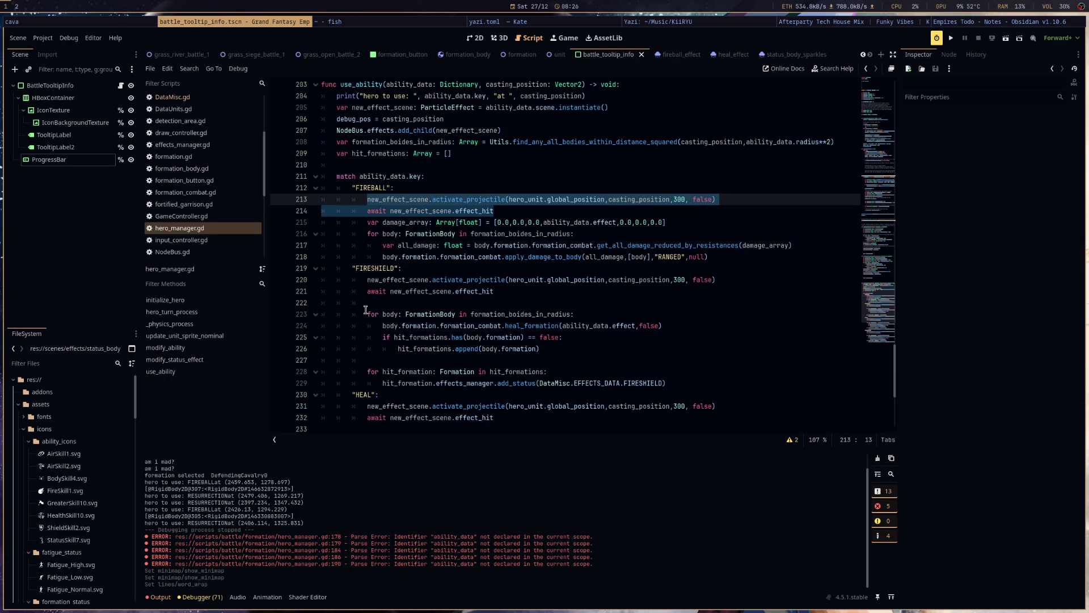
pyautogui.moveTo(558, 352); pyautogui.dragTo(324, 314)
pyautogui.hotkey('ctrl', 'c')
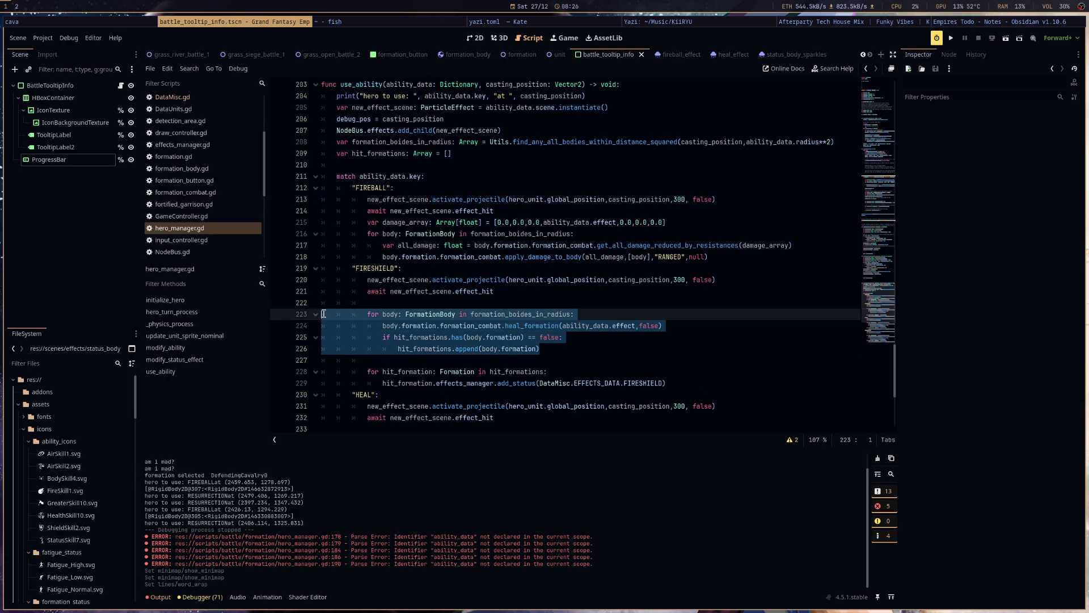
pyautogui.moveTo(323, 313); pyautogui.dragTo(324, 429)
pyautogui.moveTo(337, 164); pyautogui.dragTo(257, 167)
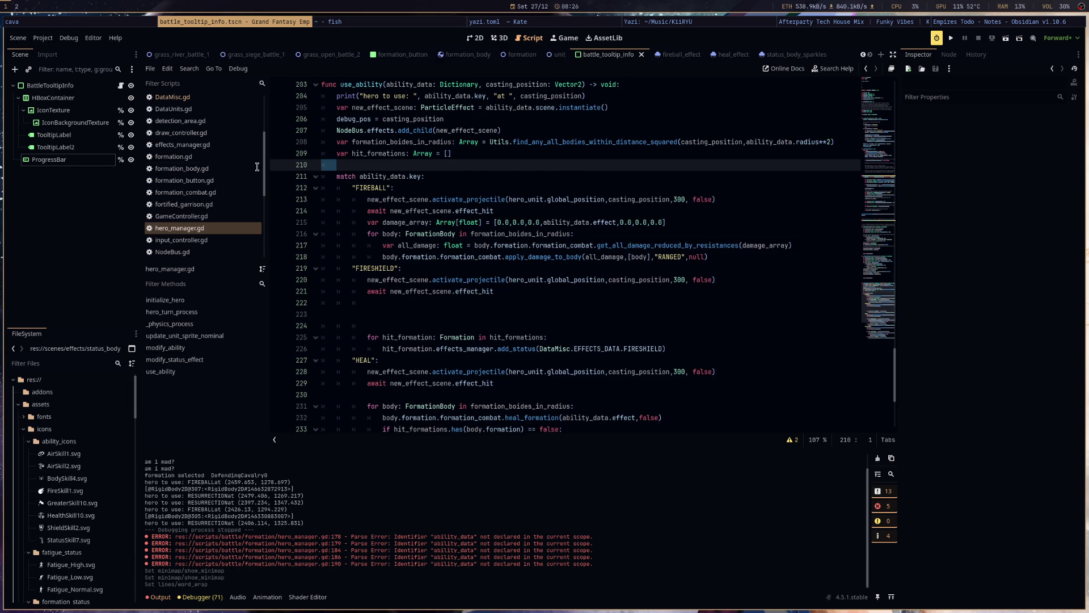
pyautogui.hotkey('ctrl', 'v')
pyautogui.moveTo(544, 199); pyautogui.dragTo(319, 164)
pyautogui.hotkey('shift', 'Tab')
pyautogui.hotkey('shift', 'Tab')
pyautogui.click(622, 175)
# Cut heal_formation from the shared loop and delete HEAL's per-body heal loop
pyautogui.moveTo(646, 173); pyautogui.dragTo(346, 175)
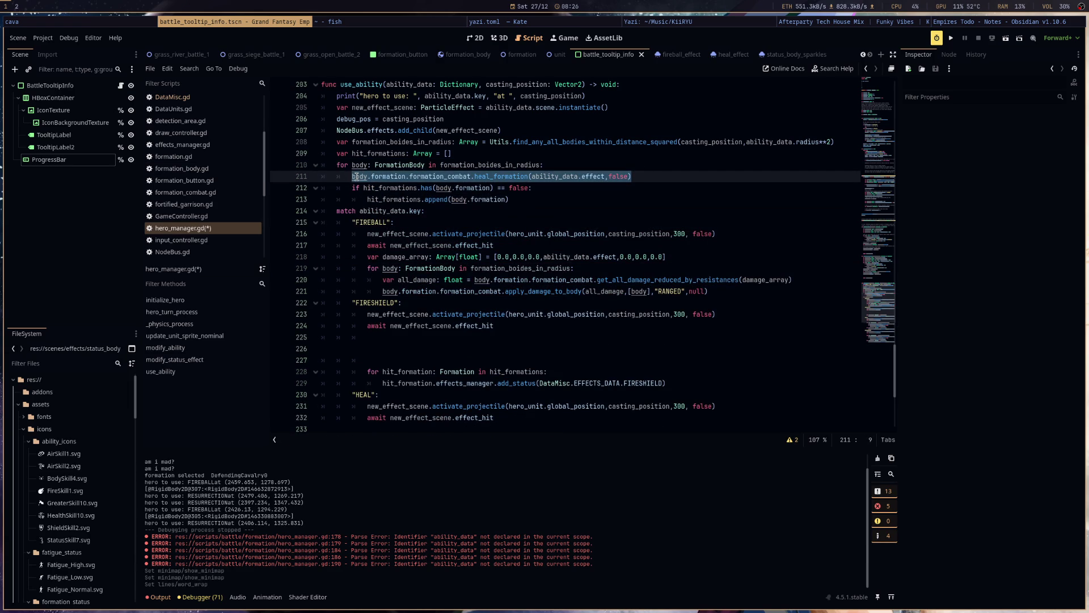
pyautogui.hotkey('ctrl', 'x')
pyautogui.click(415, 337)
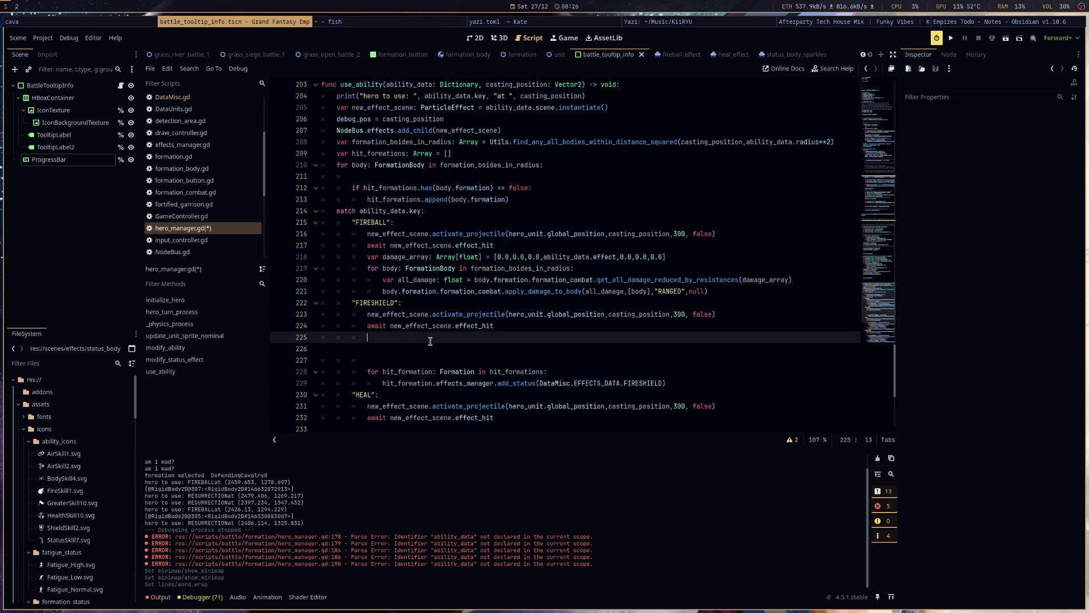
pyautogui.scroll(-5, 430, 341)
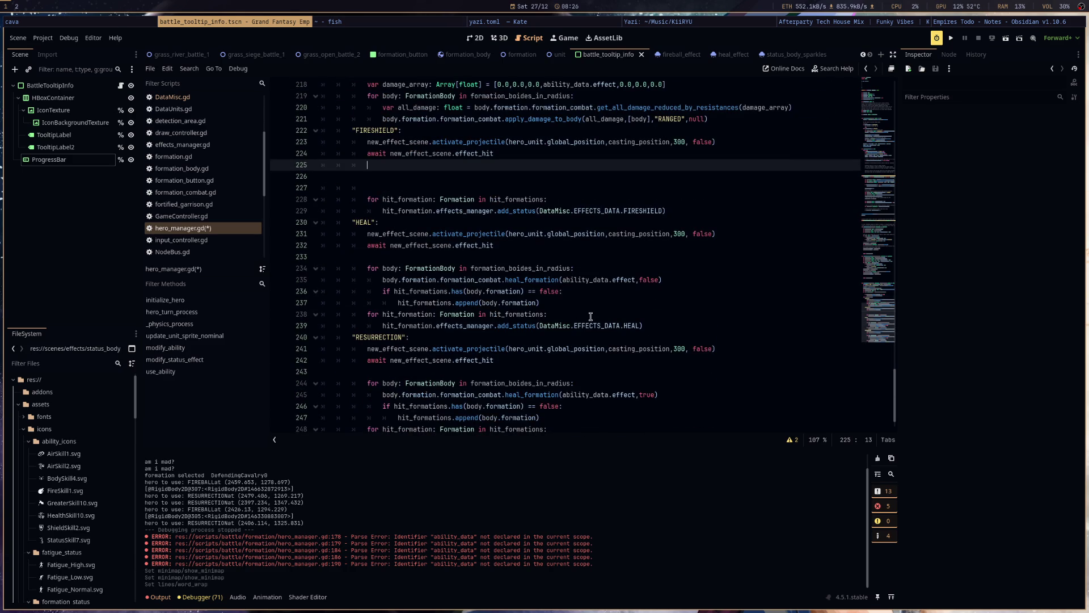
pyautogui.moveTo(563, 303); pyautogui.dragTo(368, 260)
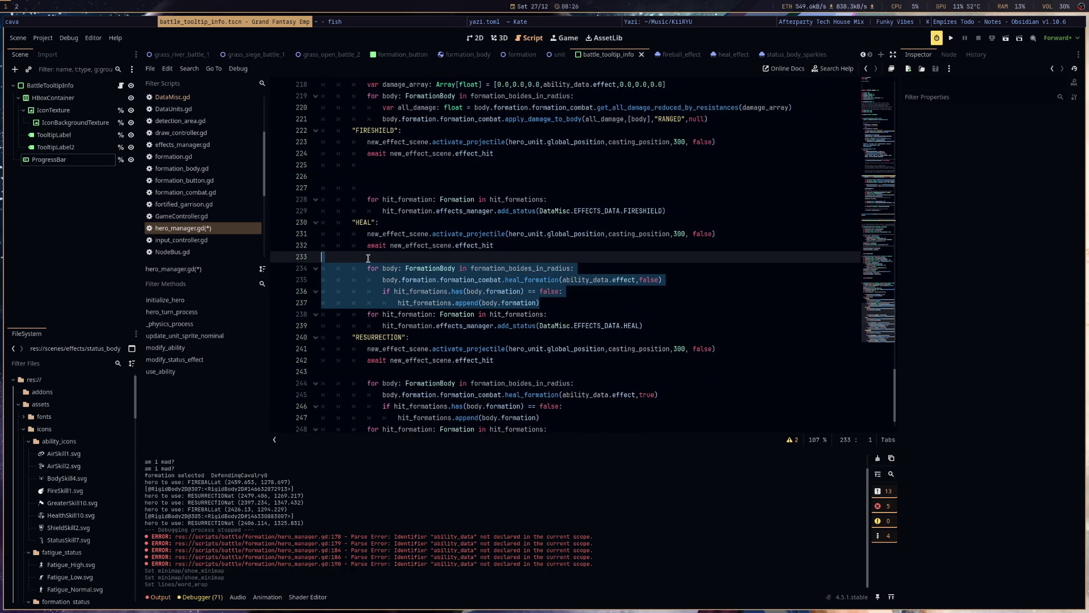
pyautogui.press('Delete')
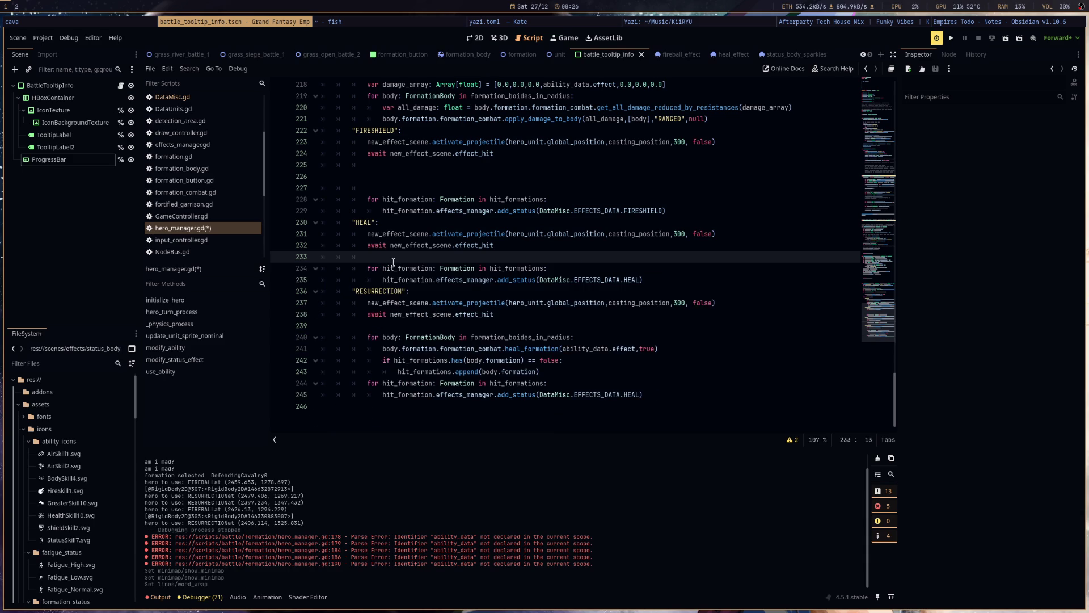
pyautogui.press('BackSpace')
# Paste heal_formation into HEAL's hit_formation loop, replacing body.formation with hit_formation
pyautogui.click(601, 270)
pyautogui.press('Return')
pyautogui.hotkey('ctrl', 'v')
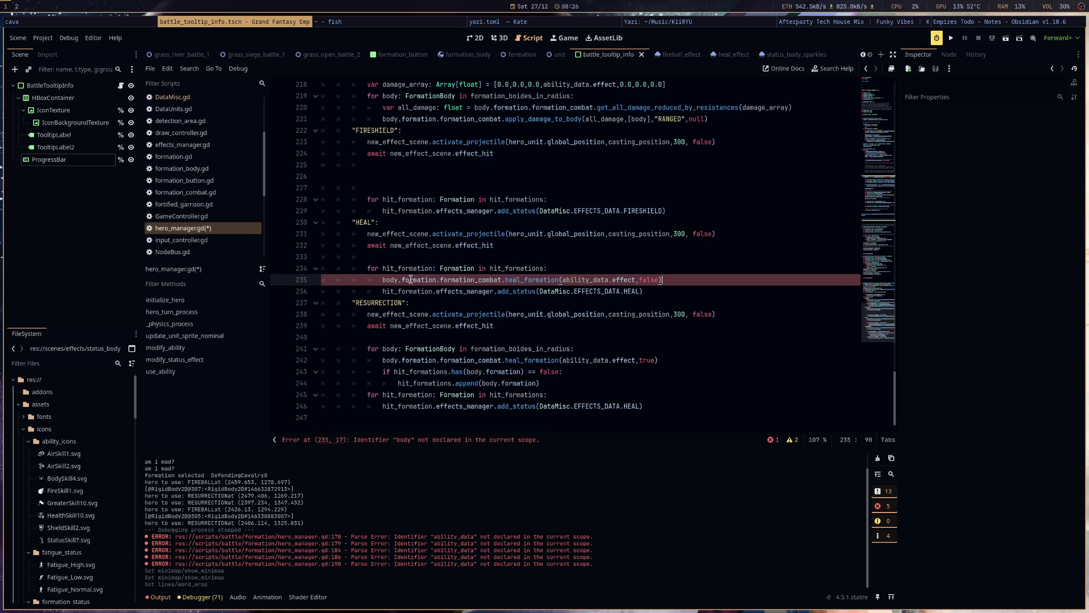
pyautogui.doubleClick(408, 267)
pyautogui.hotkey('ctrl', 'c')
pyautogui.moveTo(436, 280); pyautogui.dragTo(383, 280)
pyautogui.hotkey('ctrl', 'v')
pyautogui.click(479, 256)
pyautogui.press('BackSpace')
pyautogui.press('BackSpace')
pyautogui.press('BackSpace')
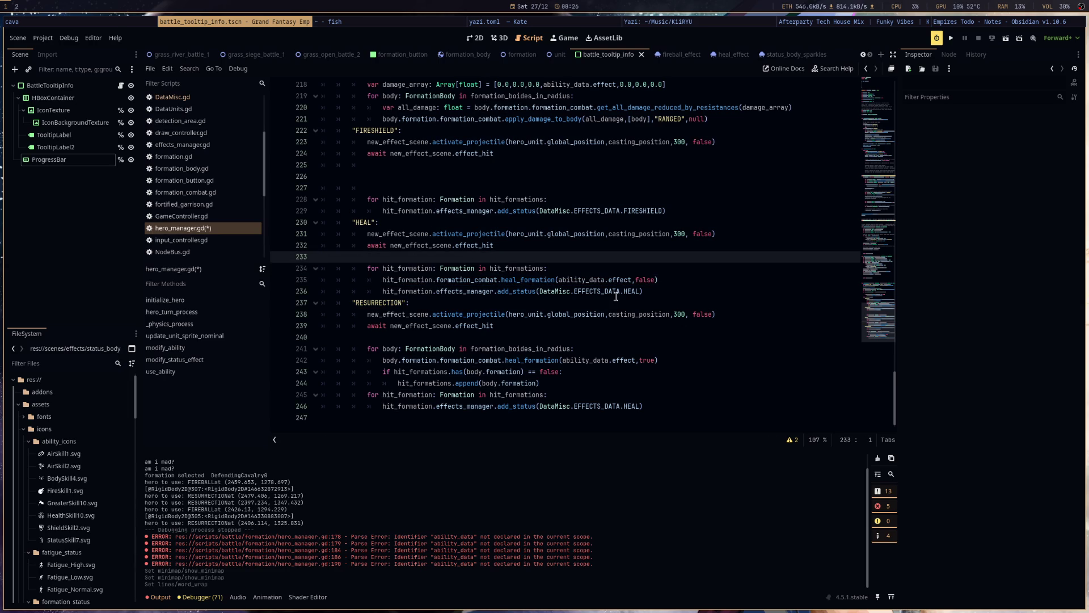
# Delete the stray blank line inside the shared collection loop
pyautogui.scroll(3, 715, 327)
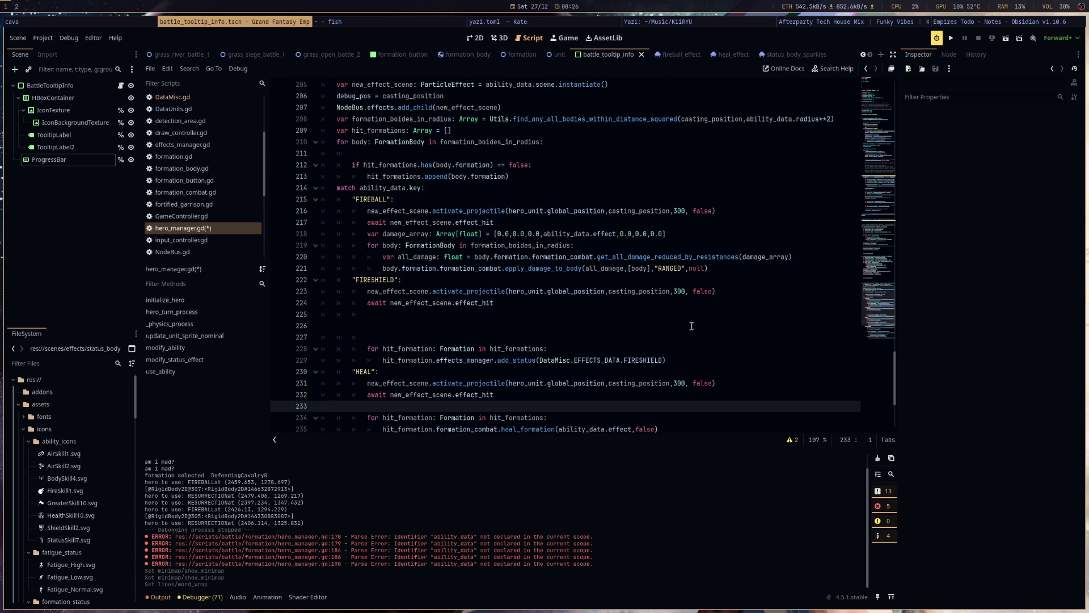
pyautogui.scroll(-3, 692, 326)
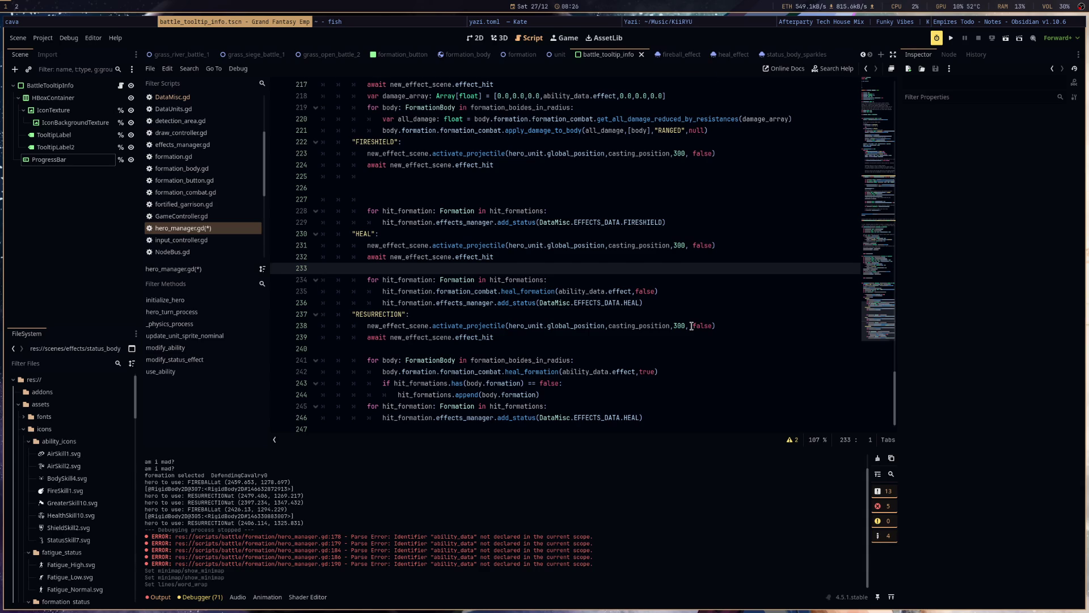
pyautogui.scroll(1, 692, 327)
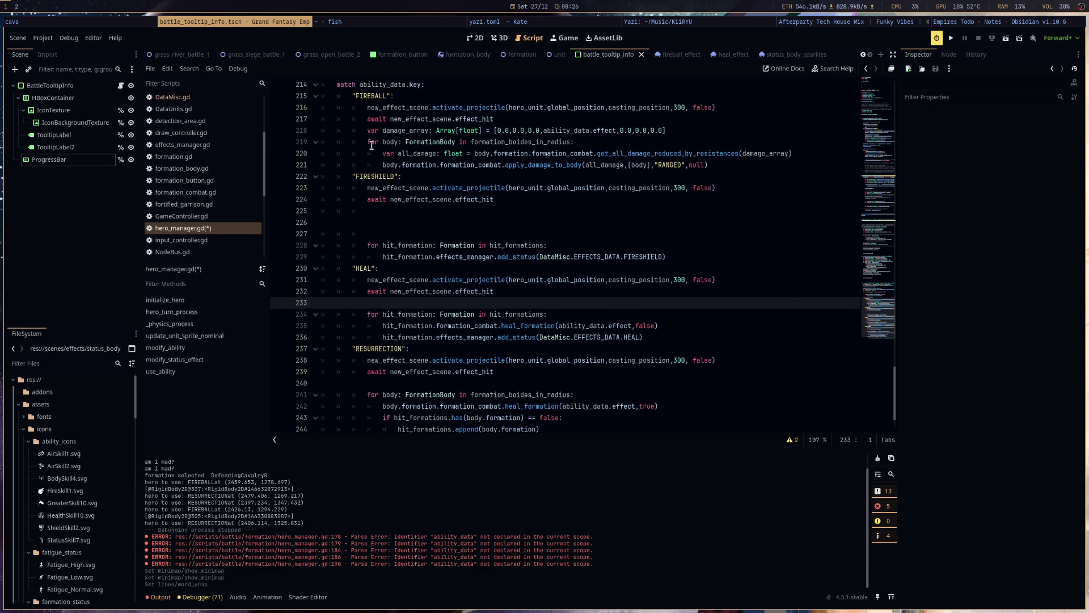
pyautogui.scroll(4, 373, 141)
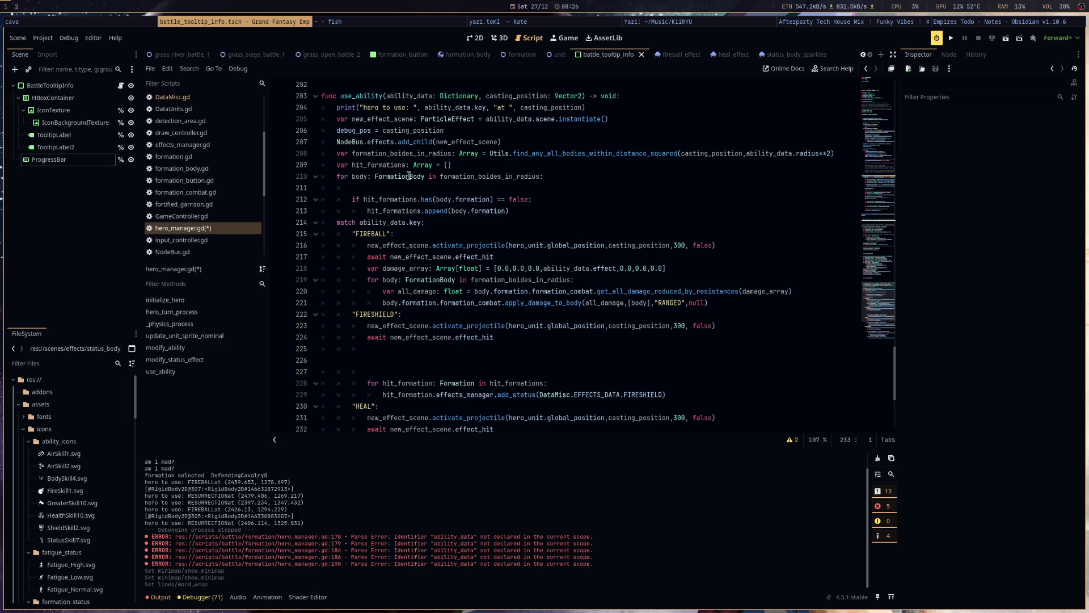
pyautogui.click(382, 188)
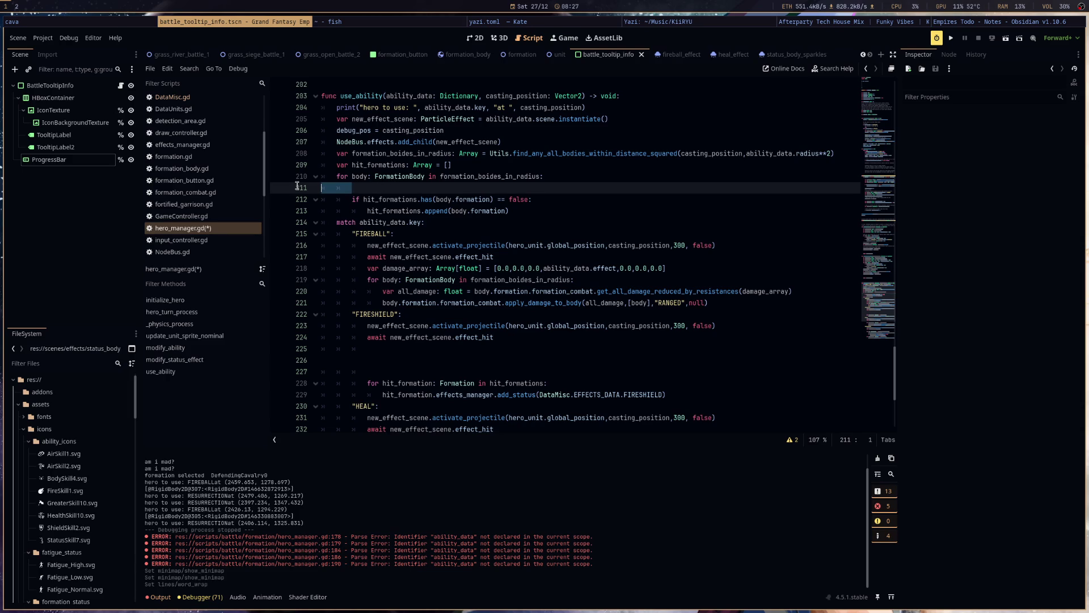
pyautogui.press('BackSpace')
pyautogui.press('BackSpace')
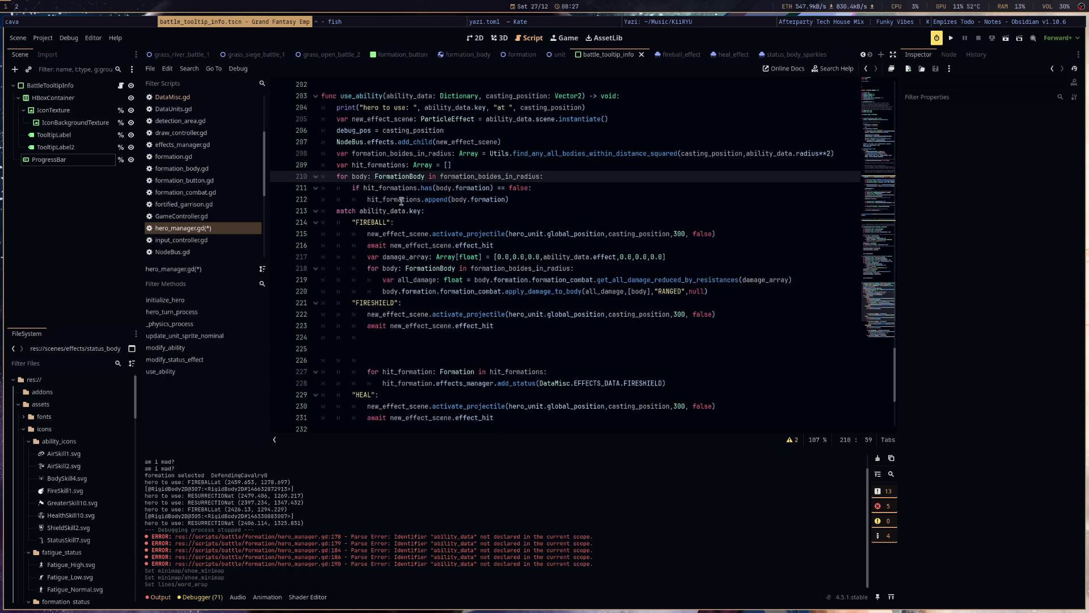
# Insert an empty line after the collection loop, just before the match statement
pyautogui.scroll(-4, 459, 270)
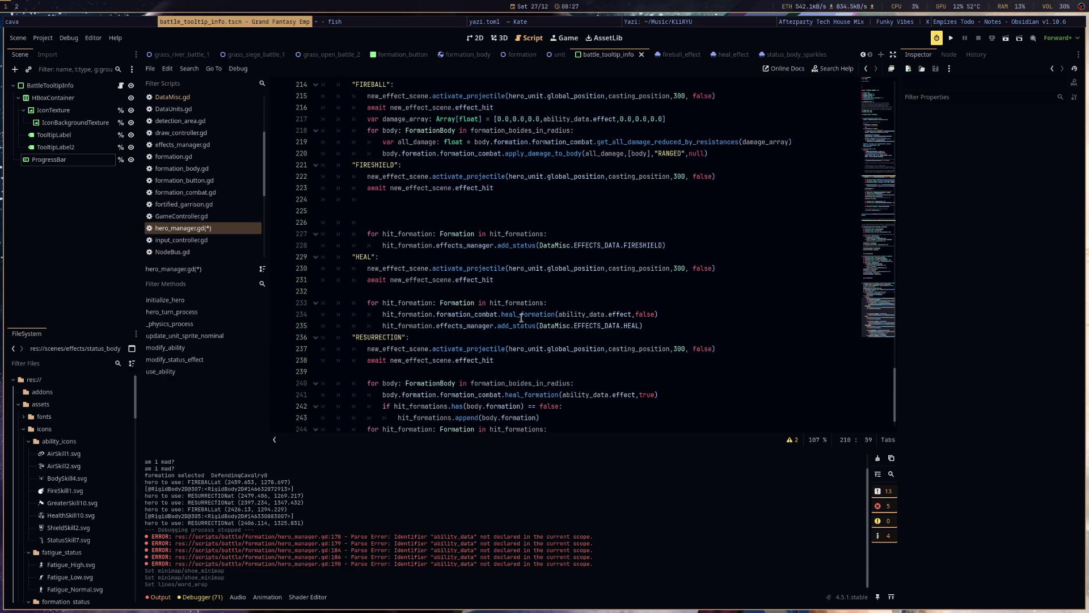
pyautogui.scroll(4, 544, 298)
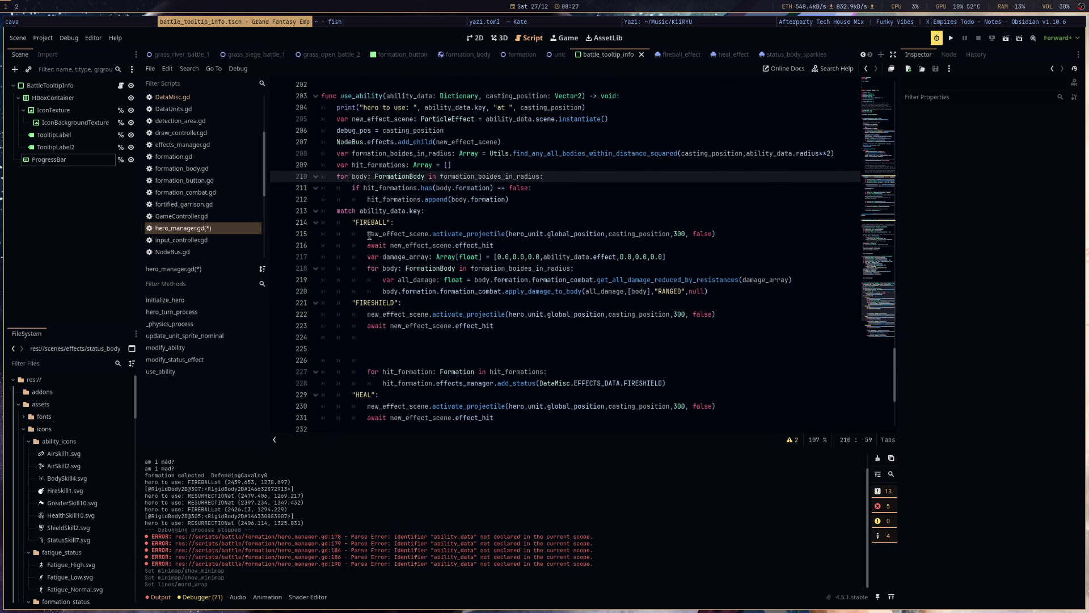
pyautogui.moveTo(363, 235)
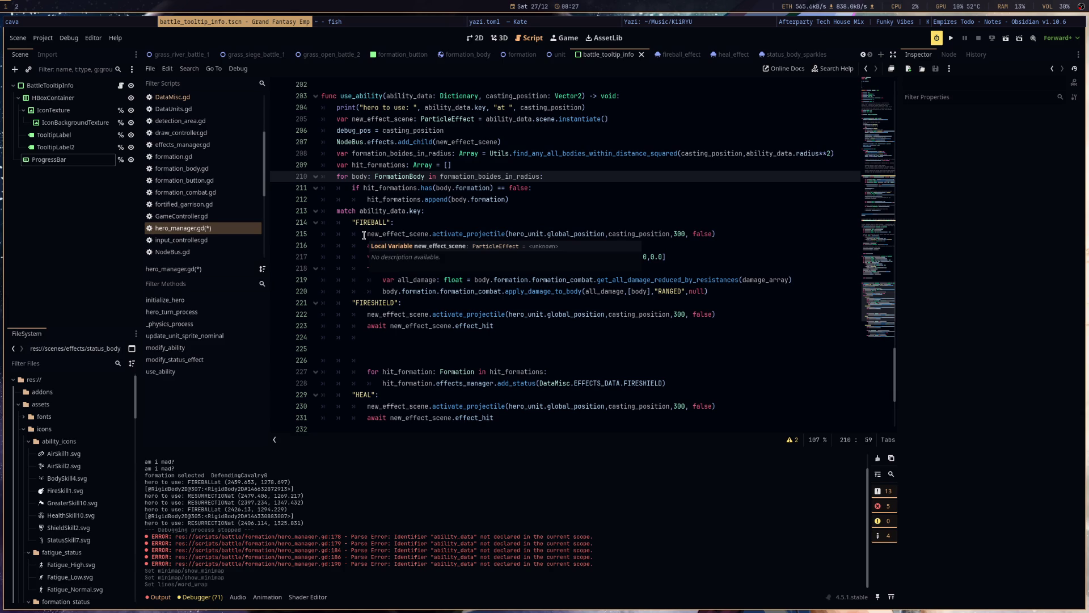
pyautogui.moveTo(364, 235); pyautogui.dragTo(745, 243)
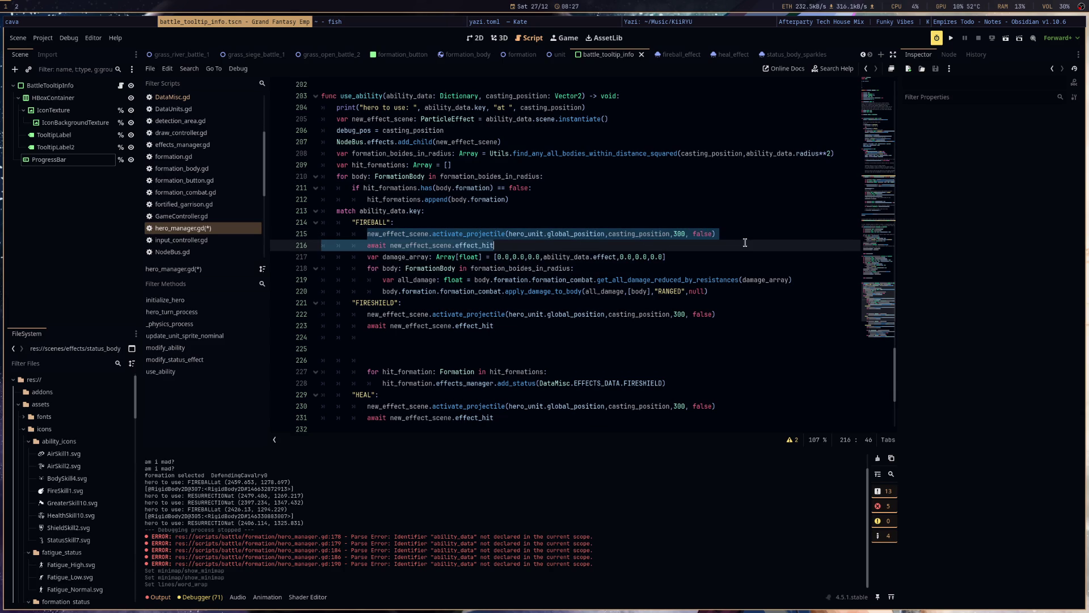
pyautogui.click(535, 200)
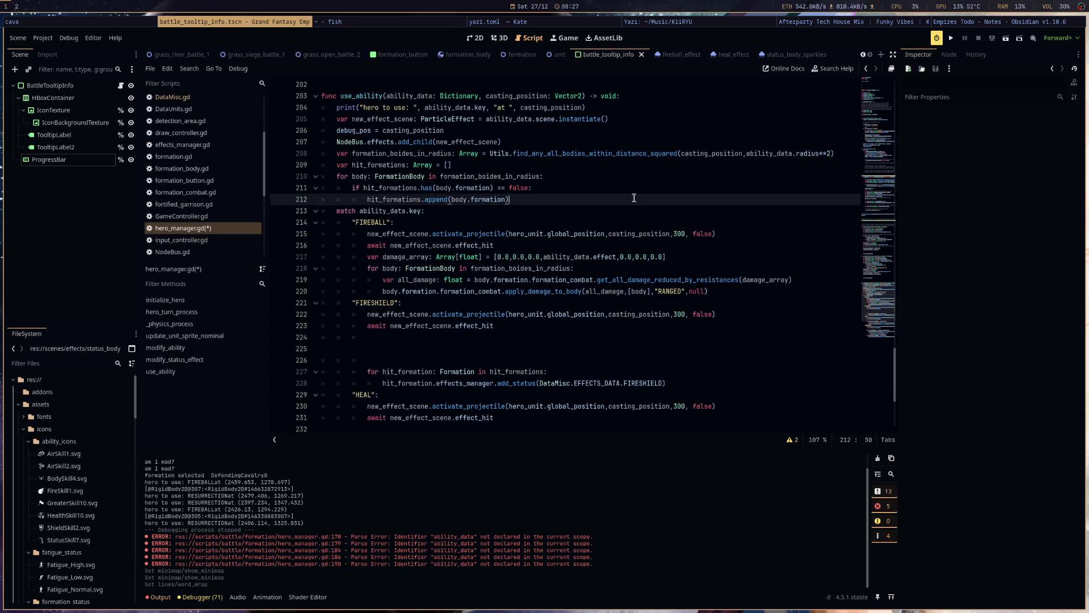
pyautogui.press('Return')
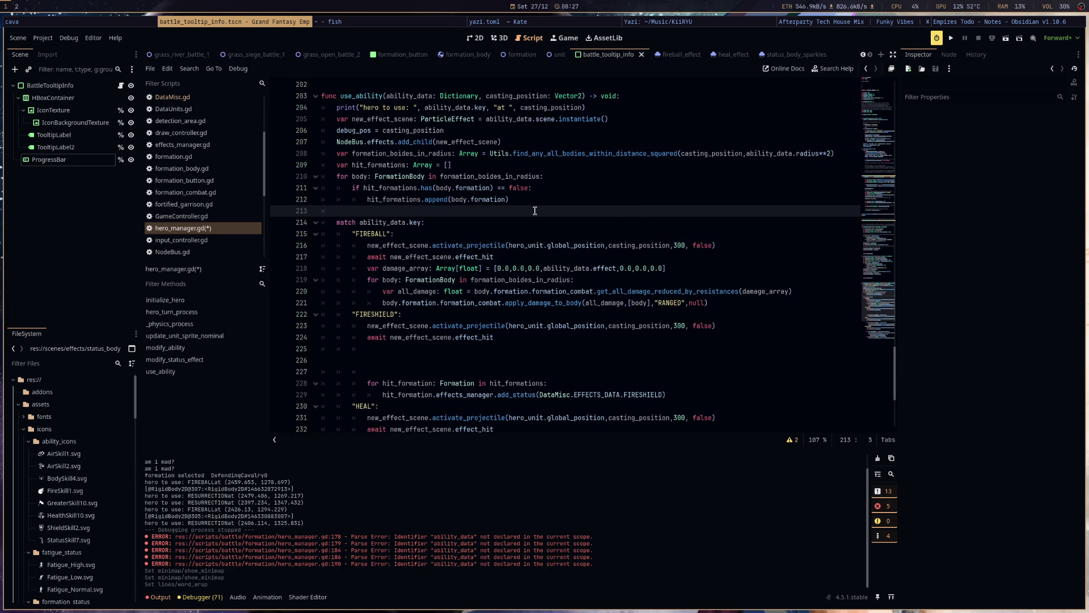
# Add an if ability_data.type == "RANGED": check and move the projectile launch and await lines under it
pyautogui.write('if abi')
pyautogui.write('lity_data.type')
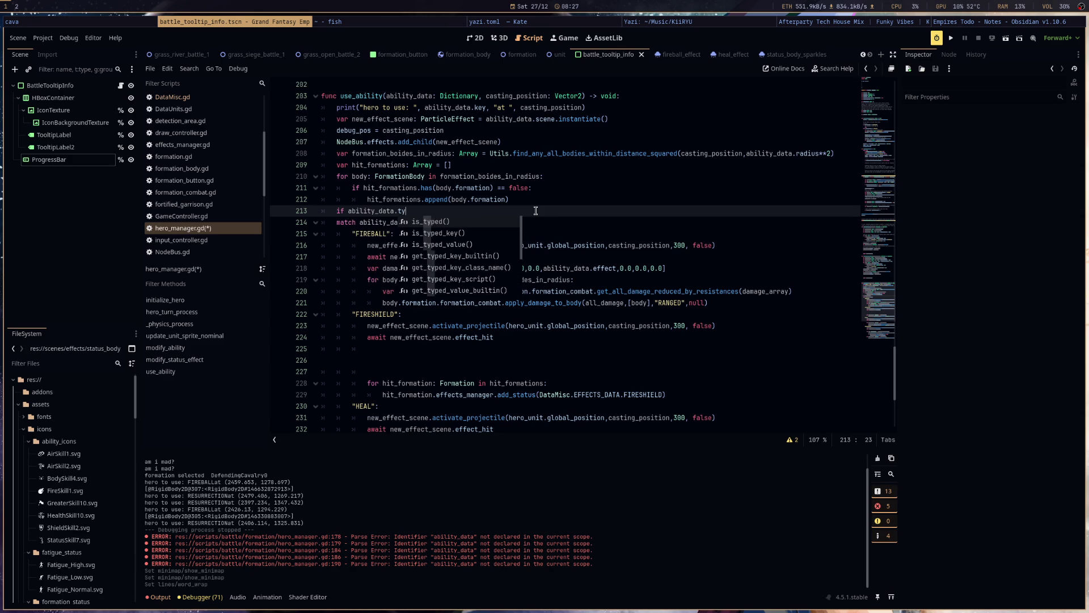
pyautogui.write(' == "')
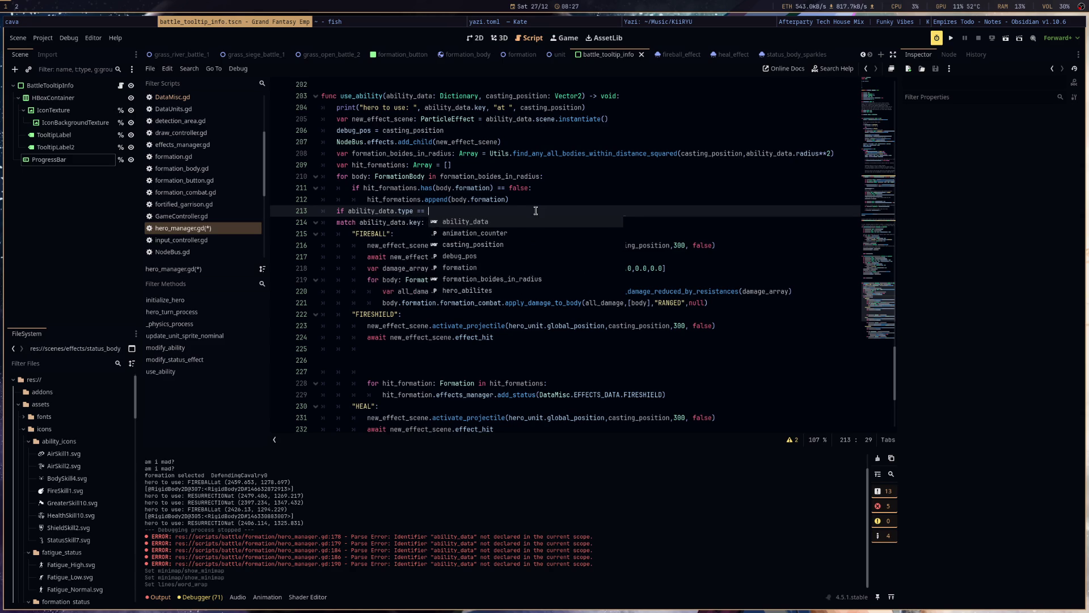
pyautogui.write('RANGED":')
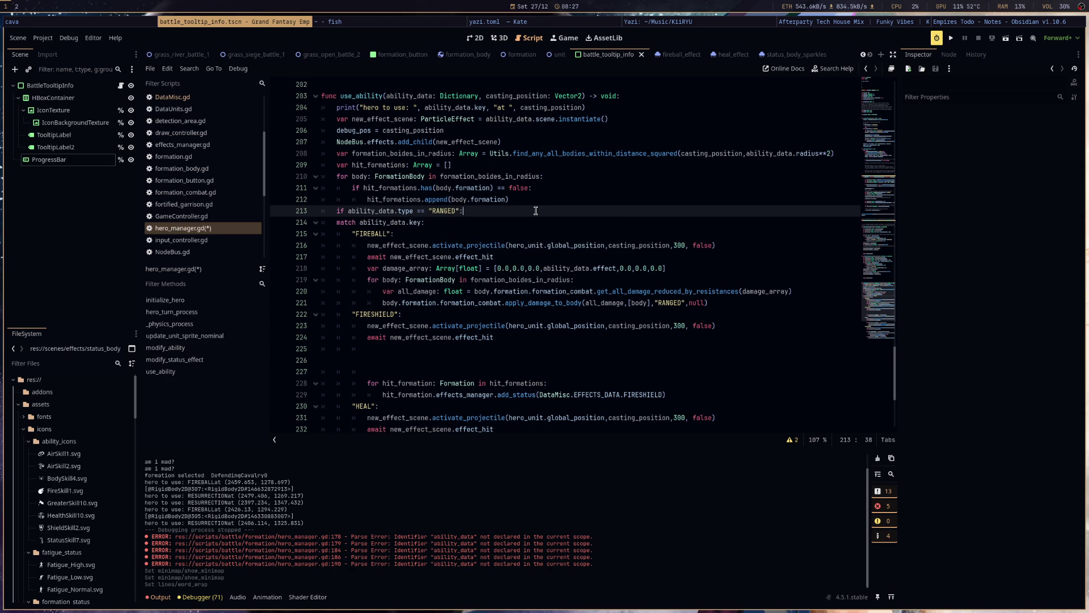
pyautogui.press('Return')
pyautogui.moveTo(505, 267); pyautogui.dragTo(300, 244)
pyautogui.hotkey('shift', 'Down')
pyautogui.hotkey('ctrl', 'x')
pyautogui.press('Up')
pyautogui.press('Up')
pyautogui.press('Up')
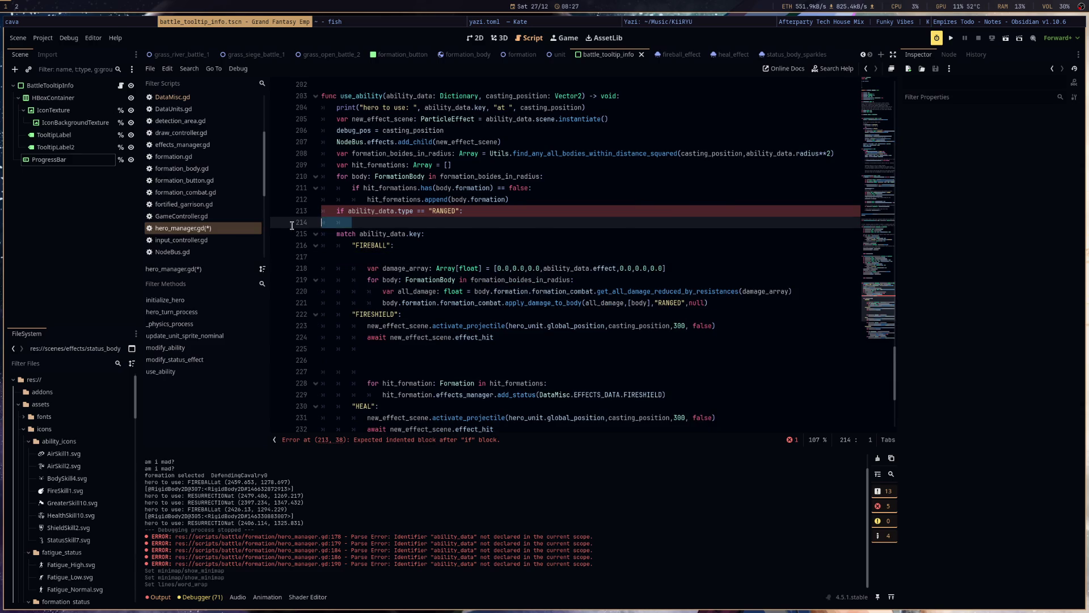
pyautogui.hotkey('ctrl', 'v')
pyautogui.hotkey('shift', 'Home')
pyautogui.hotkey('shift', 'Up')
pyautogui.hotkey('shift', 'Tab')
# Delete the empty line left under the FIREBALL case
pyautogui.click(541, 253)
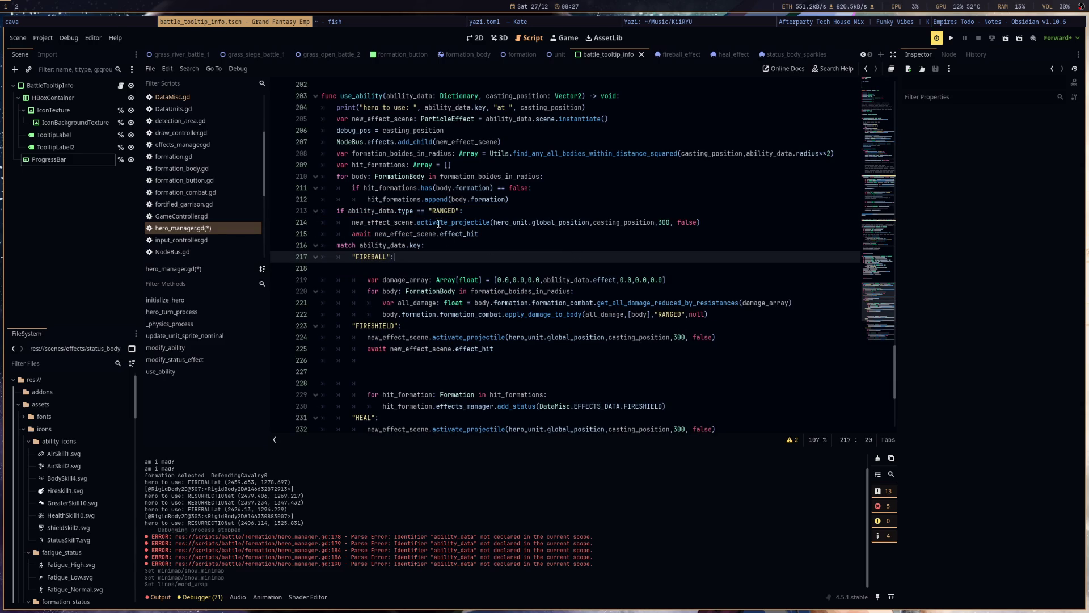
pyautogui.doubleClick(385, 230)
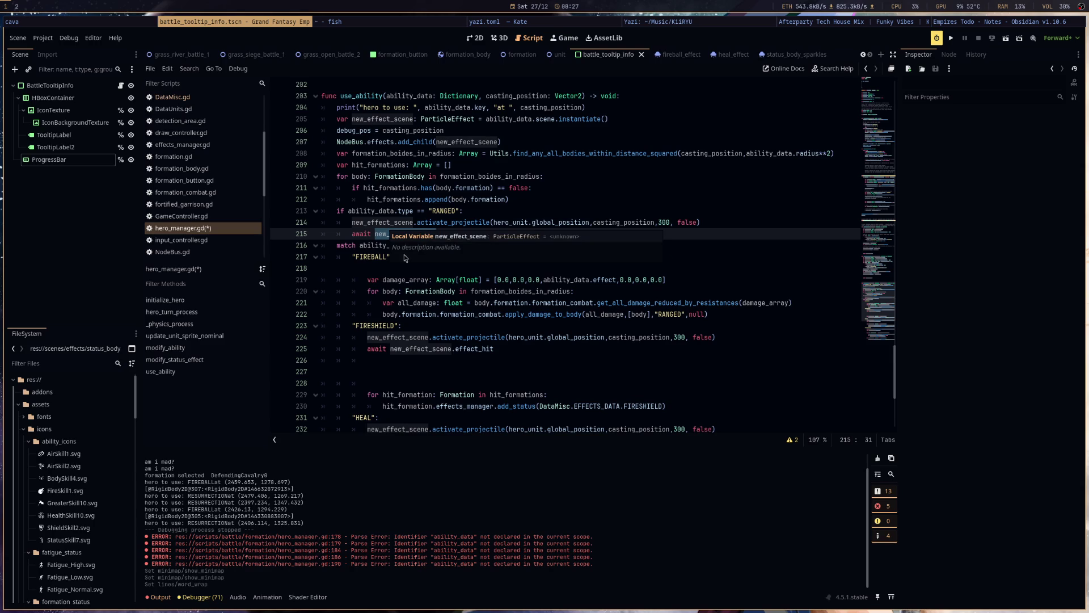
pyautogui.press('Down')
pyautogui.press('Down')
pyautogui.press('Down')
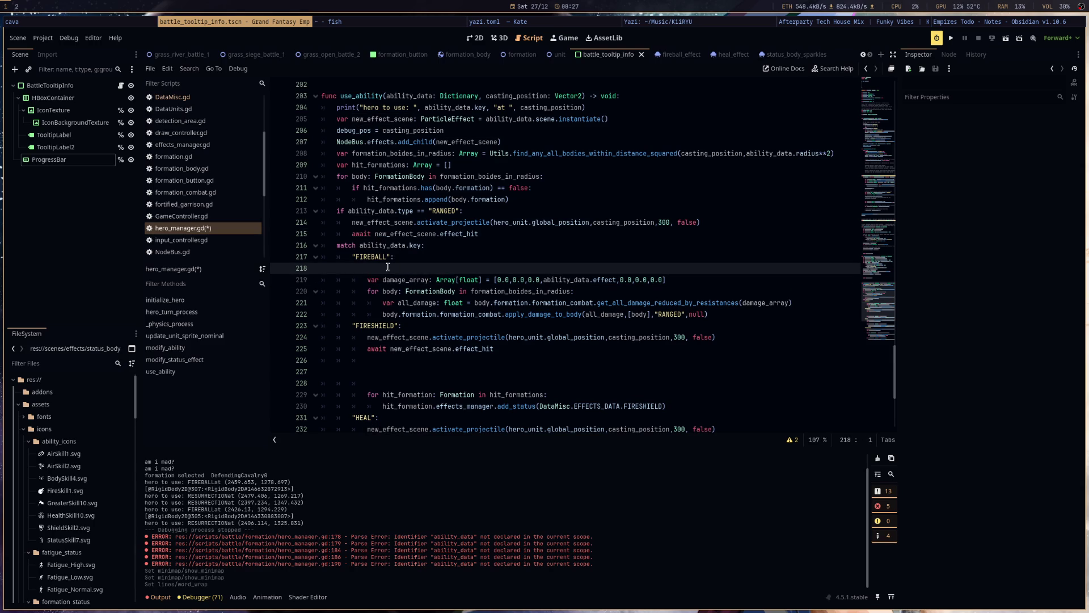
pyautogui.press('BackSpace')
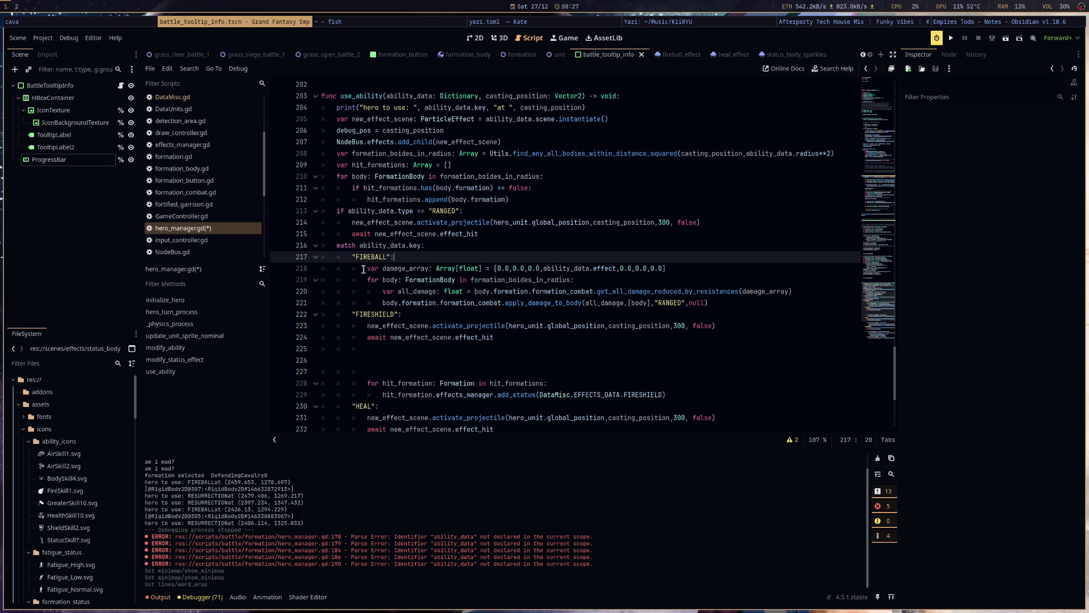
pyautogui.moveTo(666, 270); pyautogui.dragTo(385, 271)
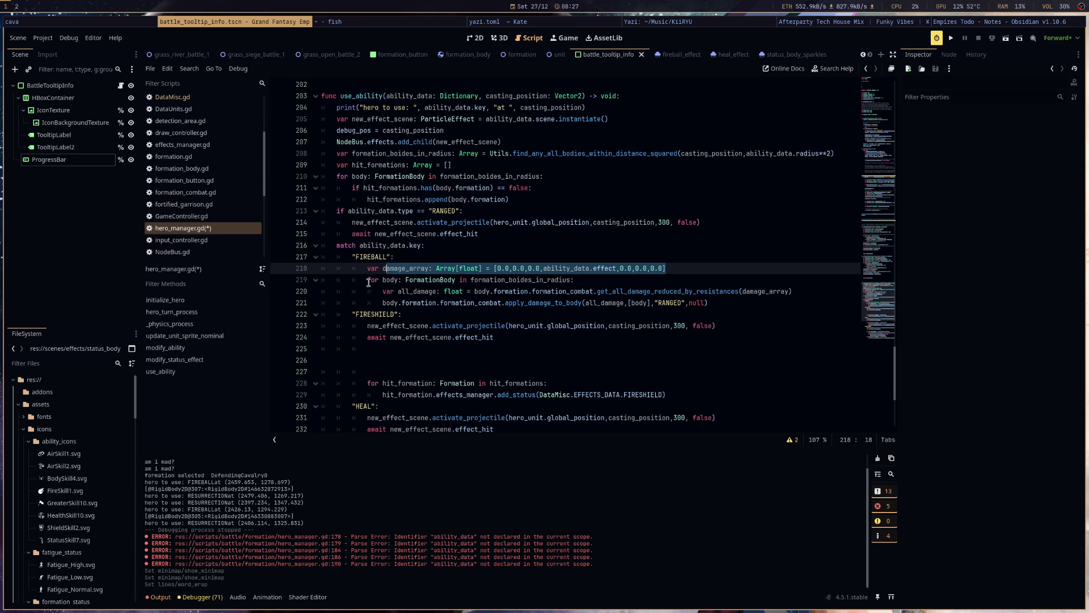
# Highlight the FIREBALL damage loop to review it
pyautogui.click(375, 281)
pyautogui.keyDown('shift'); pyautogui.click(755, 307); pyautogui.keyUp('shift')
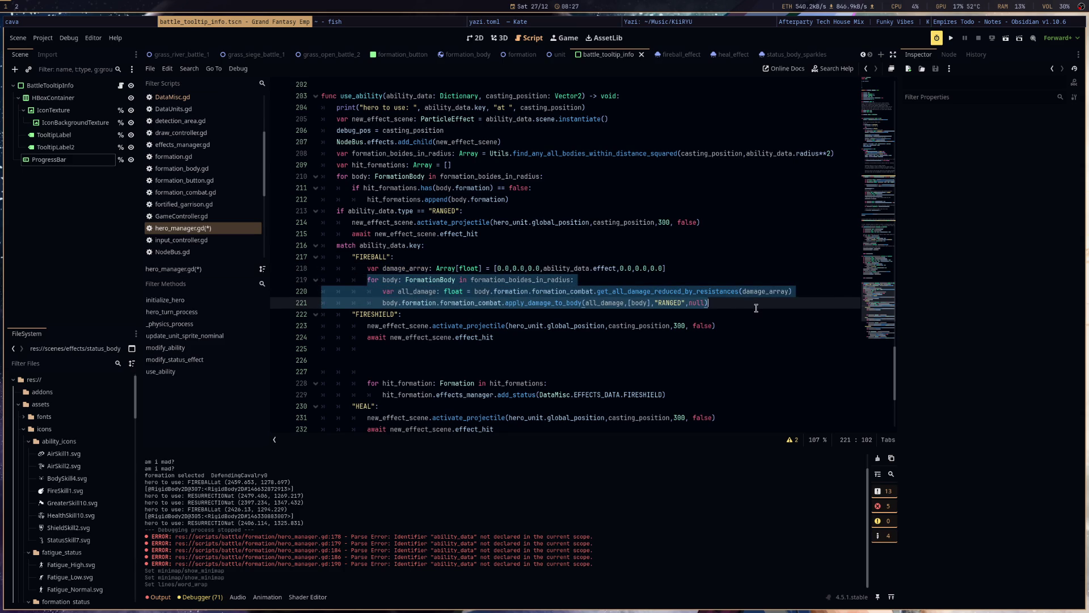
pyautogui.click(756, 308)
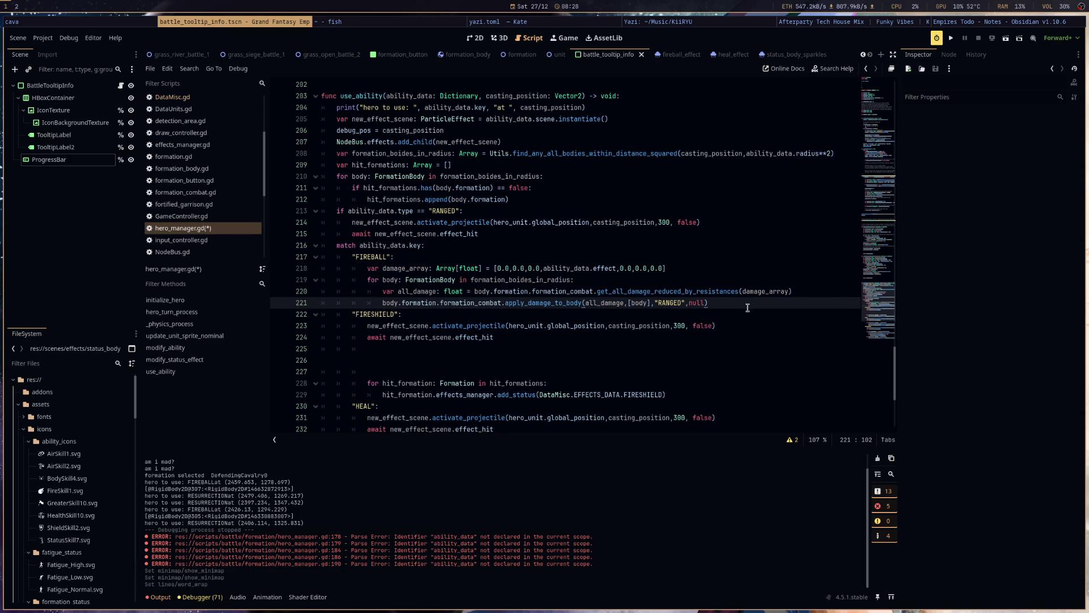
pyautogui.moveTo(747, 308)
pyautogui.mouseDown()
pyautogui.moveTo(244, 255)
pyautogui.moveTo(251, 266)
pyautogui.mouseUp()
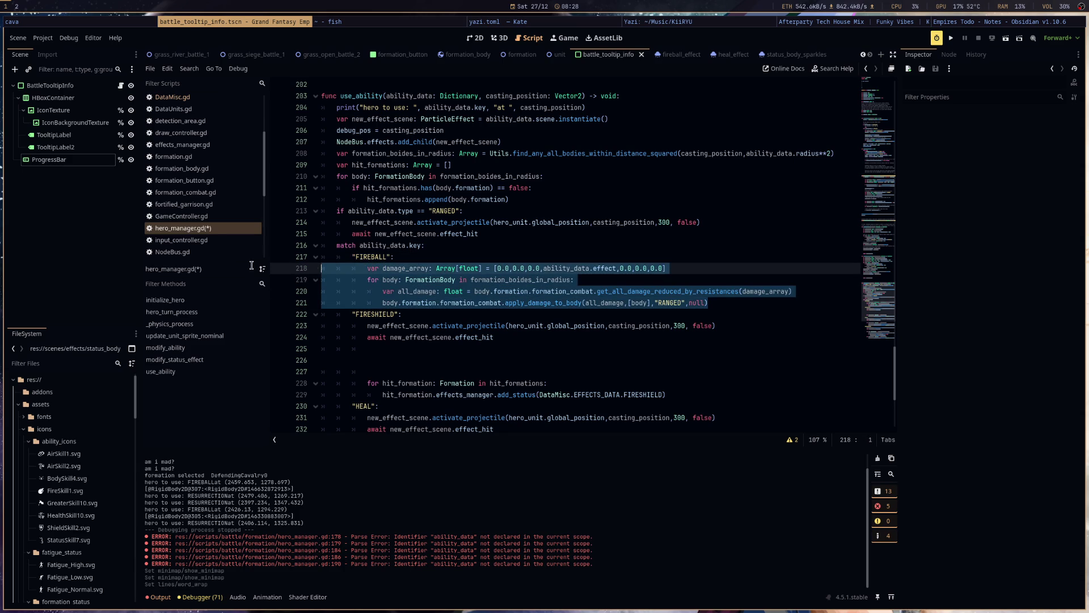
# Delete FIRESHIELD's projectile and await lines and the leftover blank lines
pyautogui.click(493, 326)
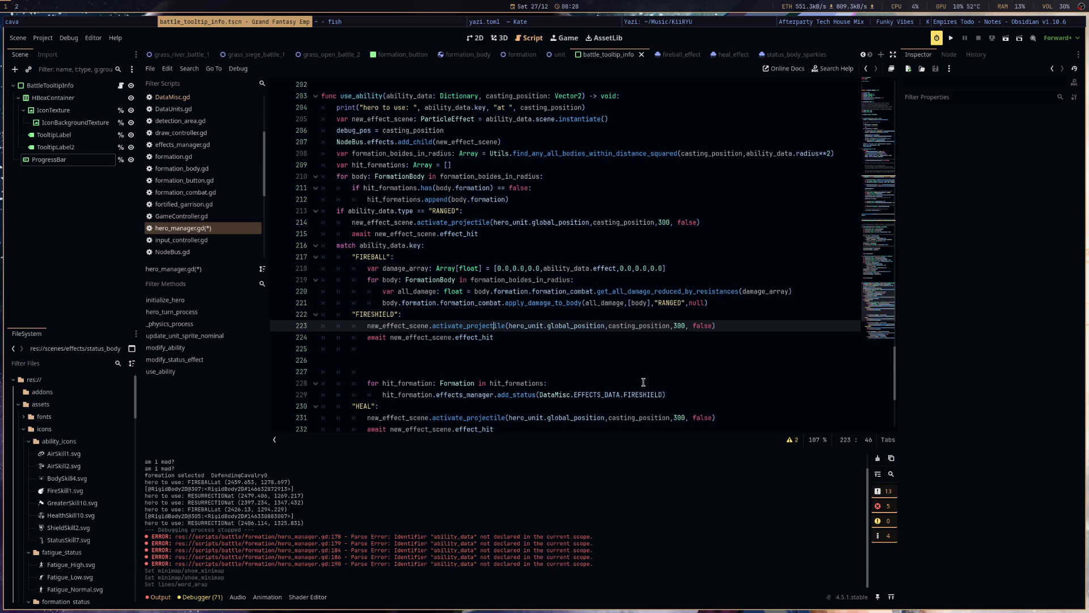
pyautogui.moveTo(366, 325)
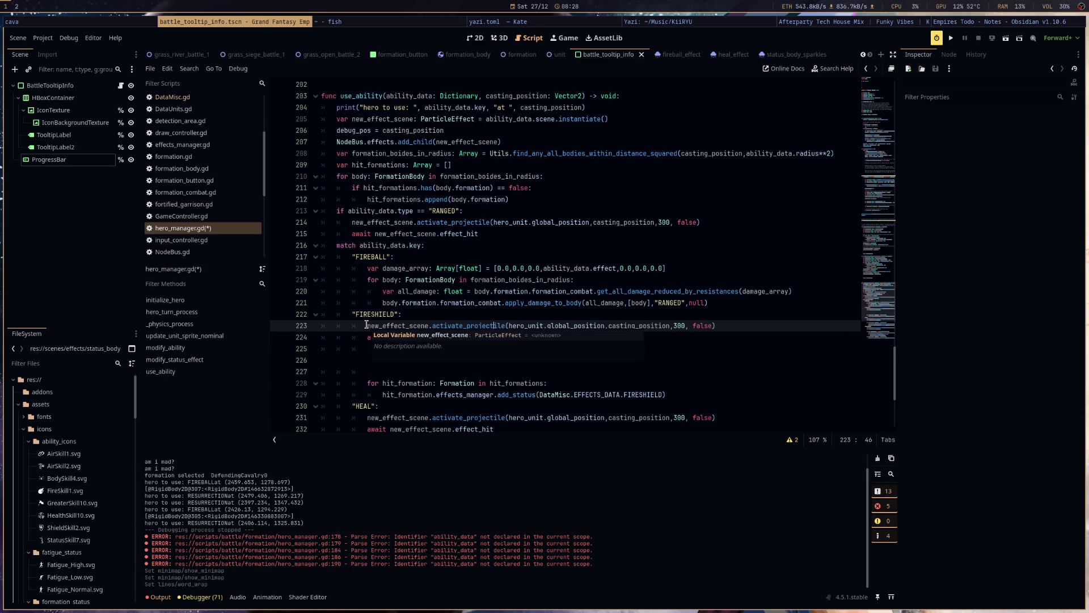
pyautogui.moveTo(496, 337)
pyautogui.mouseDown()
pyautogui.moveTo(340, 312)
pyautogui.moveTo(311, 331)
pyautogui.mouseUp()
pyautogui.press('Delete')
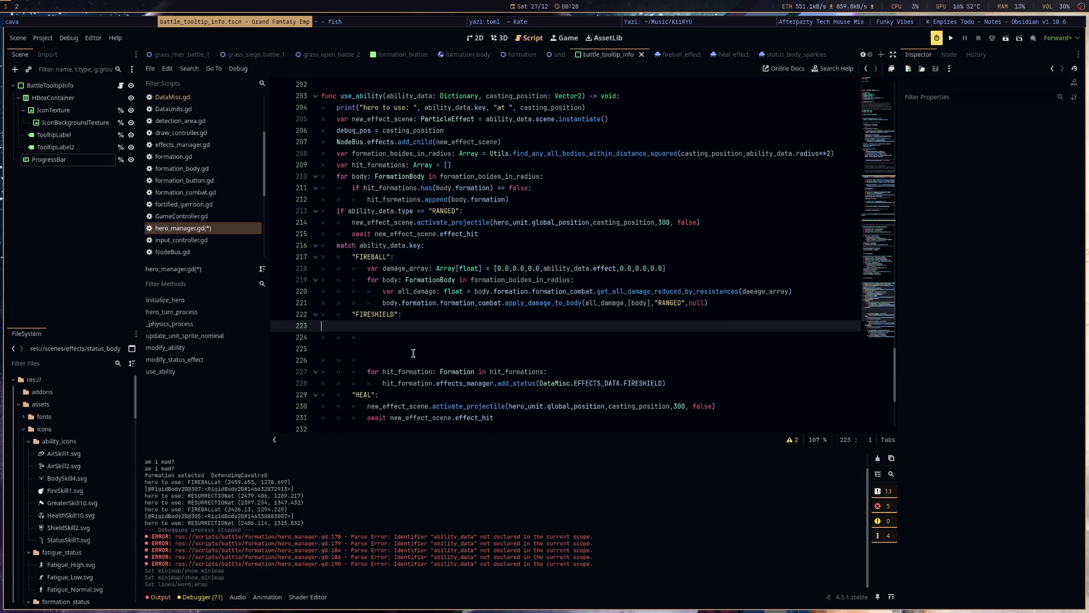
pyautogui.hotkey('shift', 'Down')
pyautogui.hotkey('shift', 'Down')
pyautogui.hotkey('shift', 'Down')
pyautogui.press('Delete')
pyautogui.press('BackSpace')
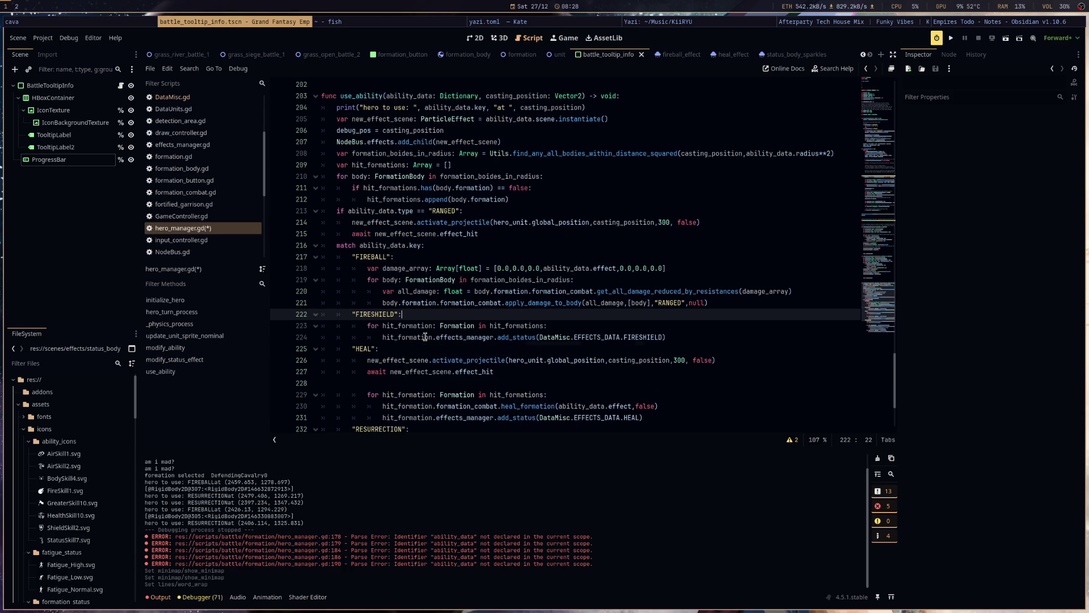
# Insert a modify_status_effect() call before the FIRESHIELD status argument on line 224
pyautogui.moveTo(661, 339); pyautogui.dragTo(539, 339)
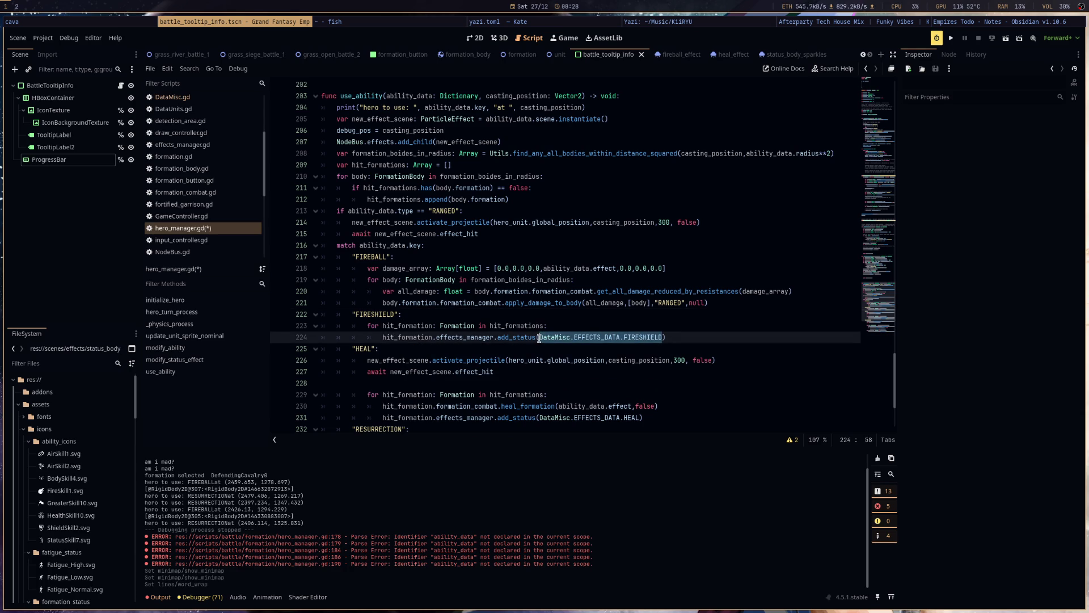
pyautogui.click(539, 339)
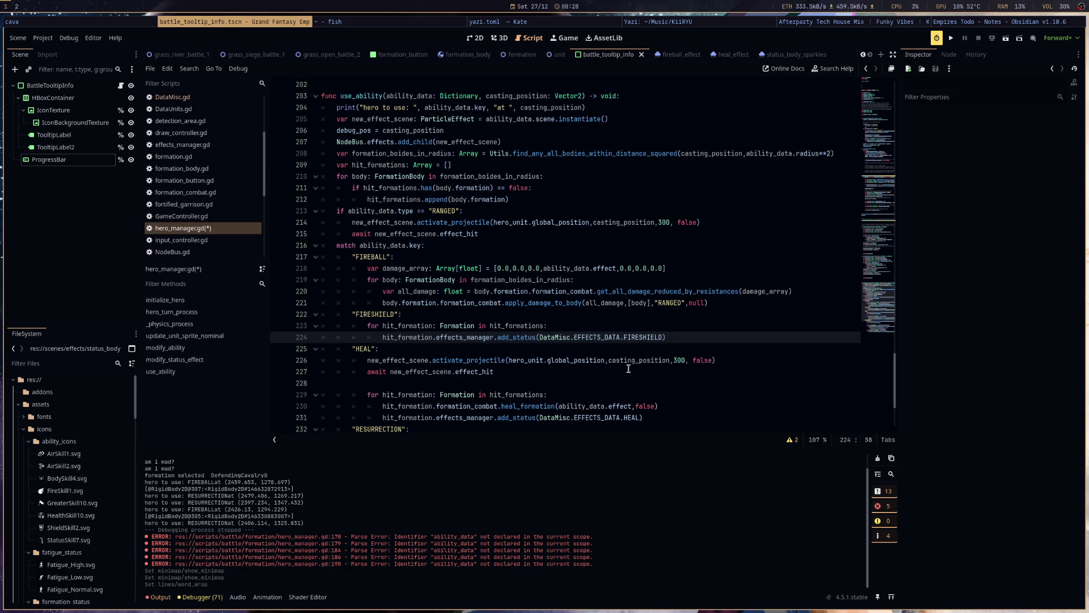
pyautogui.write('mod')
pyautogui.press('Down')
pyautogui.press('Tab')
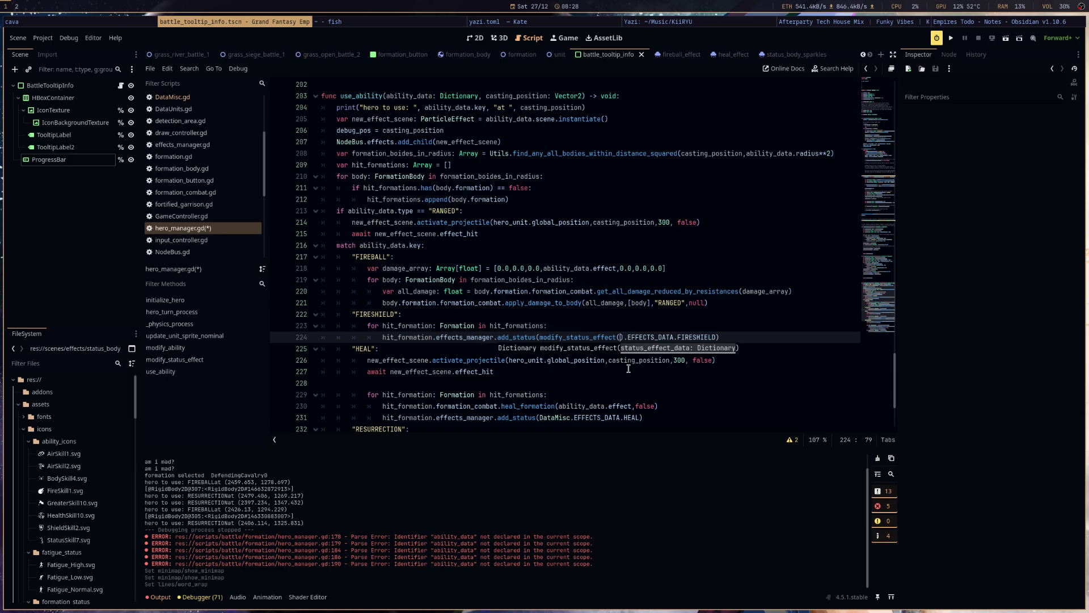
pyautogui.press('Right')
pyautogui.press('Delete')
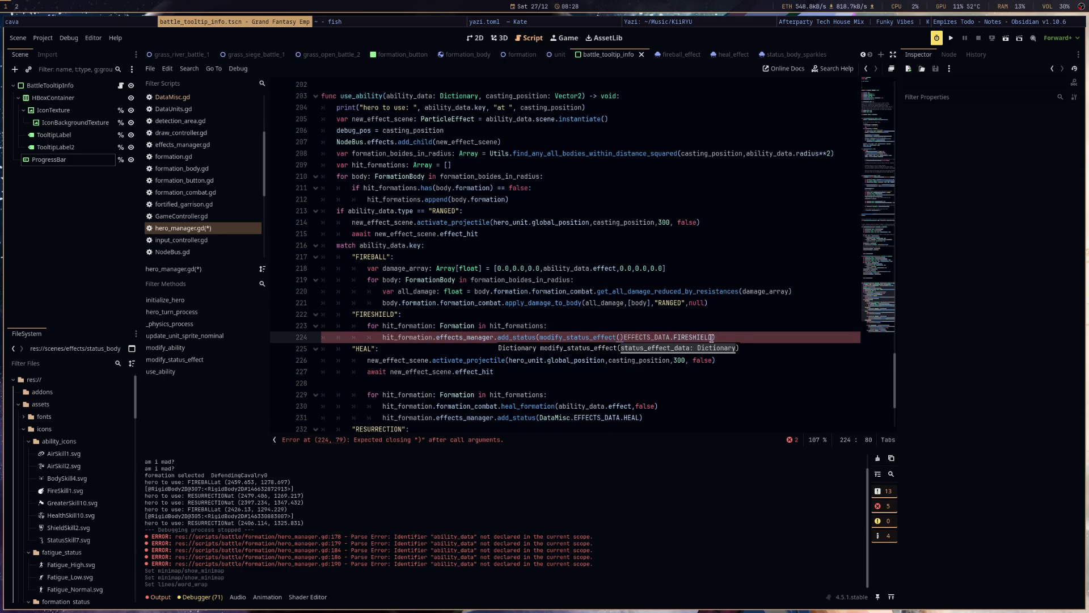
pyautogui.write(')')
pyautogui.click(619, 339)
pyautogui.press('Delete')
# Pass DataMisc.EFFECTS_DATA.FIRESHIELD inside the modify_status_effect parentheses
pyautogui.click(619, 341)
pyautogui.write('Data')
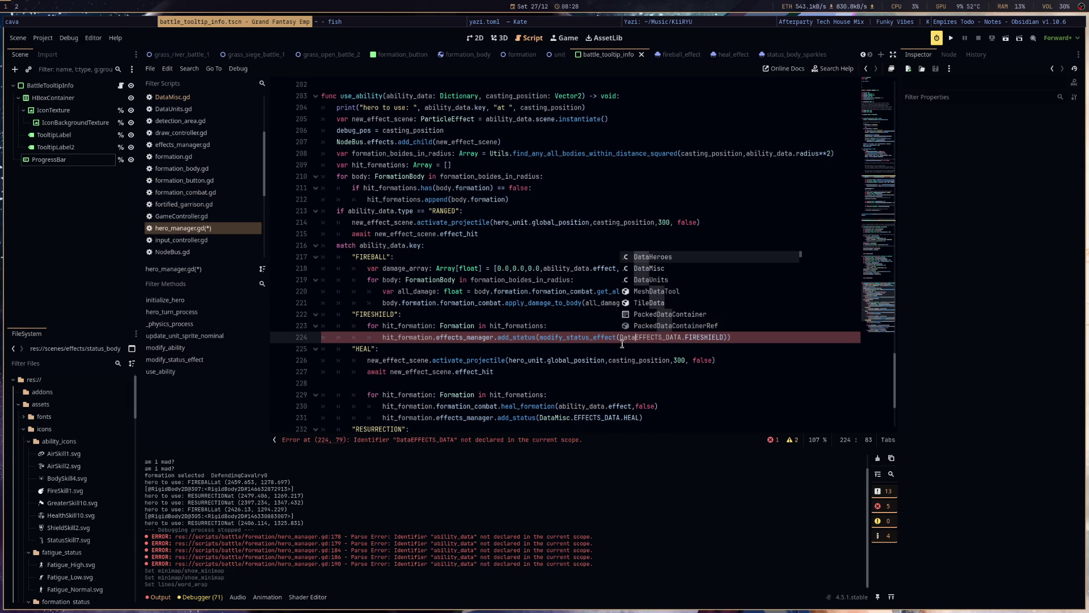
pyautogui.press('Tab')
pyautogui.write('.E')
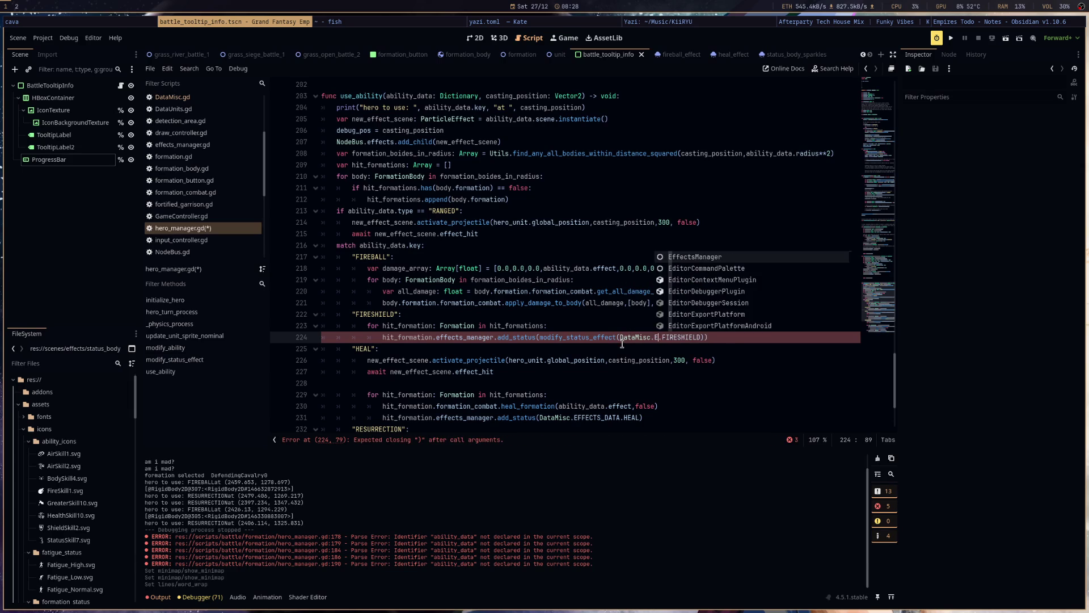
pyautogui.write('FF')
pyautogui.press('Tab')
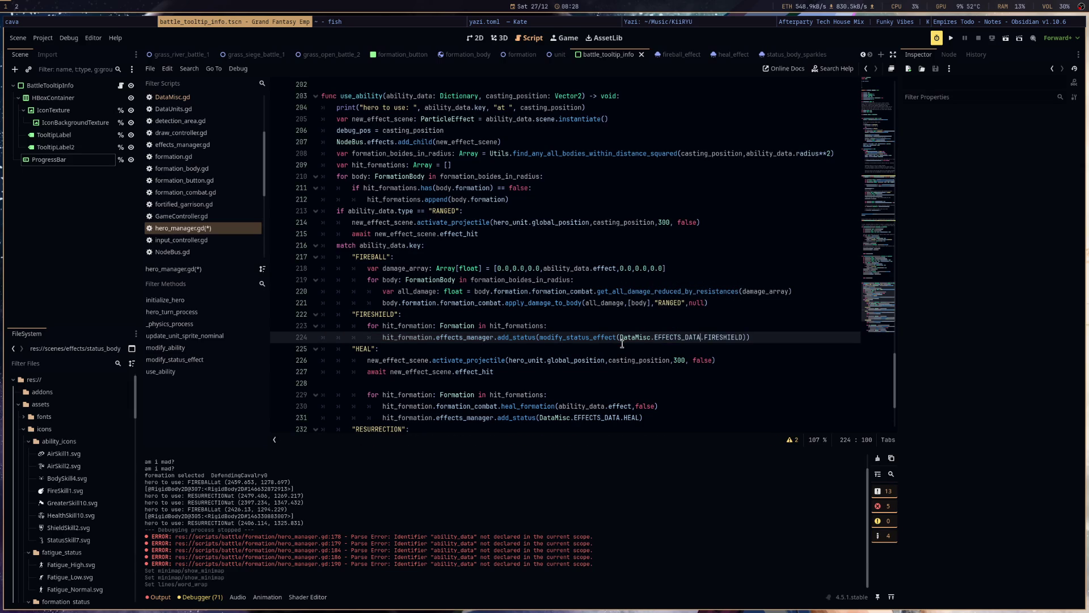
pyautogui.click(634, 358)
pyautogui.scroll(-2, 590, 345)
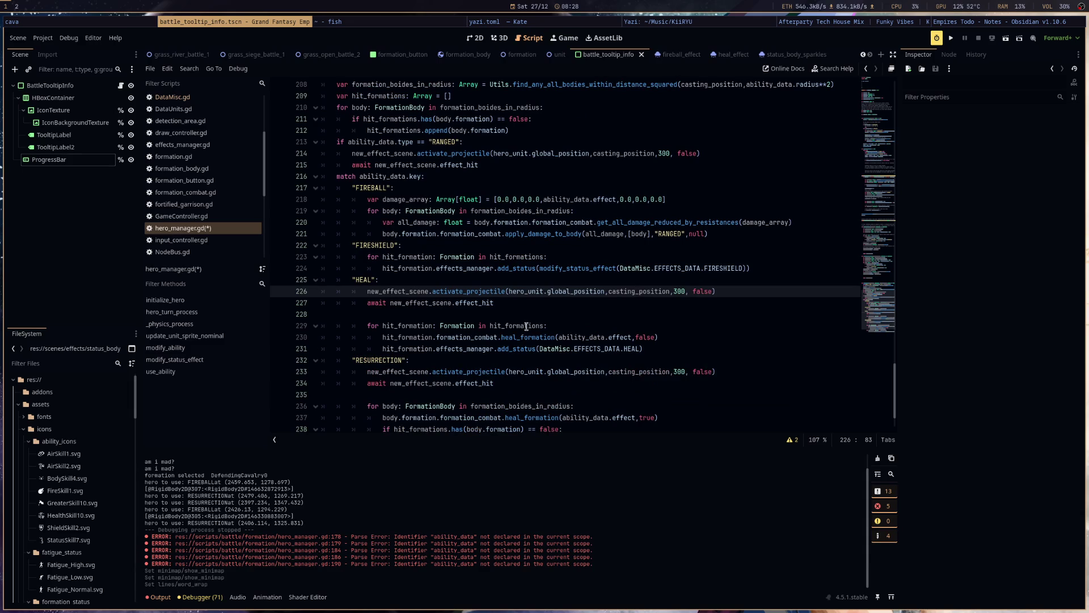
# Delete HEAL's activate_projectile and await lines and save hero_manager.gd
pyautogui.moveTo(518, 316)
pyautogui.mouseDown()
pyautogui.moveTo(266, 281)
pyautogui.moveTo(265, 290)
pyautogui.mouseUp()
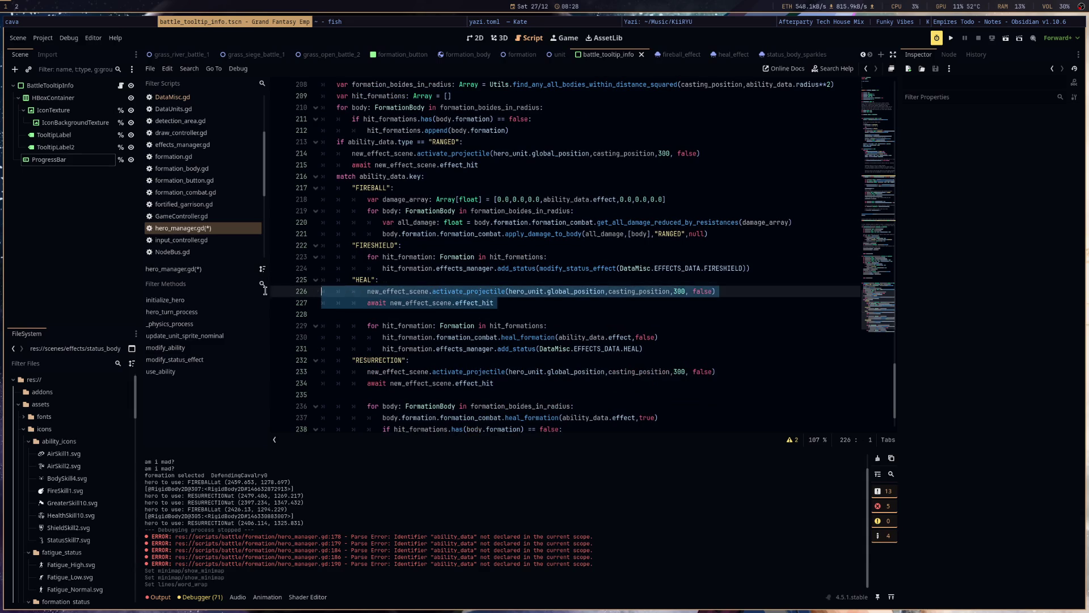
pyautogui.press('BackSpace')
pyautogui.press('BackSpace')
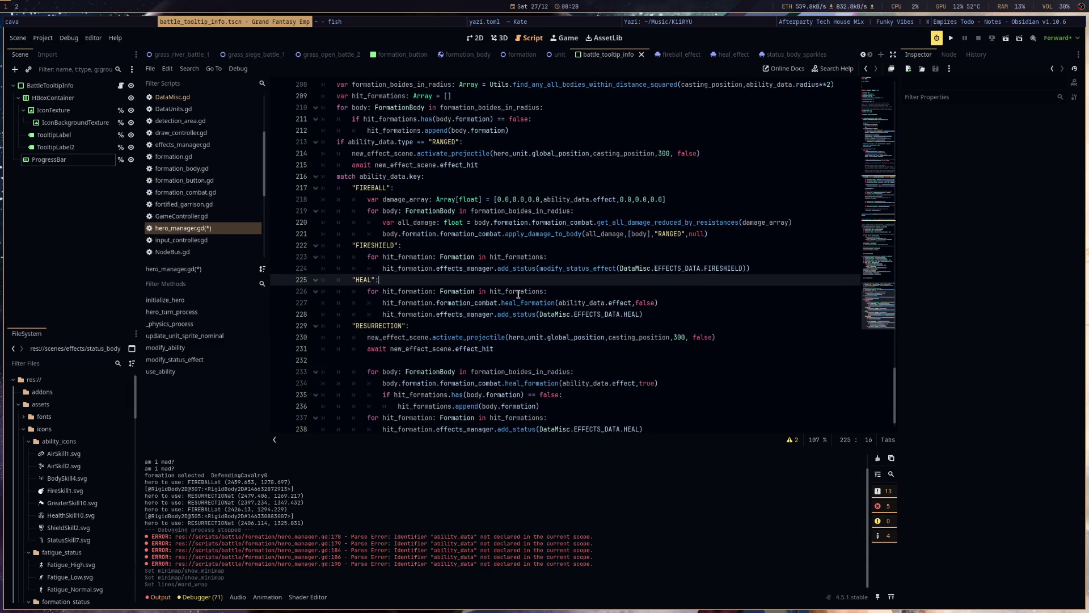
pyautogui.scroll(1, 478, 331)
pyautogui.scroll(2, 478, 331)
pyautogui.scroll(-2, 479, 332)
pyautogui.hotkey('ctrl', 's')
pyautogui.moveTo(510, 343)
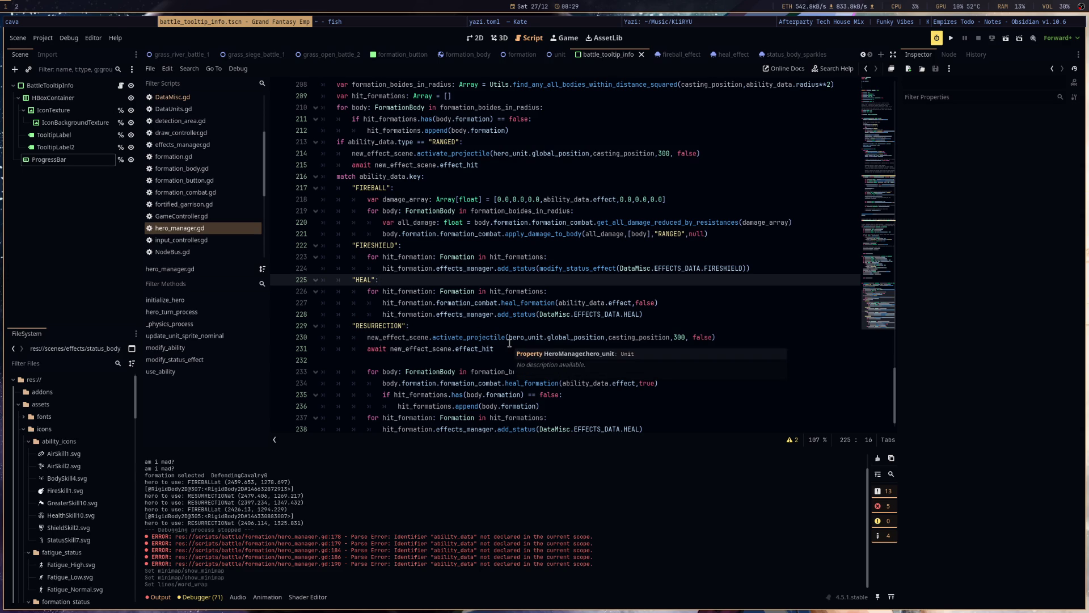
pyautogui.scroll(-1, 509, 342)
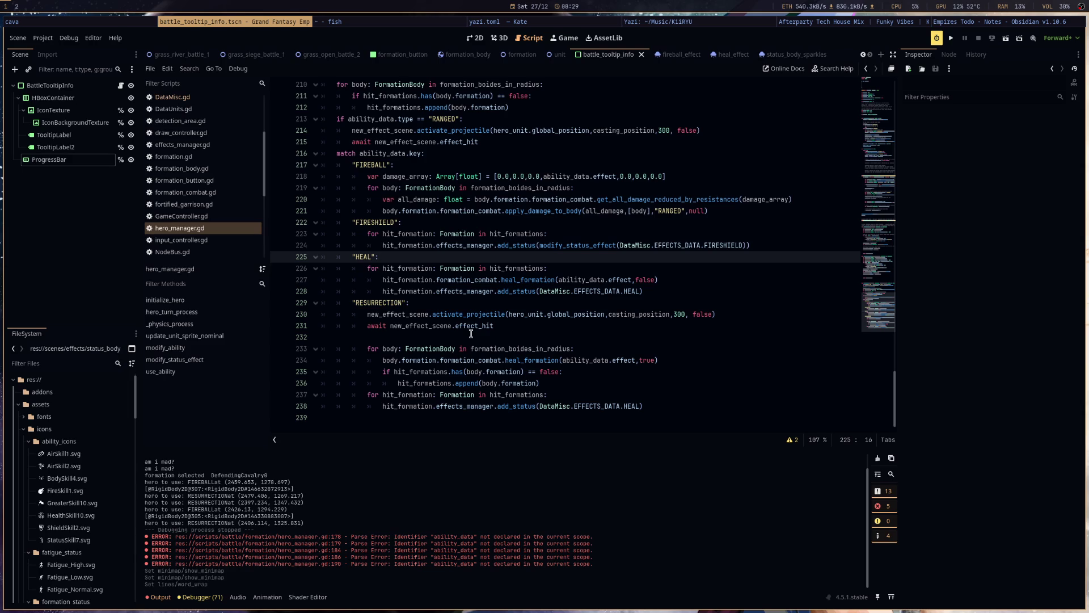
# Move RESURRECTION's revival heal_formation call into the hit_formations loop and delete its old projectile and body-loop lines
pyautogui.moveTo(683, 363); pyautogui.dragTo(382, 362)
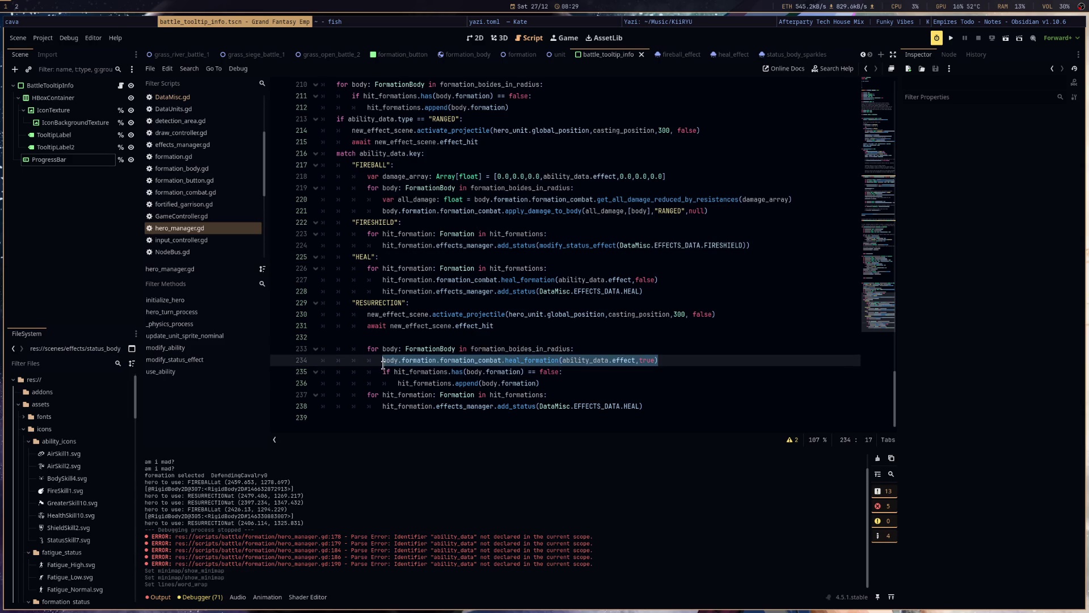
pyautogui.hotkey('ctrl', 'x')
pyautogui.click(581, 396)
pyautogui.press('Return')
pyautogui.hotkey('ctrl', 'v')
pyautogui.click(566, 387)
pyautogui.moveTo(566, 387)
pyautogui.mouseDown()
pyautogui.moveTo(431, 328)
pyautogui.moveTo(420, 307)
pyautogui.mouseUp()
pyautogui.press('BackSpace')
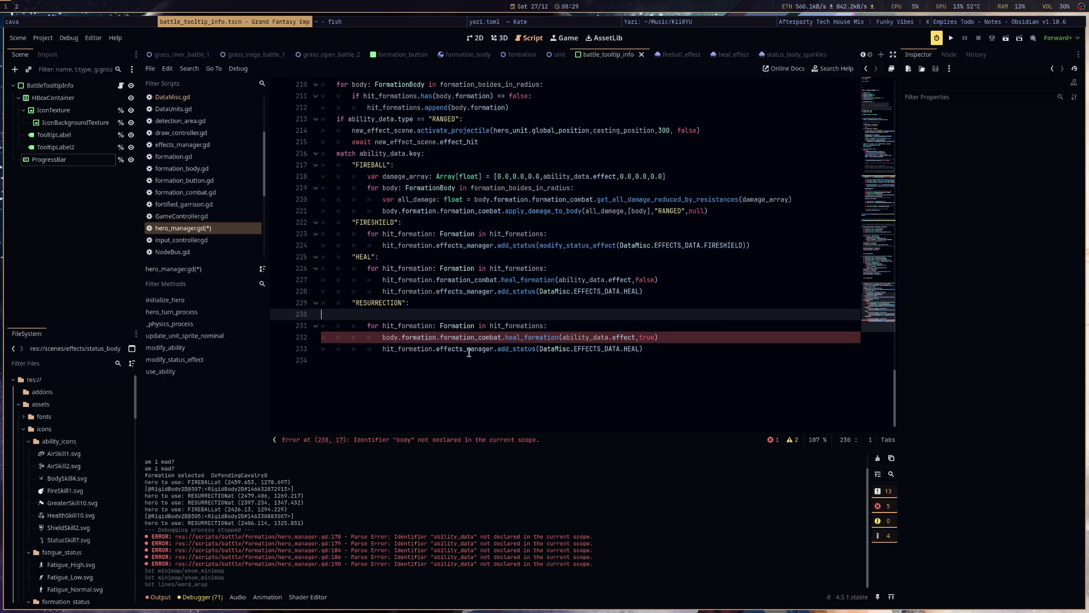
pyautogui.press('BackSpace')
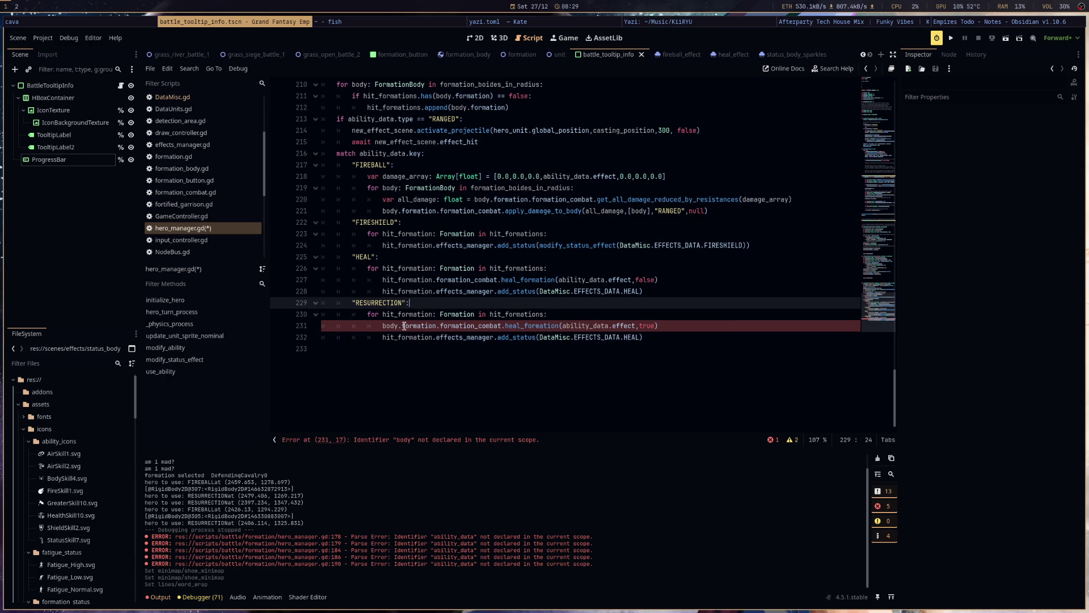
# Replace body.formation.formation_combat with hit_formation on line 231
pyautogui.click(421, 322)
pyautogui.click(414, 311)
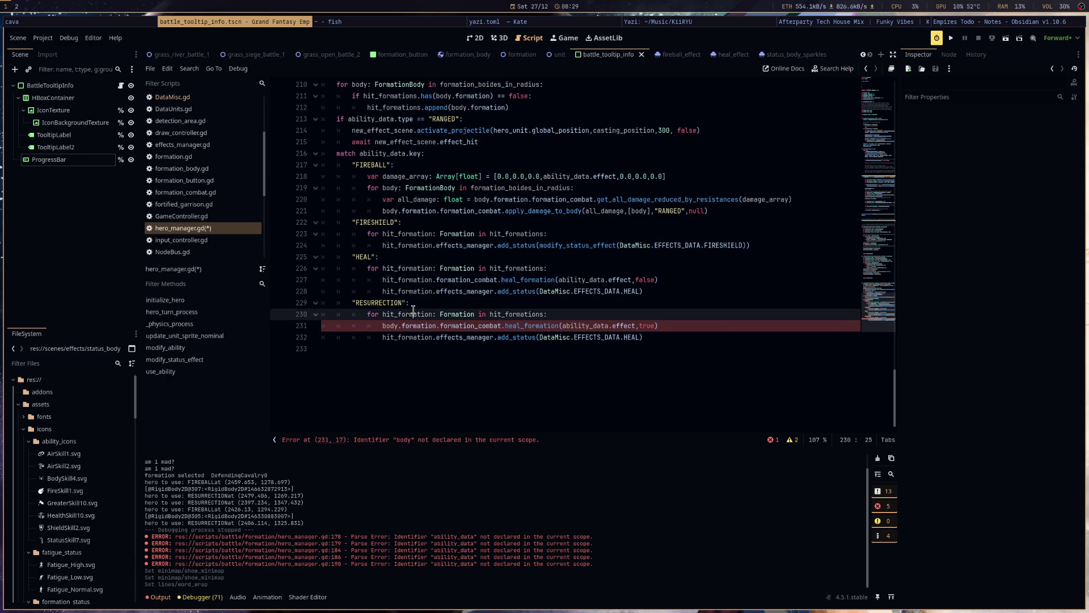
pyautogui.moveTo(502, 328); pyautogui.dragTo(385, 328)
pyautogui.write('hit_formation')
pyautogui.click(479, 388)
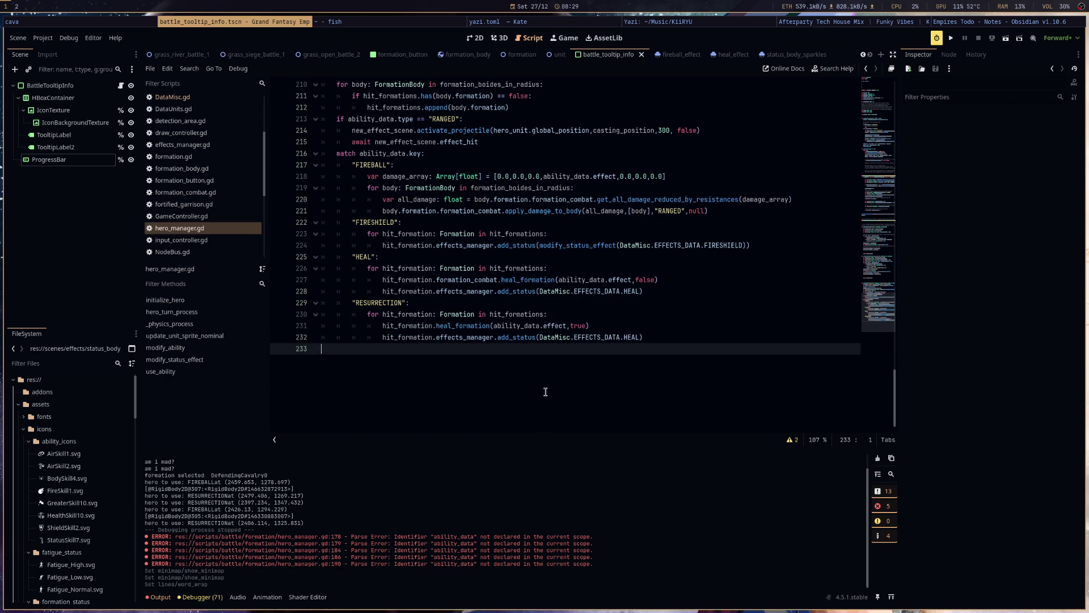
pyautogui.scroll(2, 546, 391)
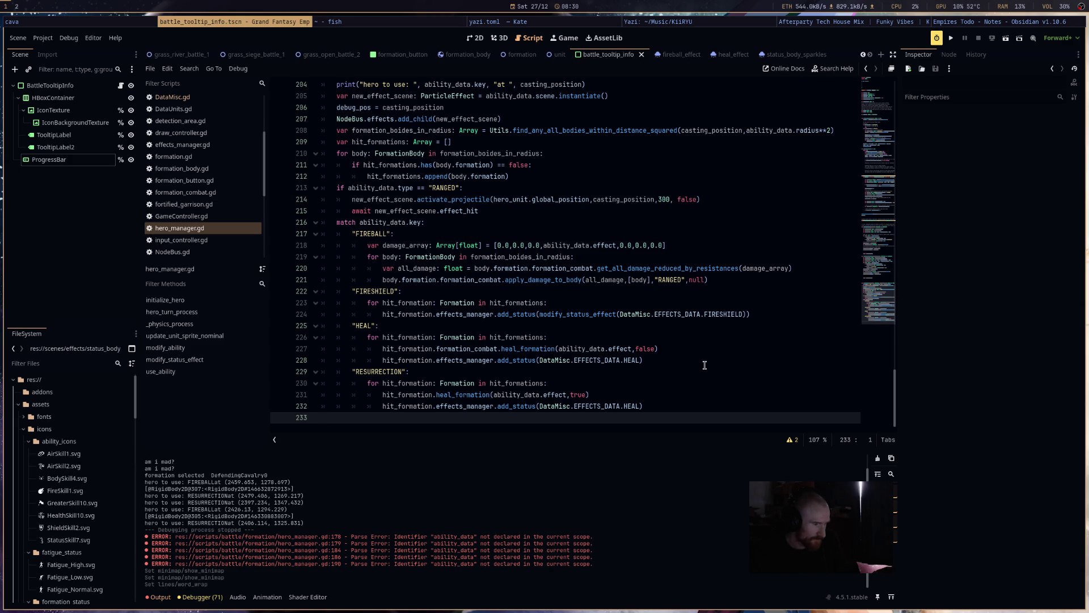
# Prefix the revival call on line 231 with formation_combat., copied from the HEAL line
pyautogui.click(441, 350)
pyautogui.doubleClick(442, 350)
pyautogui.hotkey('ctrl', 'c')
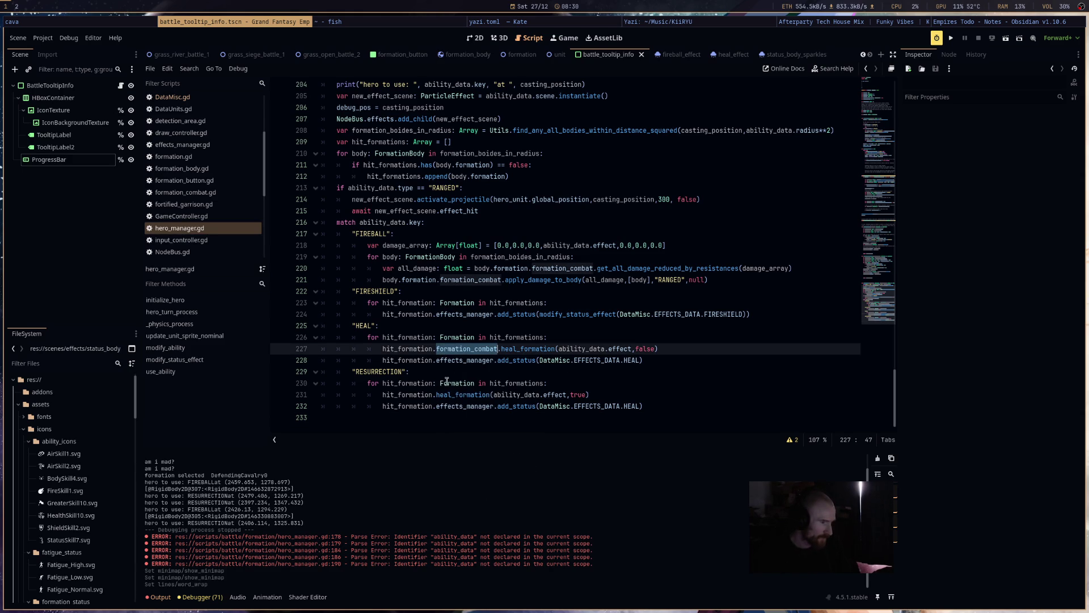
pyautogui.click(436, 394)
pyautogui.hotkey('ctrl', 'v')
pyautogui.write('.')
pyautogui.click(714, 396)
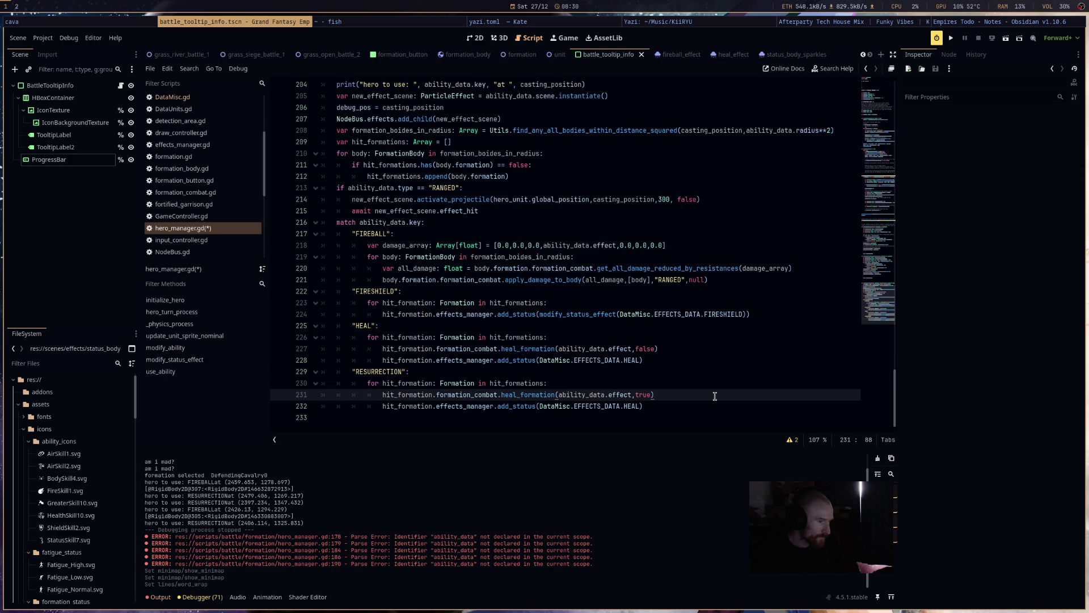
# Add blank lines after the effect setup, after the hit formations loop and before the ability match
pyautogui.click(515, 213)
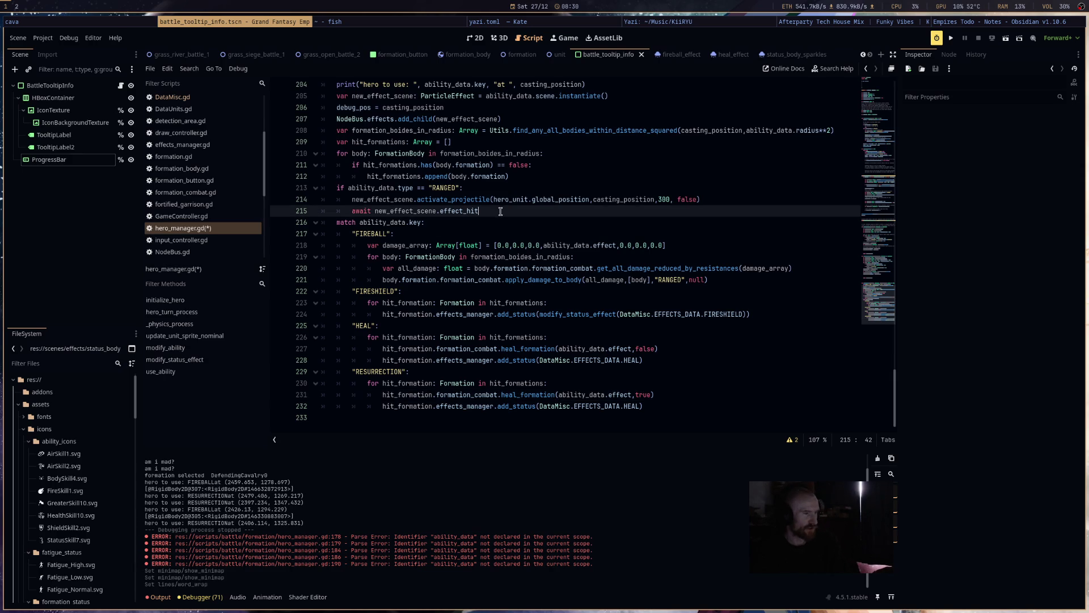
pyautogui.press('Return')
pyautogui.click(529, 178)
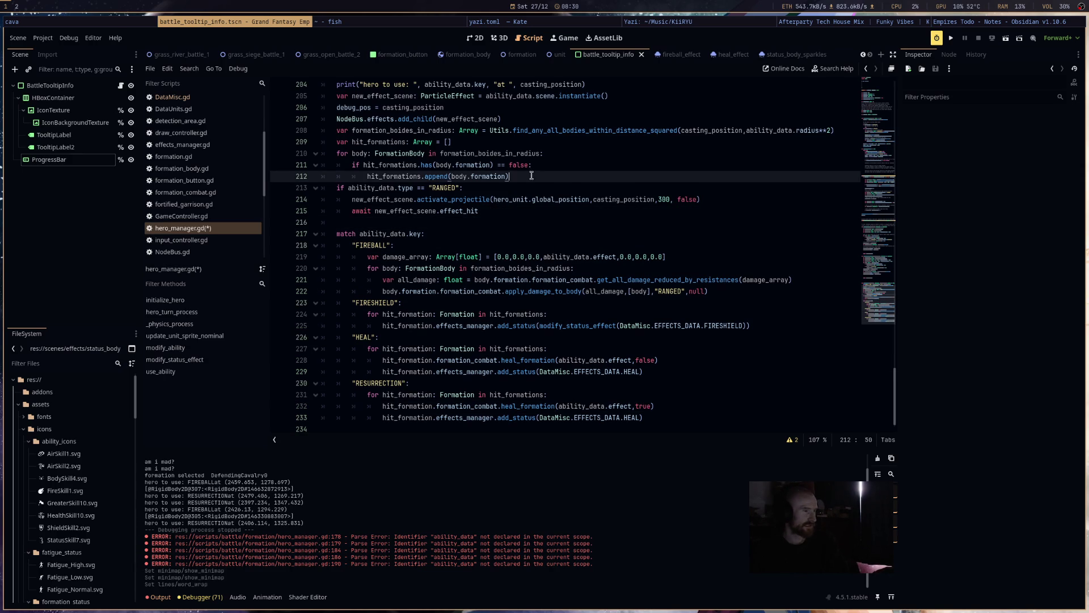
pyautogui.press('Return')
pyautogui.click(493, 141)
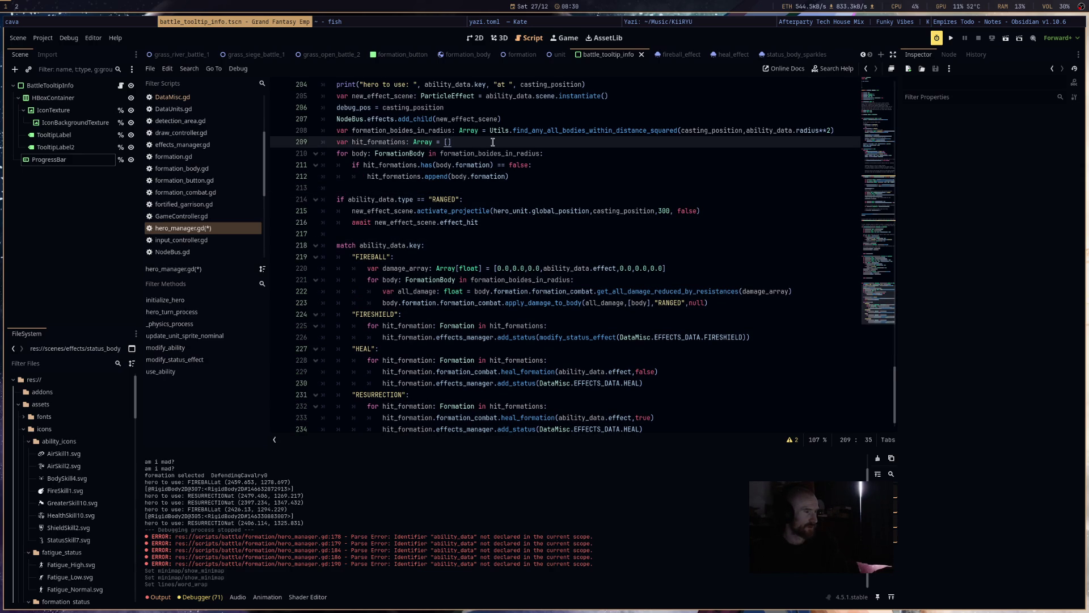
pyautogui.click(519, 122)
pyautogui.press('Return')
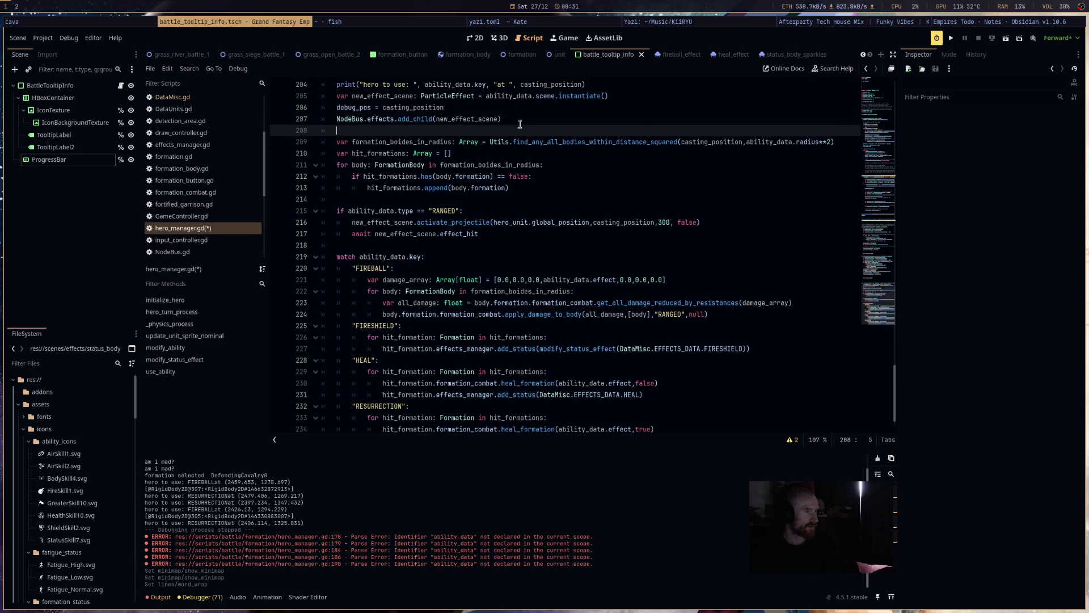
# Comment out the debug_pos assignment with Ctrl+K and launch the game
pyautogui.scroll(2, 578, 235)
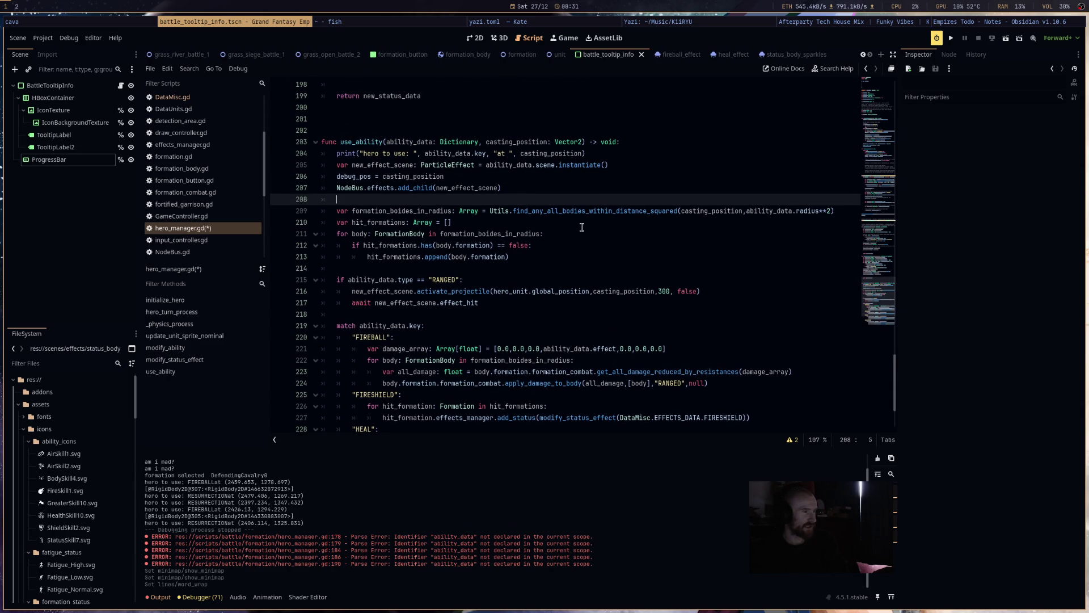
pyautogui.moveTo(446, 176); pyautogui.dragTo(334, 176)
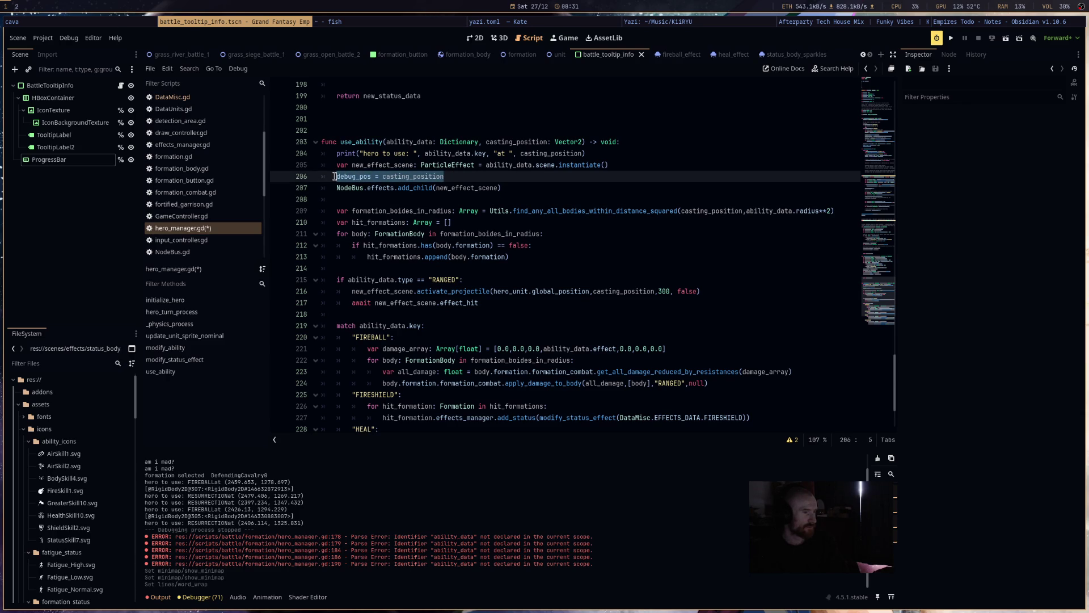
pyautogui.hotkey('ctrl', 'k')
pyautogui.click(590, 199)
pyautogui.scroll(-1, 593, 199)
pyautogui.scroll(-2, 593, 200)
pyautogui.scroll(1, 593, 200)
pyautogui.scroll(-1, 593, 199)
pyautogui.click(951, 38)
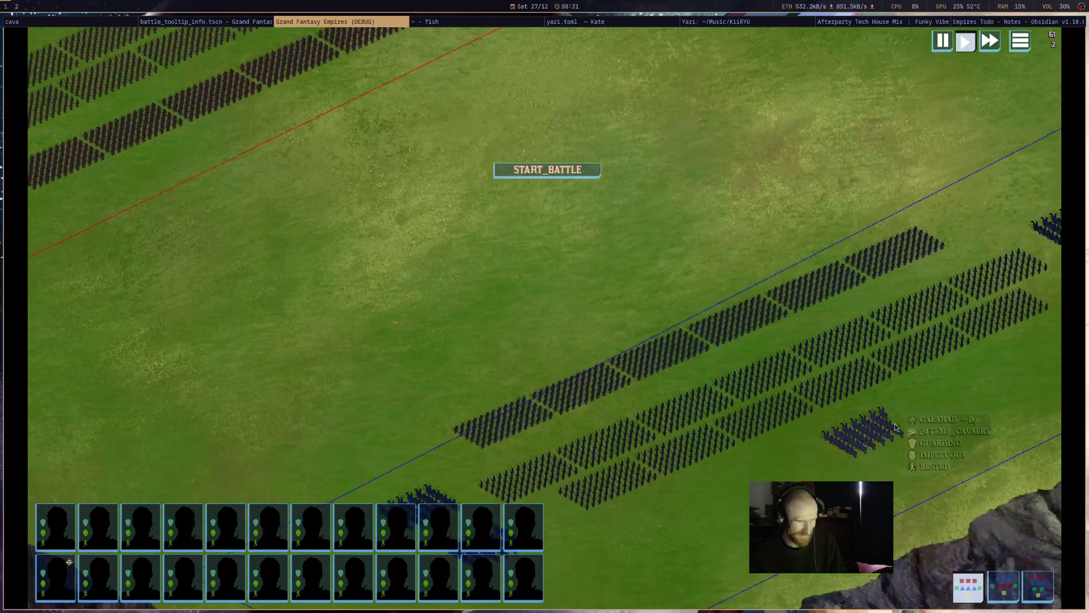
# Select the hero, fireball the blue ranged unit, then cast resurrection on it
pyautogui.click(895, 427)
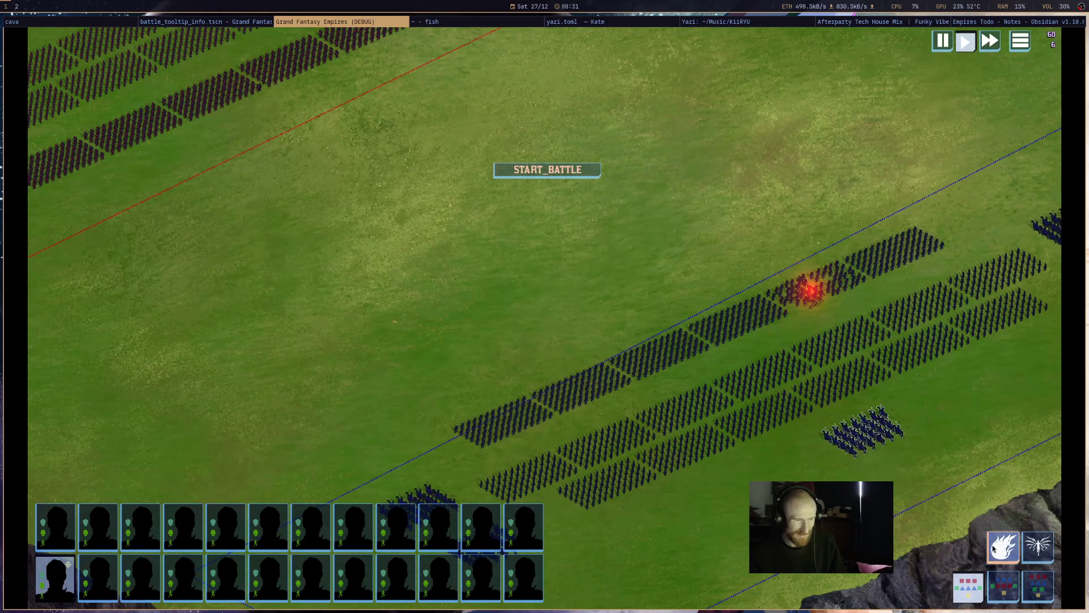
pyautogui.click(805, 301)
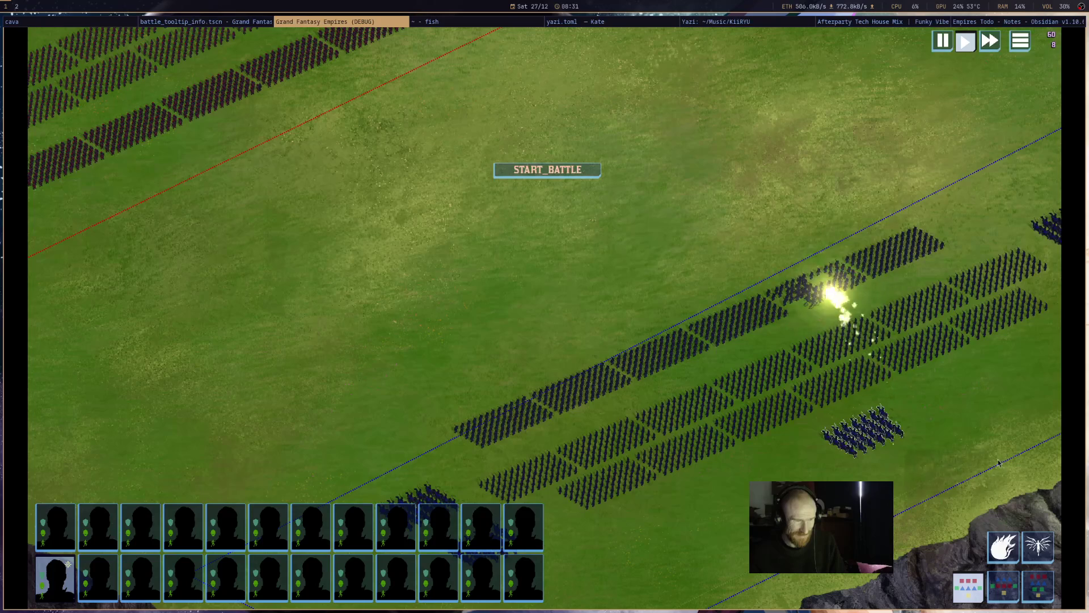
pyautogui.moveTo(826, 291)
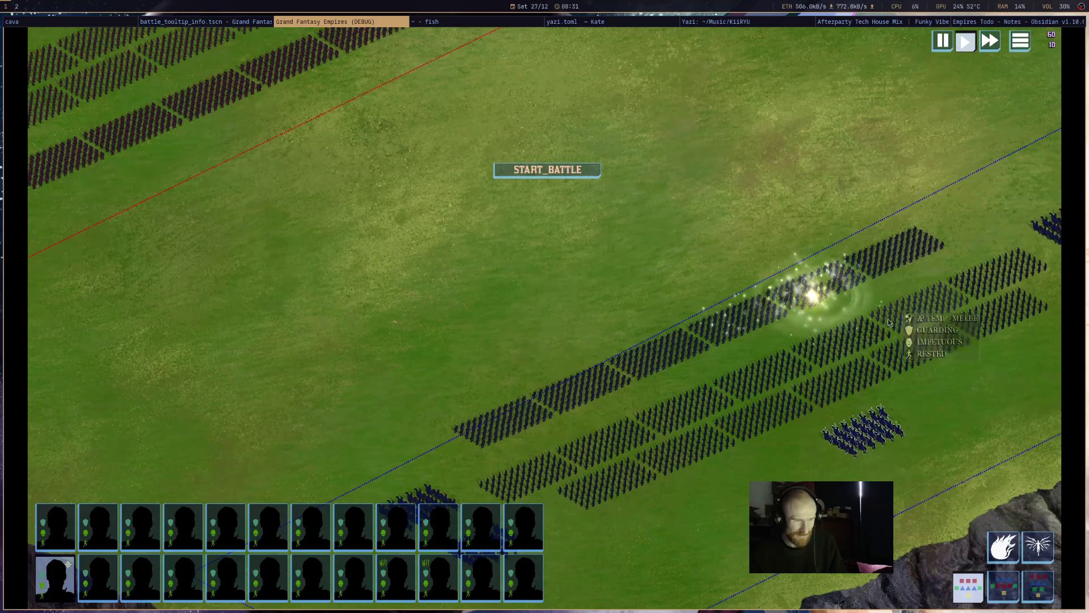
pyautogui.click(1003, 546)
pyautogui.click(820, 296)
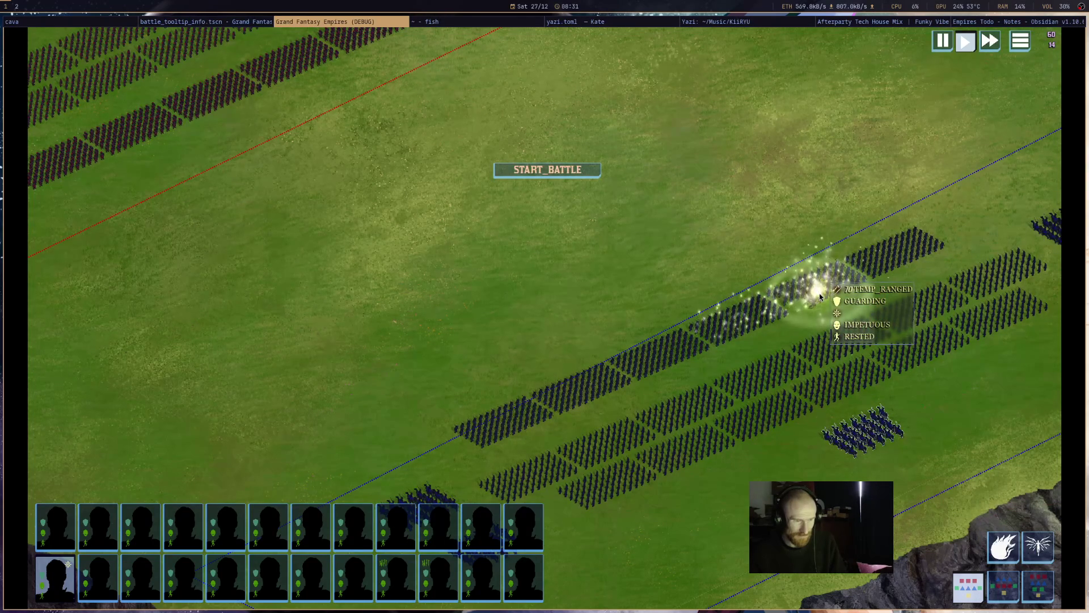
# Cast another spell on the unit, select a blue regiment, and stop the game
pyautogui.press('1')
pyautogui.click(815, 306)
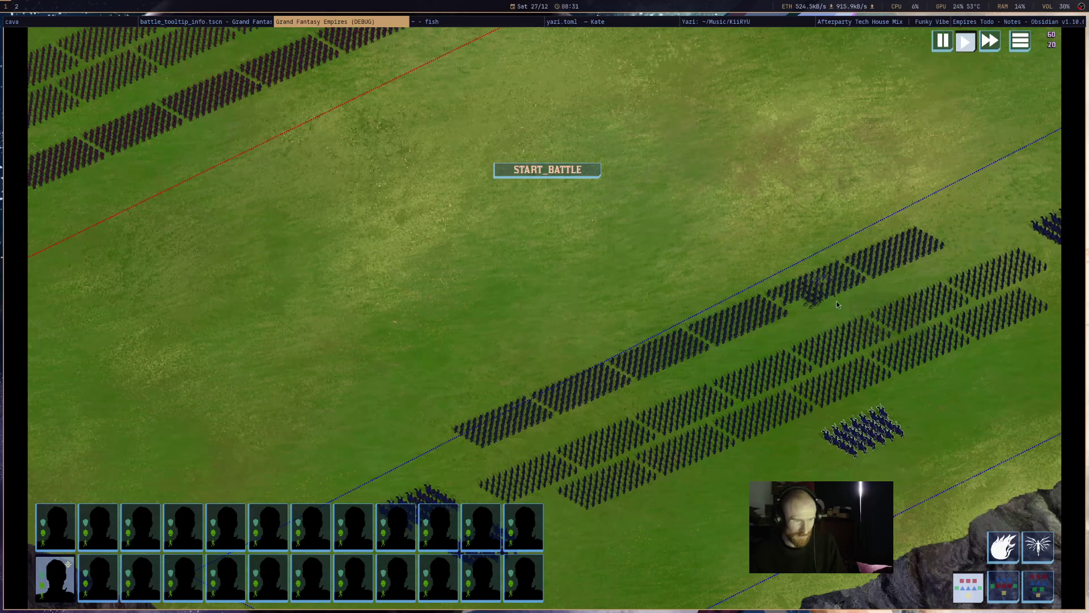
pyautogui.click(835, 294)
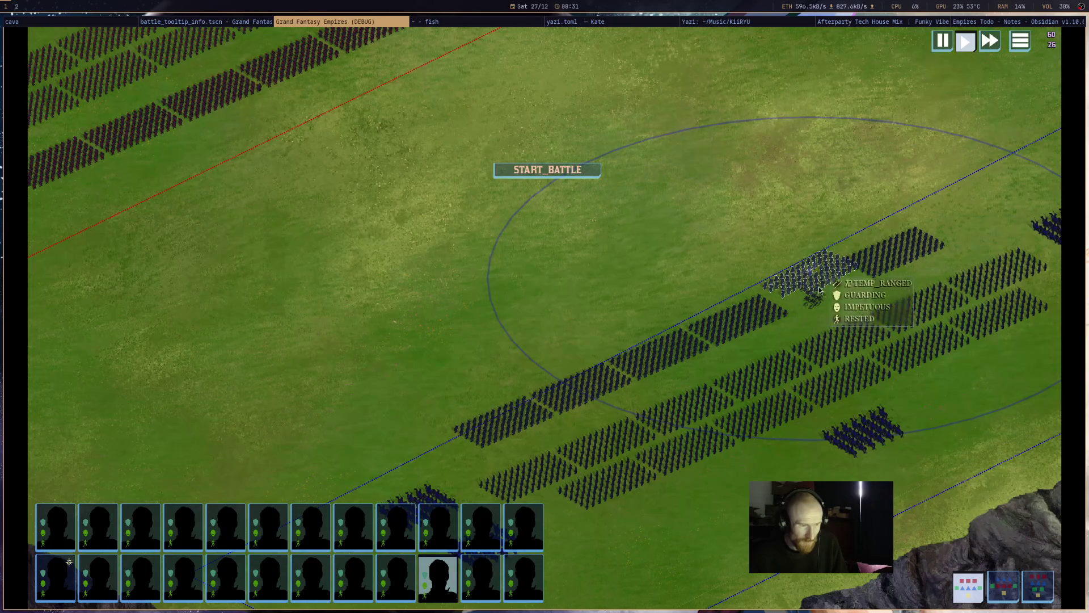
pyautogui.scroll(2, 883, 333)
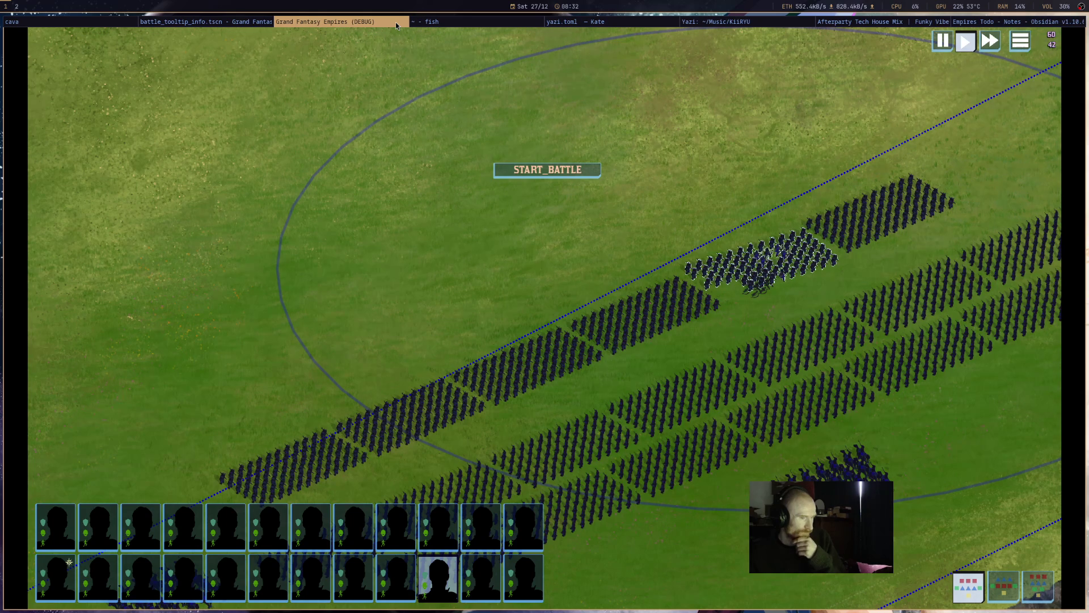
pyautogui.press('super+shift+q')
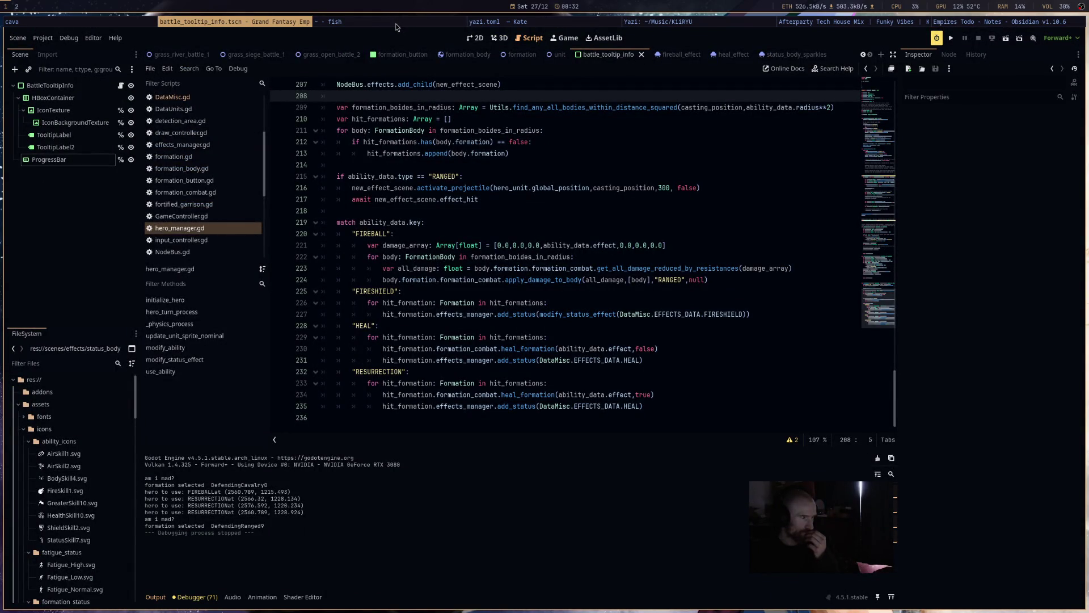
# Switch to formation_combat.gd and bring heal_formation into view
pyautogui.click(229, 243)
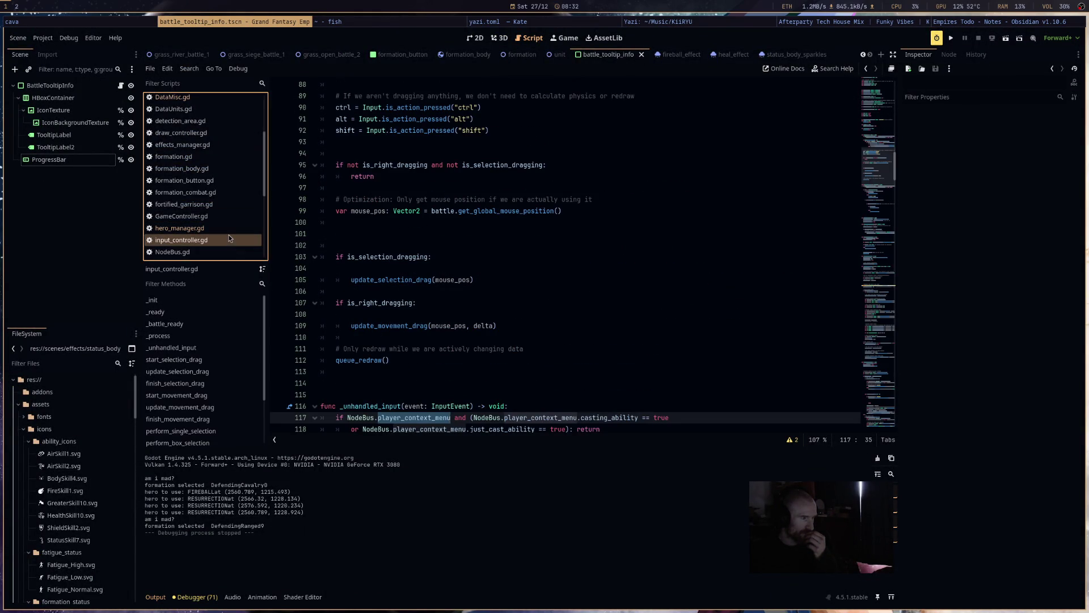
pyautogui.click(230, 228)
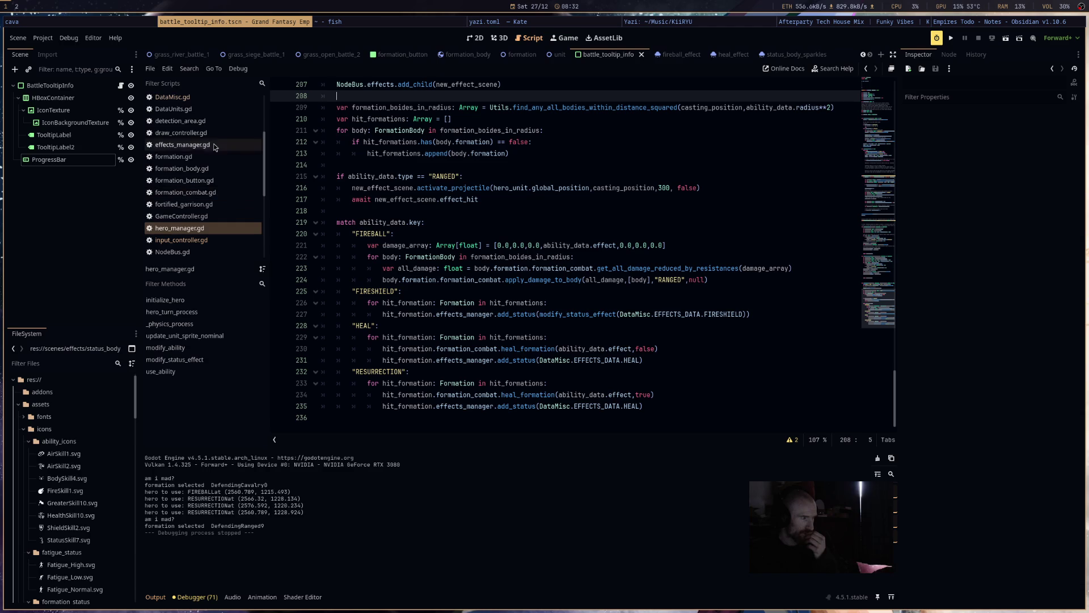
pyautogui.click(187, 192)
pyautogui.scroll(-6, 497, 317)
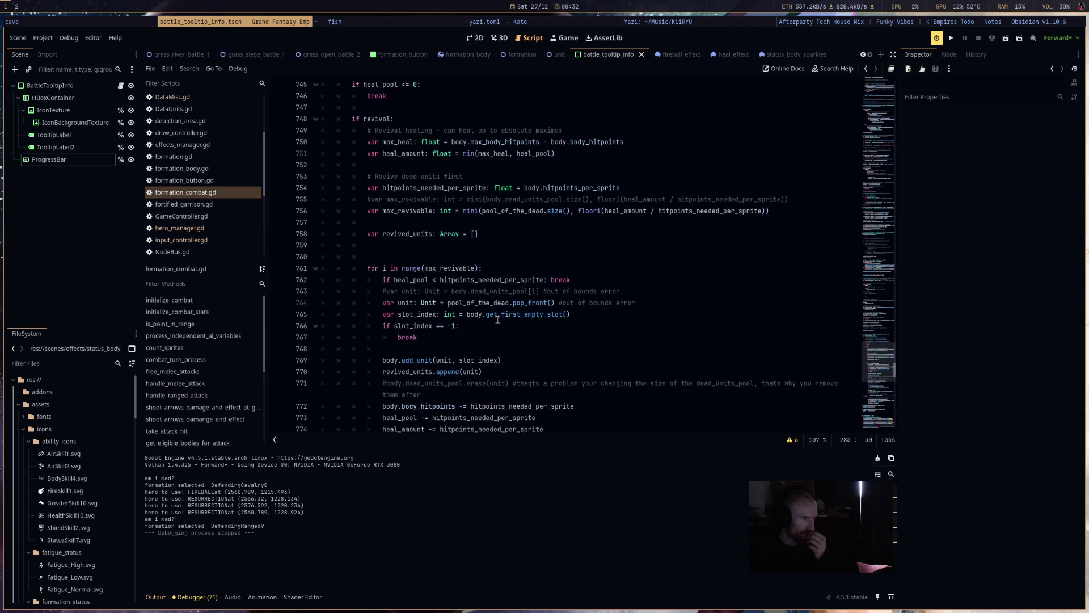
pyautogui.moveTo(498, 319)
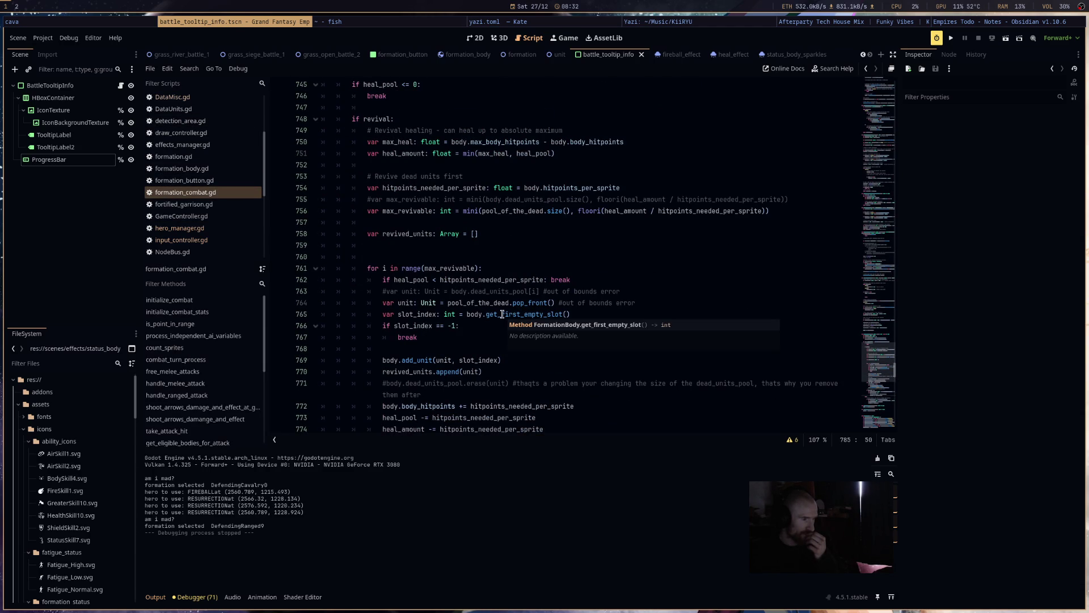
pyautogui.scroll(-2, 502, 314)
pyautogui.scroll(2, 502, 313)
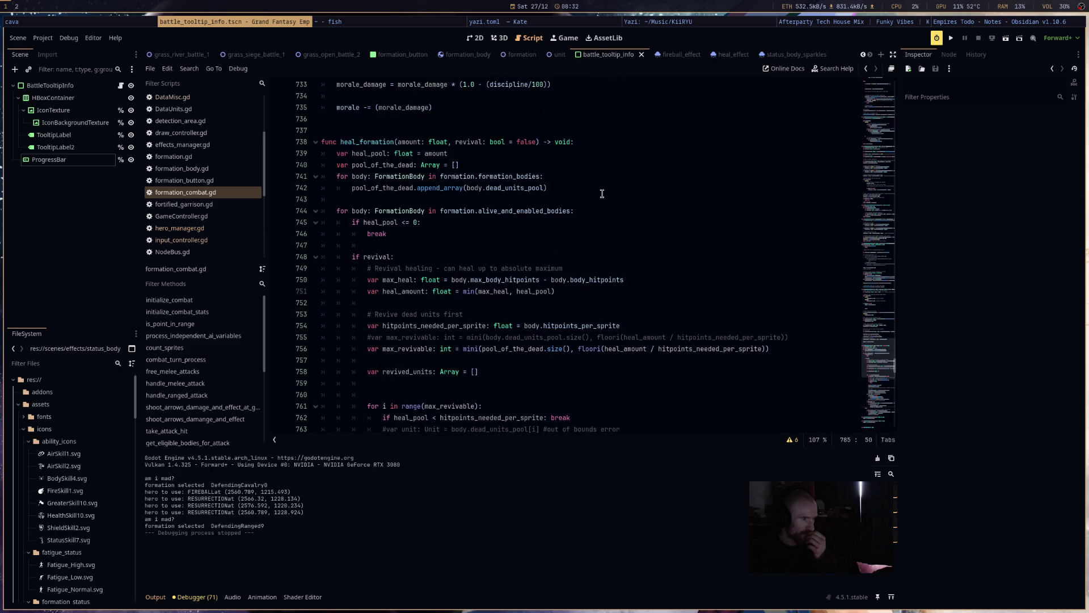
# Replace formation_bodies on line 741 with alive_and_enabled_bodies and rerun the game
pyautogui.doubleClick(520, 176)
pyautogui.moveTo(520, 176)
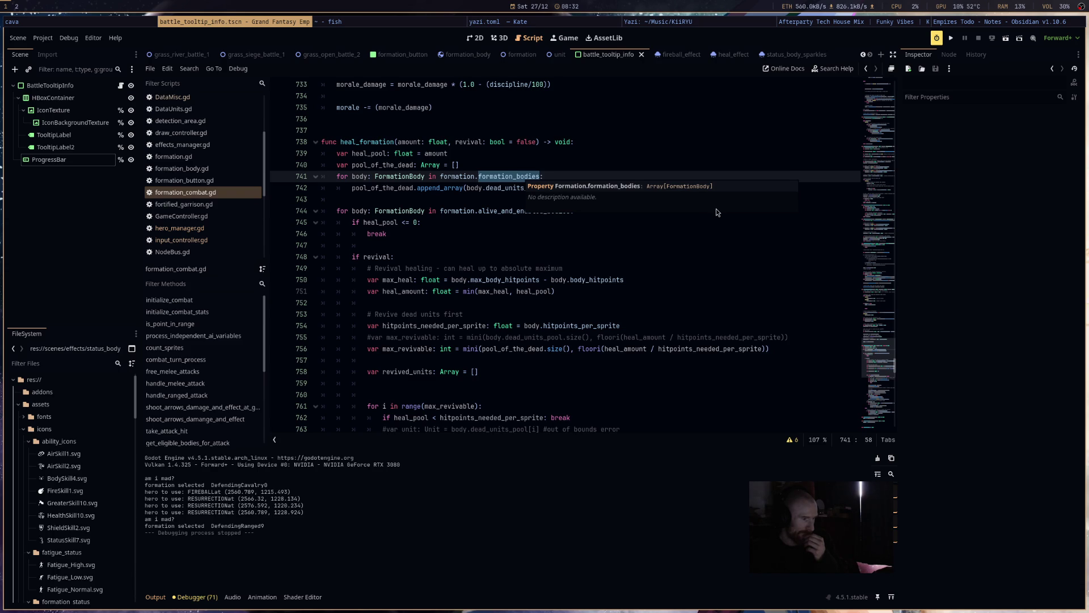
pyautogui.write('aliv')
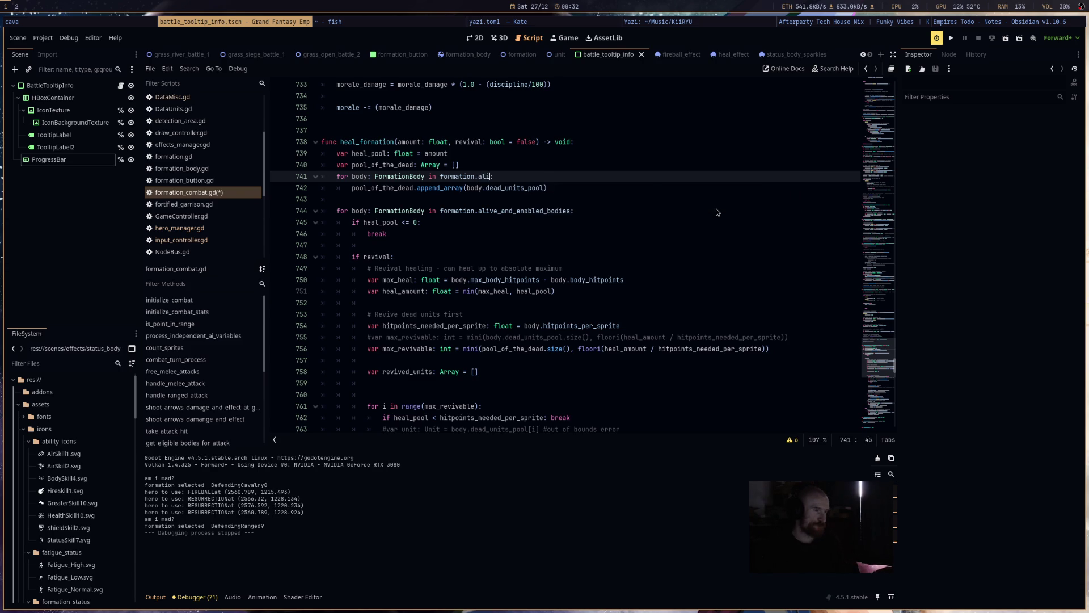
pyautogui.press('Return')
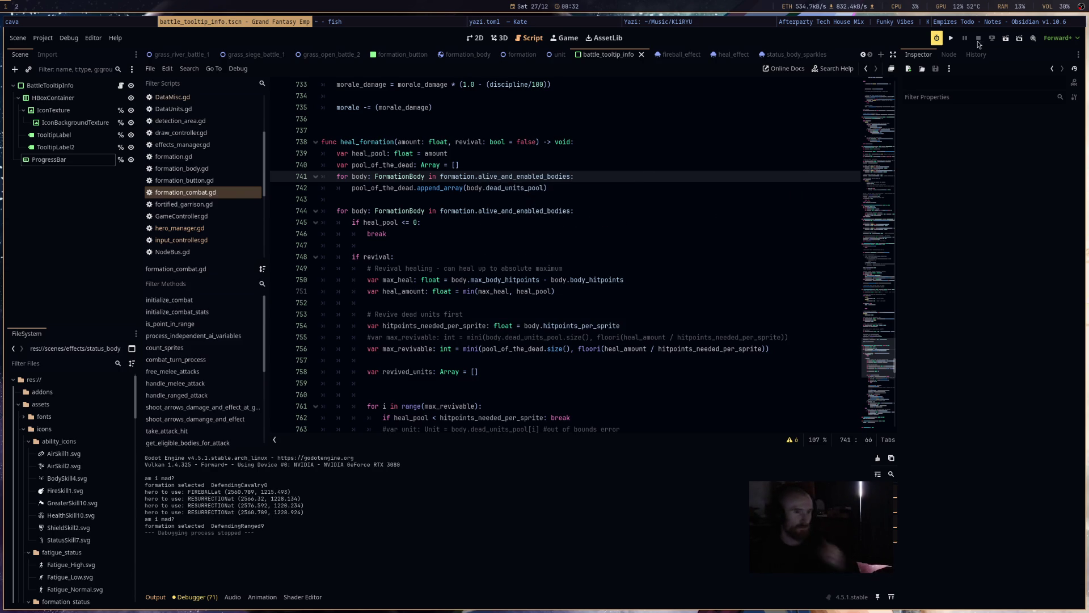
pyautogui.click(951, 38)
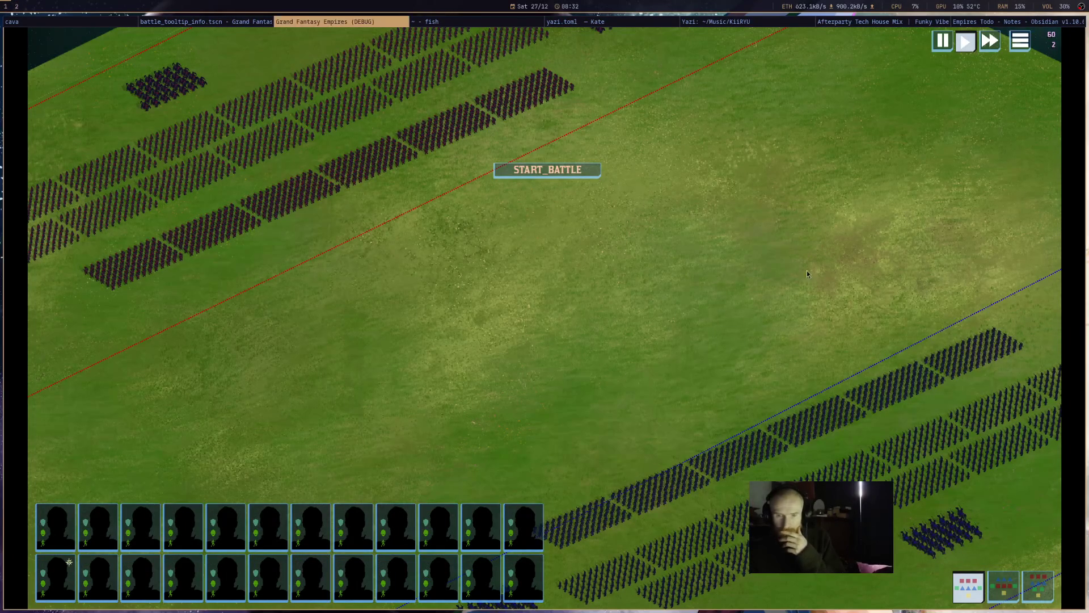
# Fireball the ranged regiment with the hero, then cast the second spell on it
pyautogui.press('1')
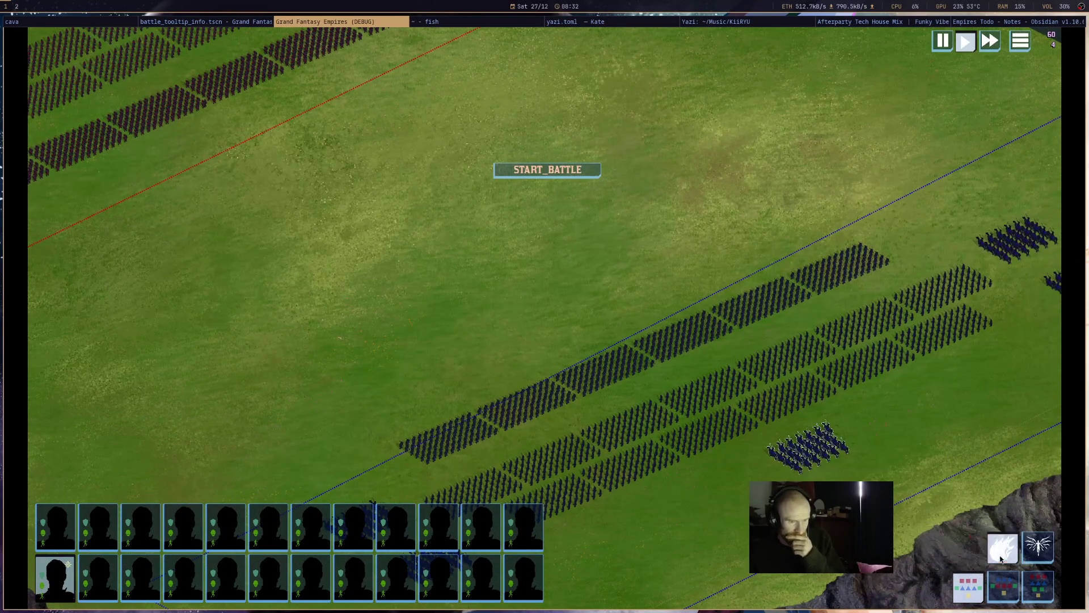
pyautogui.click(732, 285)
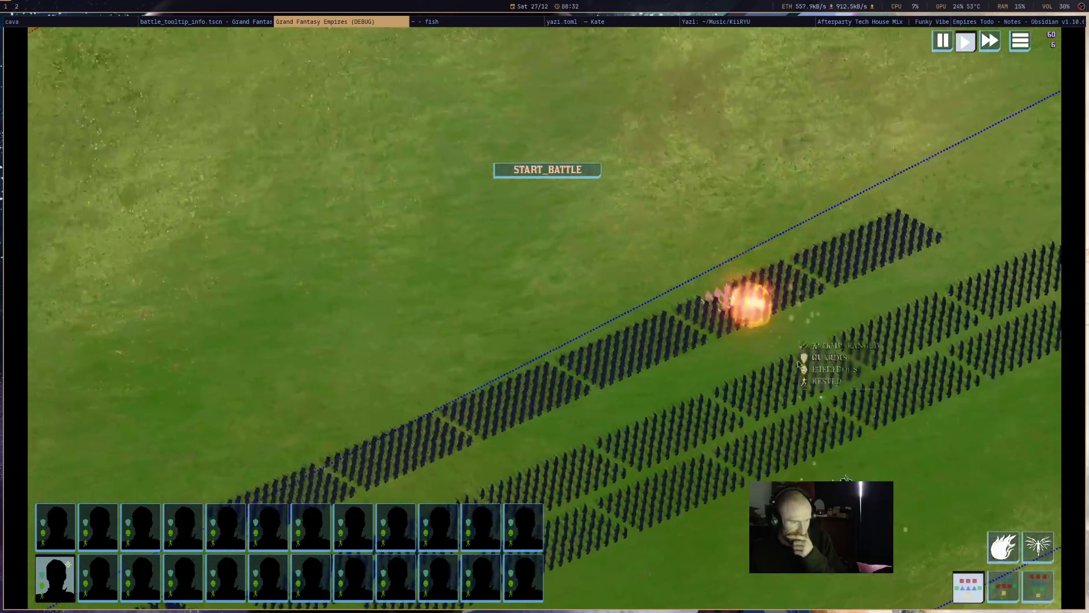
pyautogui.click(750, 306)
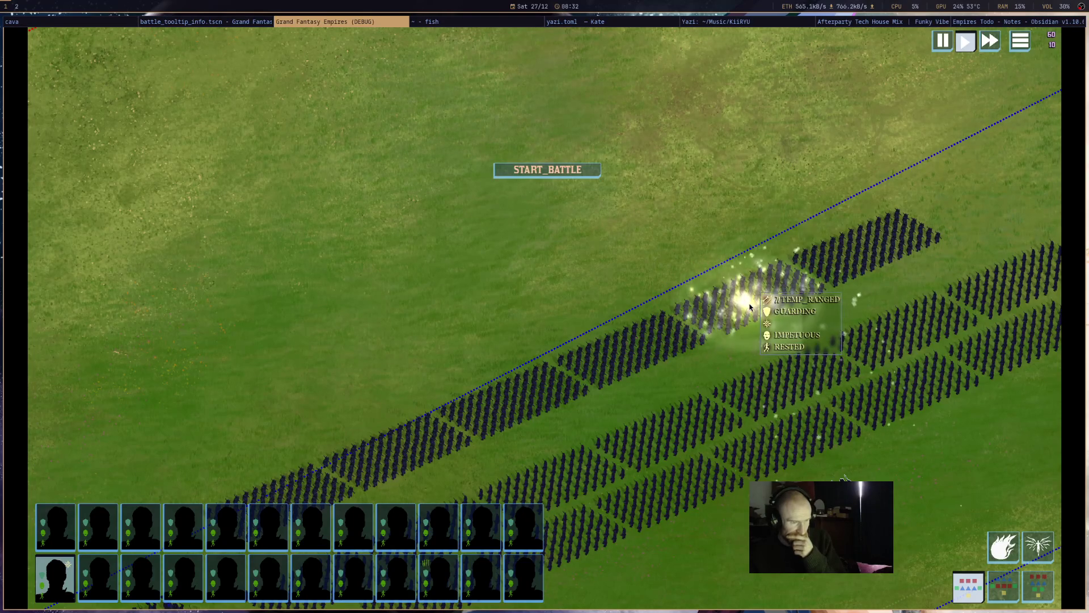
pyautogui.click(1040, 553)
pyautogui.click(778, 327)
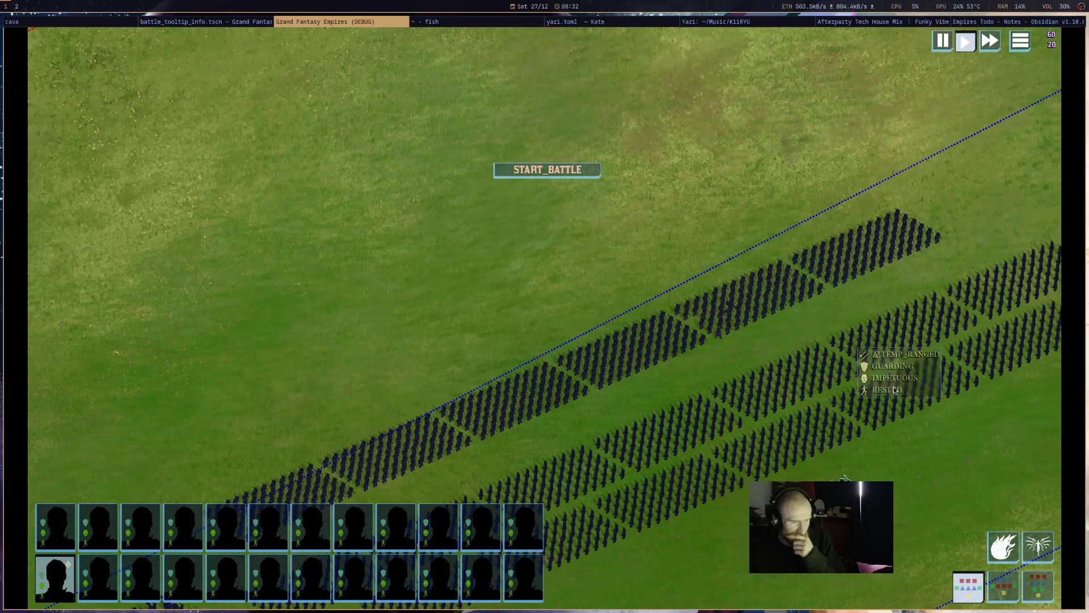
# Recast the spell on the ranged regiment, move and turn it, then close the game
pyautogui.click(1034, 548)
pyautogui.click(735, 312)
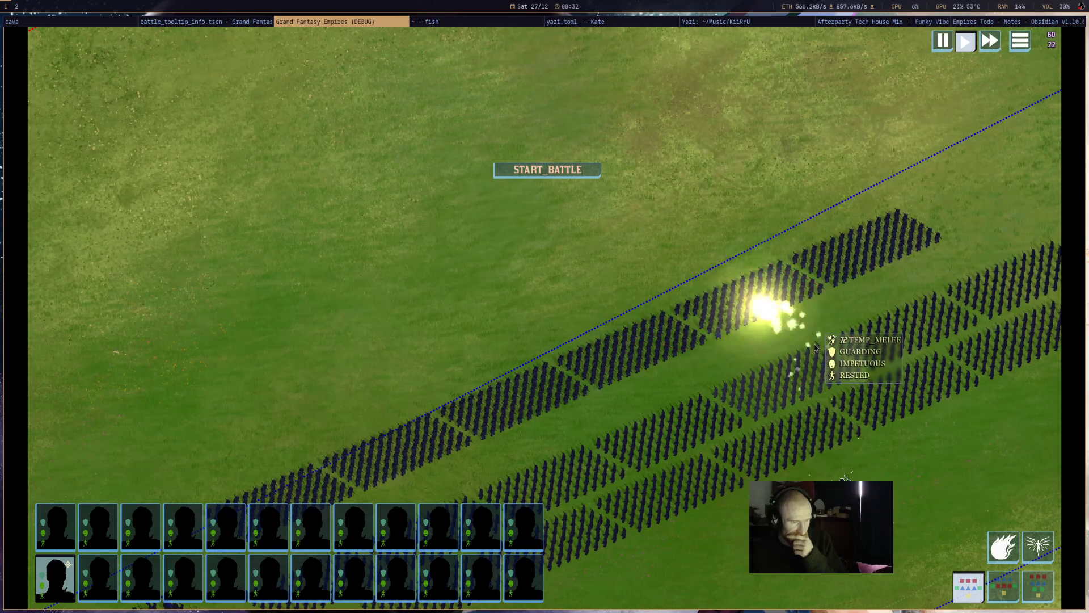
pyautogui.click(750, 308)
pyautogui.moveTo(778, 328)
pyautogui.mouseDown()
pyautogui.moveTo(740, 308)
pyautogui.moveTo(812, 335)
pyautogui.moveTo(740, 298)
pyautogui.moveTo(805, 315)
pyautogui.moveTo(709, 275)
pyautogui.mouseUp()
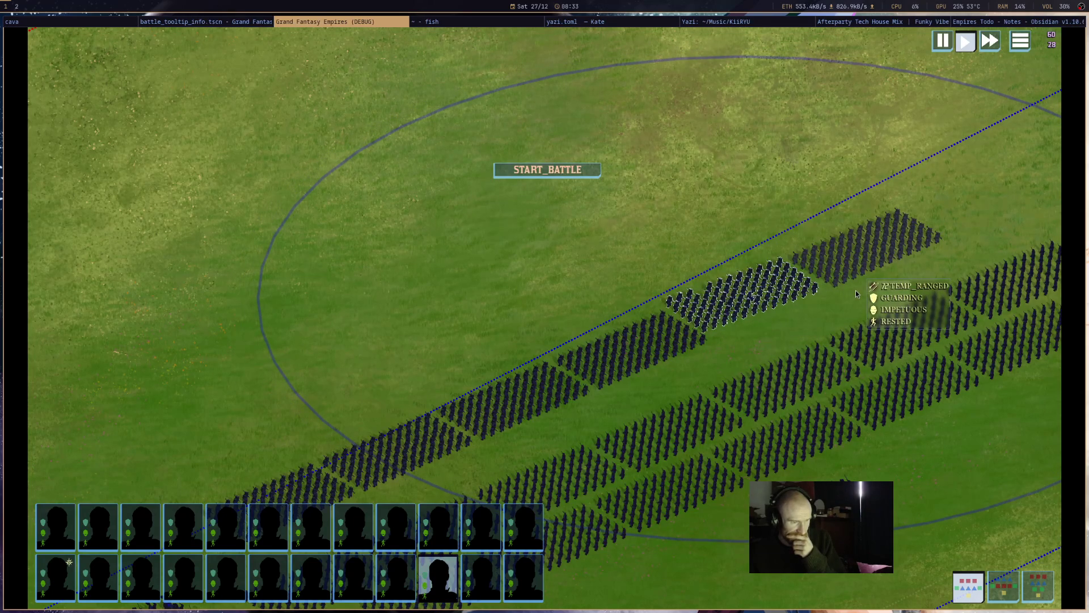
pyautogui.middleClick(367, 22)
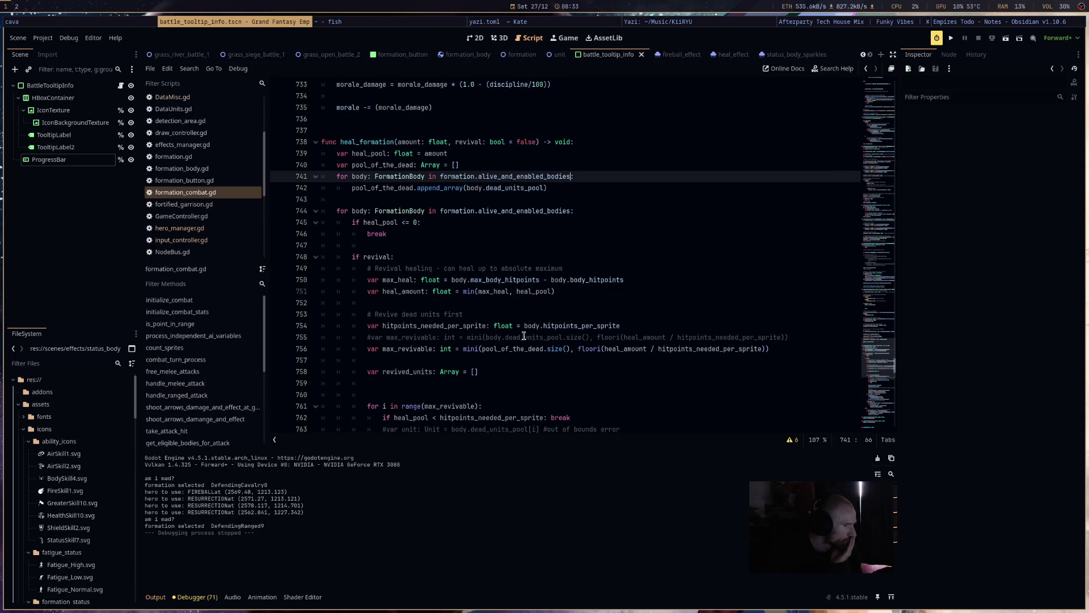
# Scroll through heal_formation to review its revival code
pyautogui.scroll(-3, 524, 336)
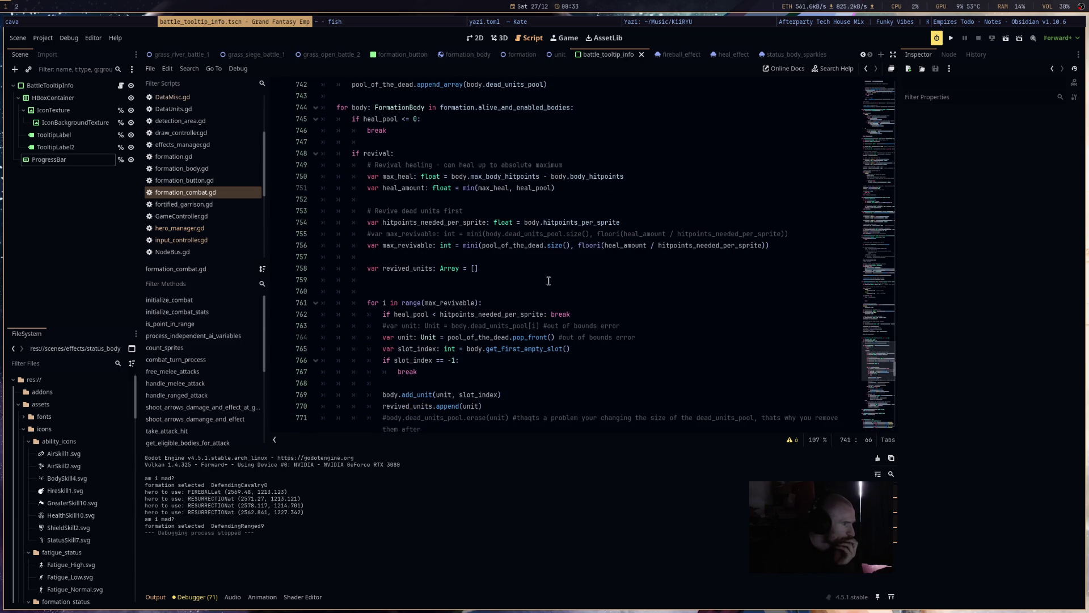
pyautogui.scroll(2, 549, 280)
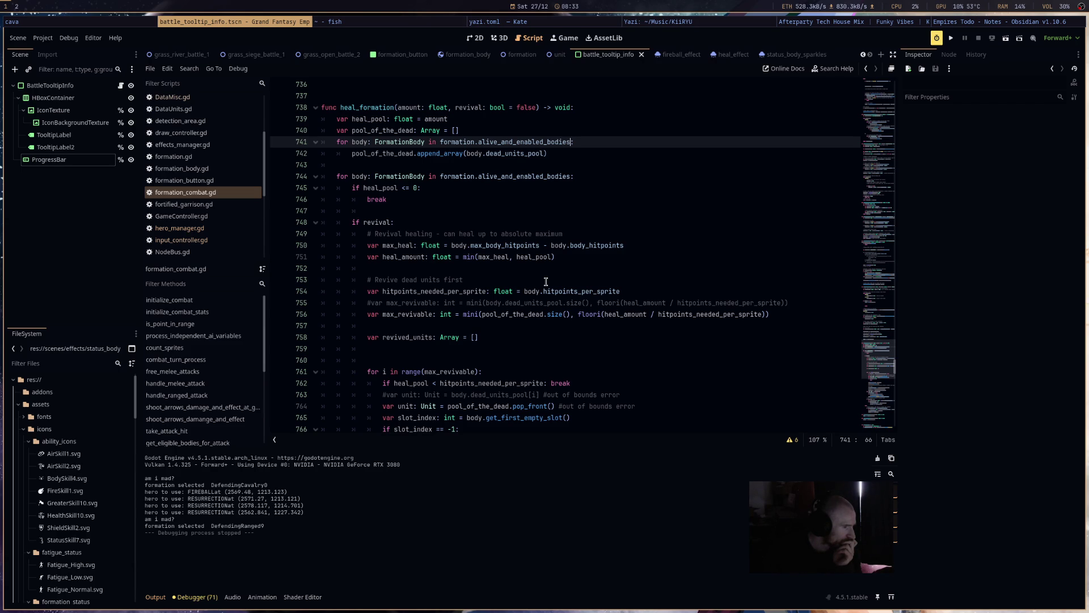
pyautogui.scroll(-2, 545, 282)
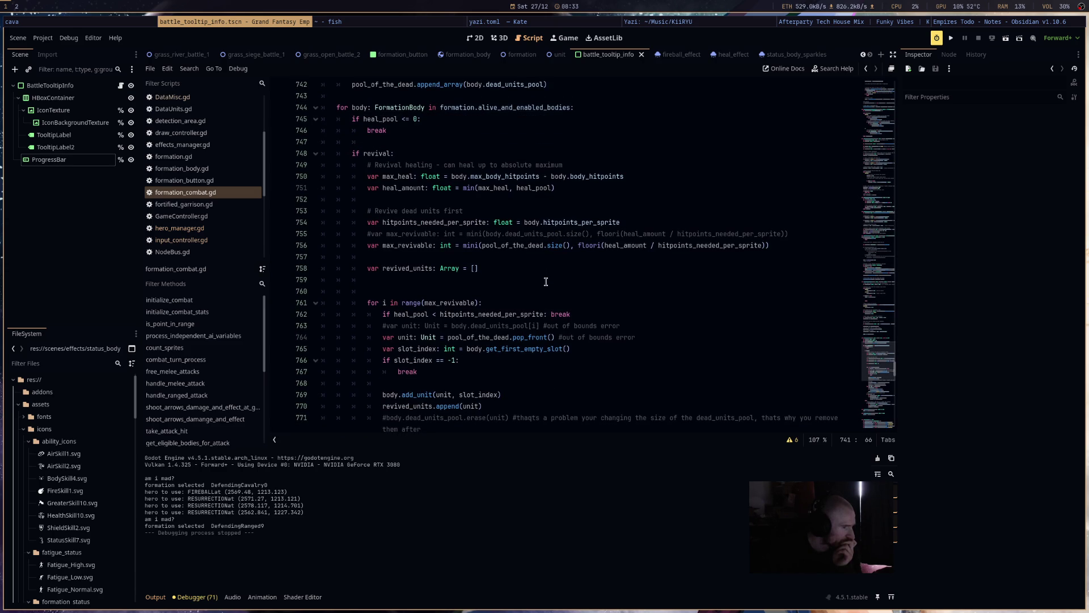
pyautogui.scroll(-2, 546, 282)
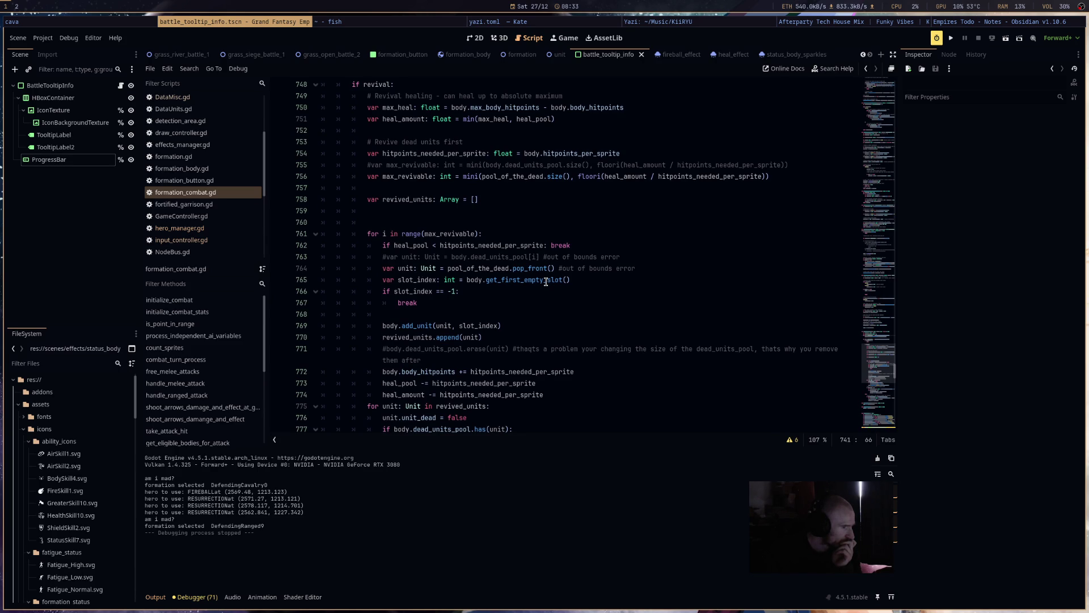
pyautogui.scroll(2, 546, 282)
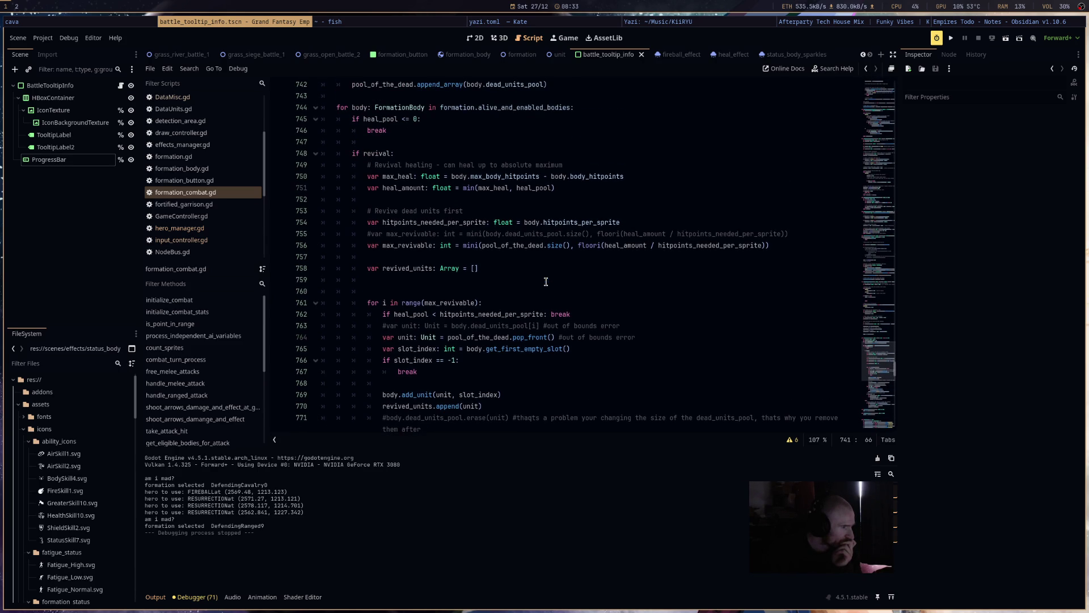
pyautogui.scroll(3, 546, 282)
pyautogui.scroll(-5, 546, 282)
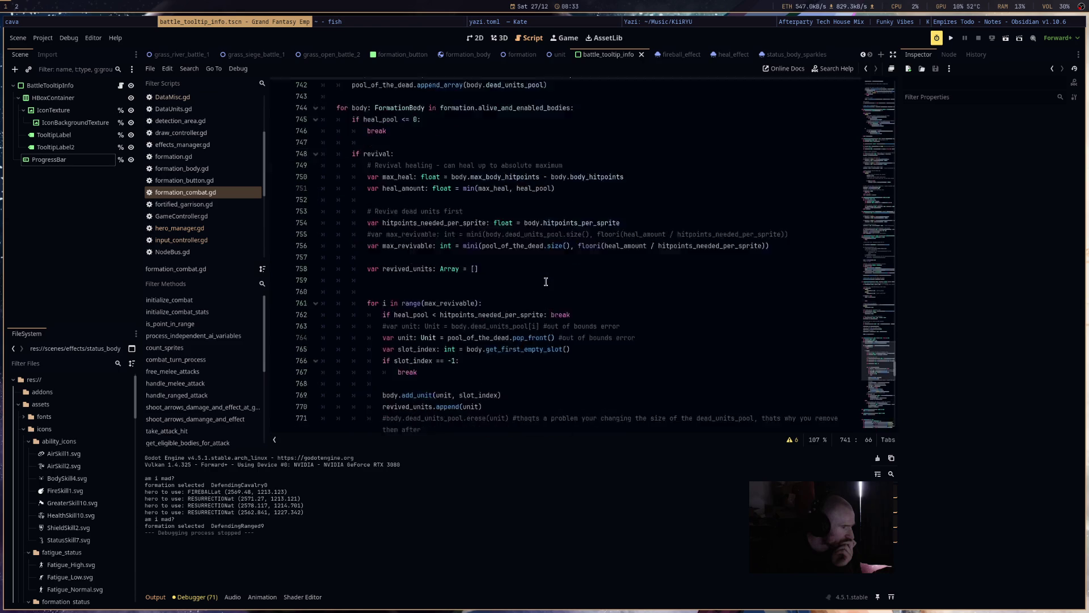
pyautogui.scroll(4, 546, 282)
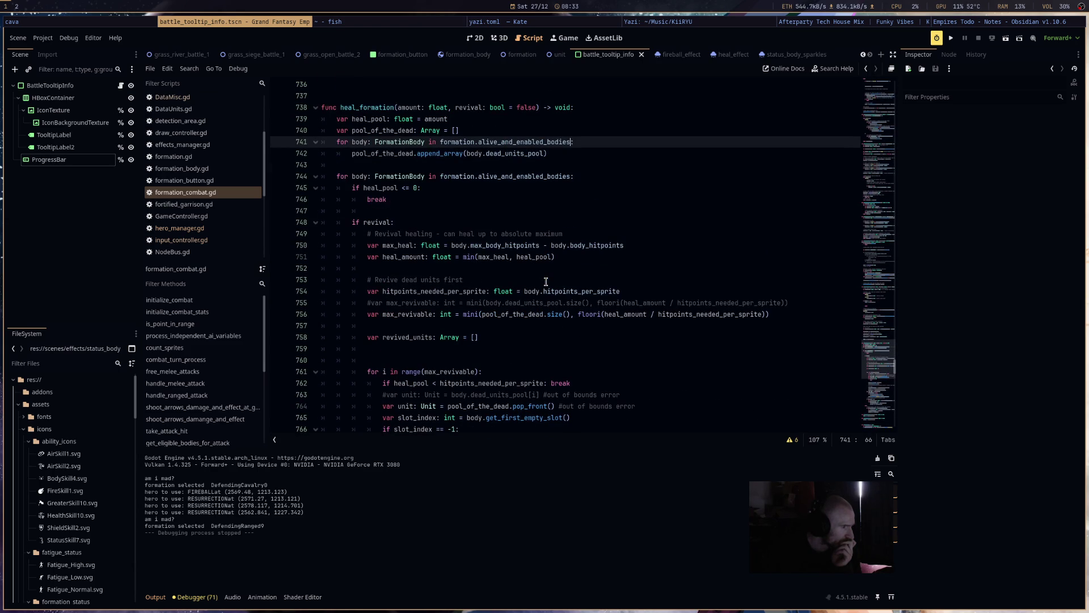
pyautogui.scroll(-4, 545, 282)
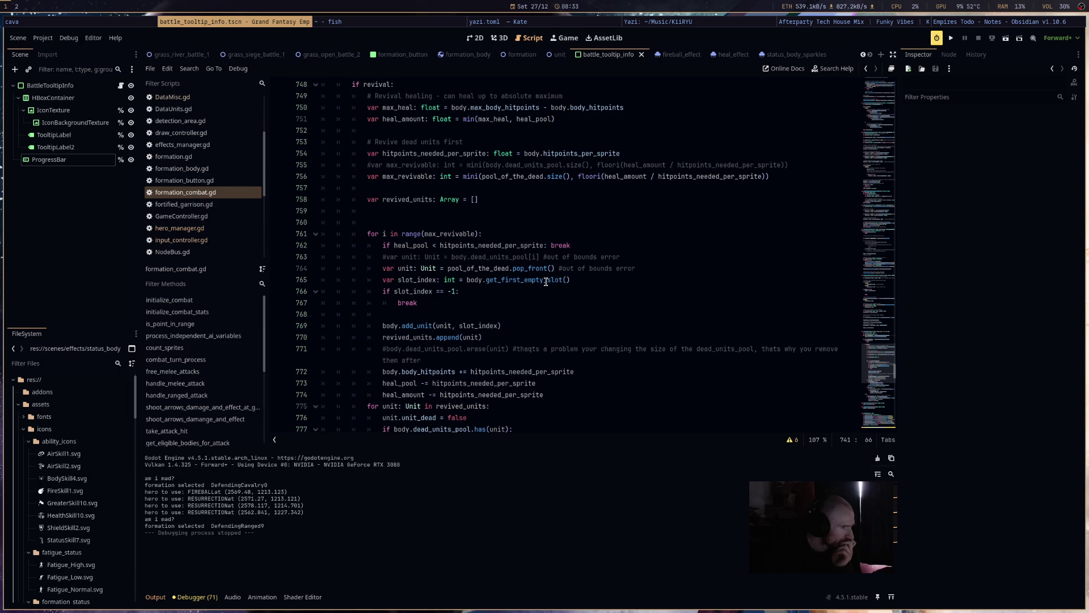
pyautogui.scroll(4, 545, 282)
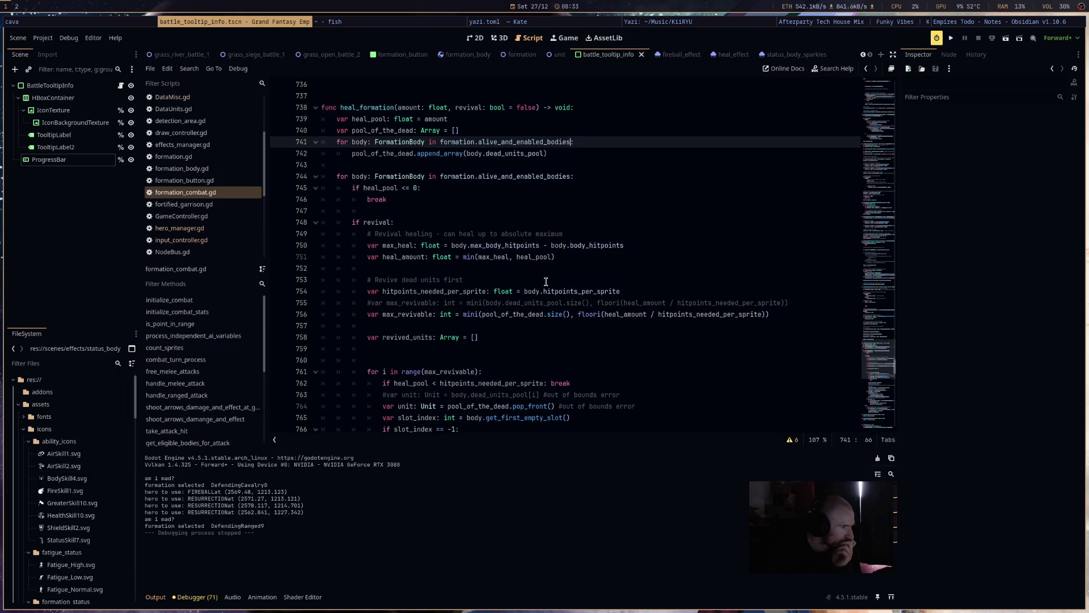
pyautogui.scroll(-2, 546, 282)
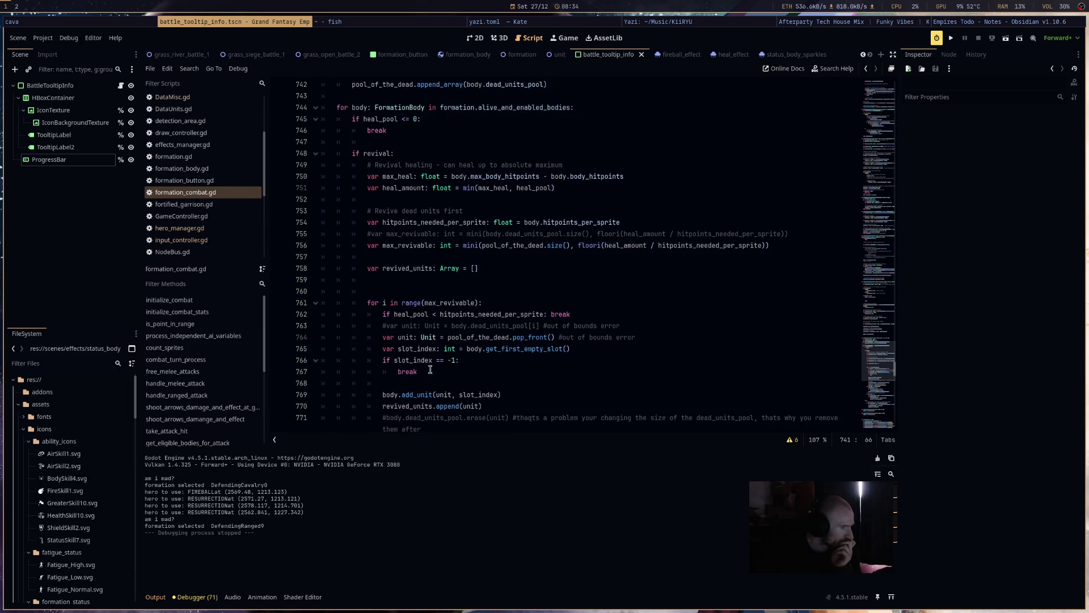
# Select slot_index on line 766 and jump to the get_first_empty_slot definition
pyautogui.doubleClick(417, 360)
pyautogui.scroll(5, 527, 360)
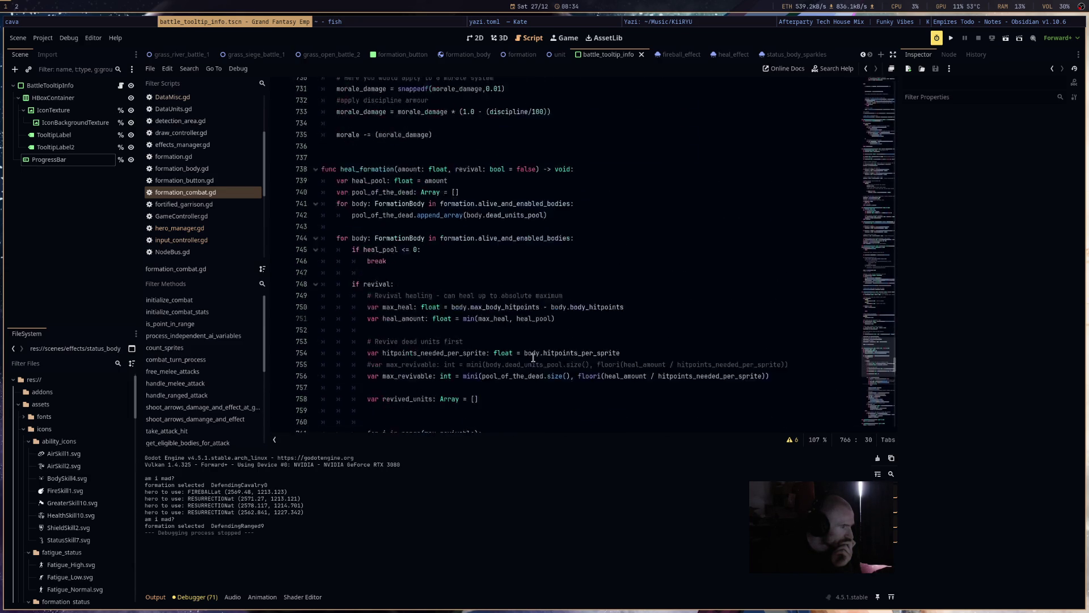
pyautogui.scroll(-9, 530, 358)
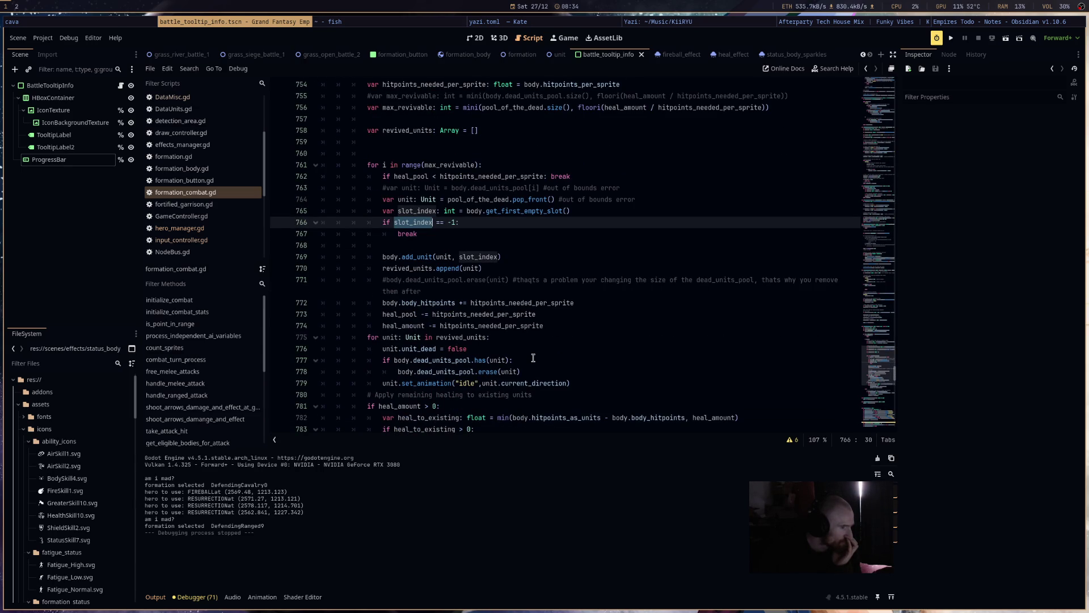
pyautogui.keyDown('ctrl'); pyautogui.click(533, 213); pyautogui.keyUp('ctrl')
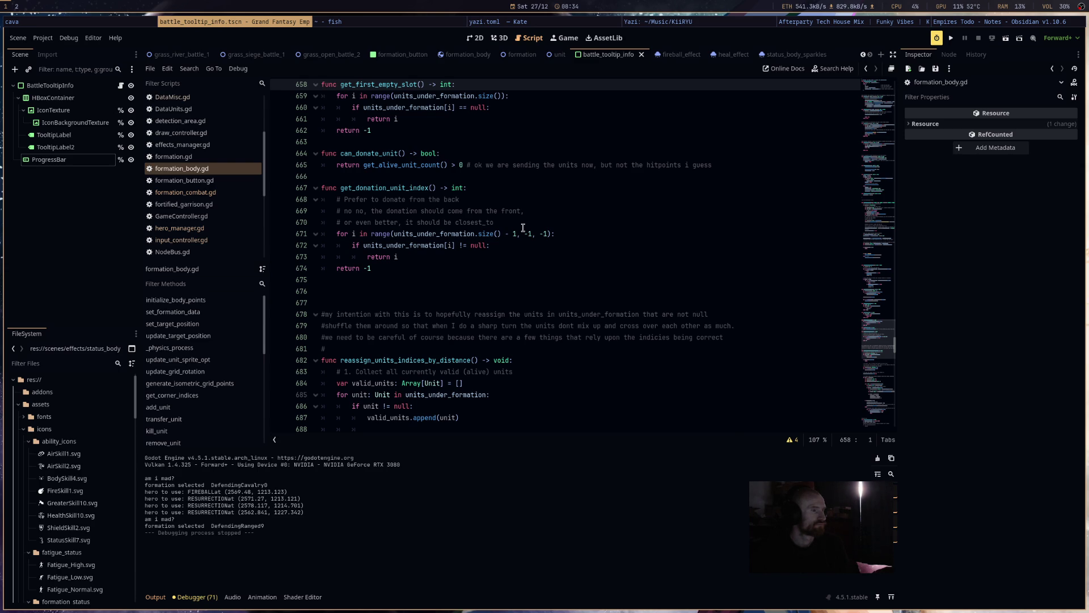
# Scroll through formation_body.gd's slot and donation functions
pyautogui.scroll(10, 523, 228)
pyautogui.scroll(13, 523, 228)
pyautogui.scroll(7, 524, 227)
pyautogui.scroll(-10, 523, 228)
pyautogui.scroll(-19, 523, 227)
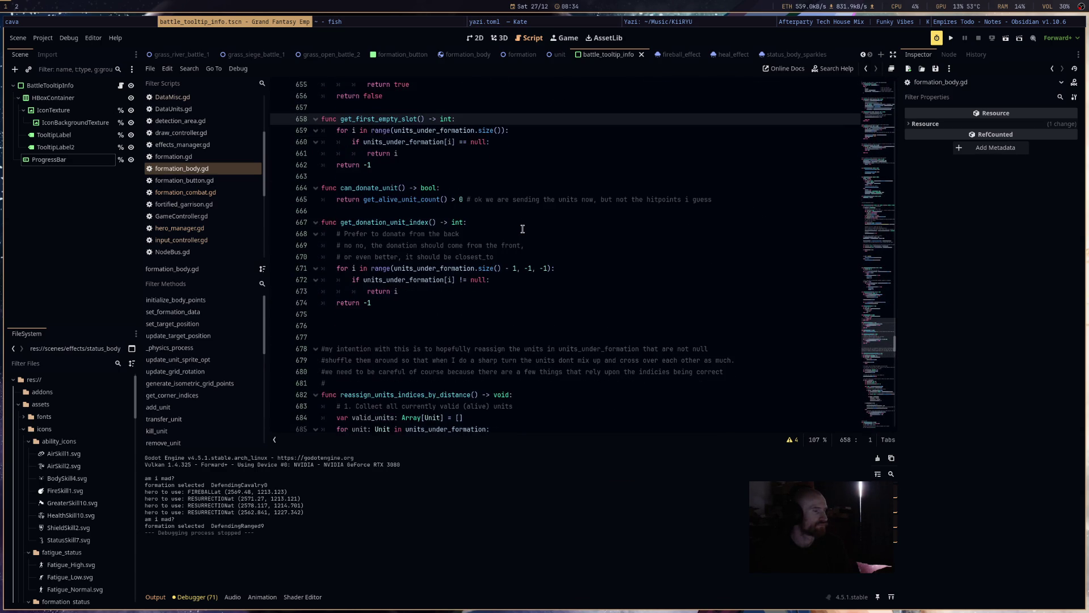
pyautogui.scroll(-5, 522, 229)
pyautogui.scroll(-10, 522, 229)
# Search the script for 'add', then return to formation_combat.gd
pyautogui.hotkey('ctrl', 'f')
pyautogui.write('add')
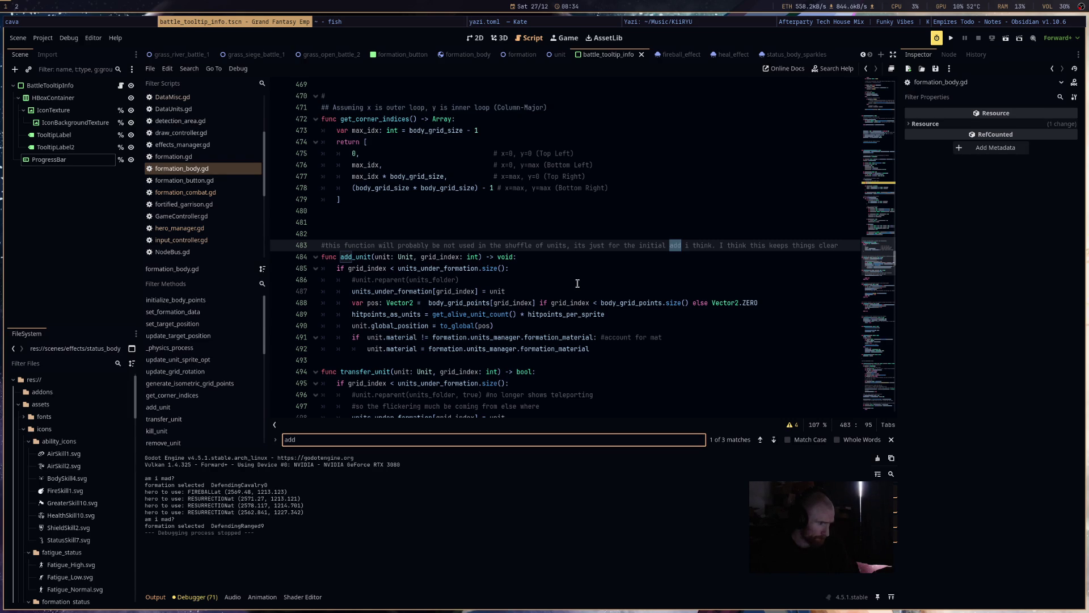
pyautogui.click(220, 195)
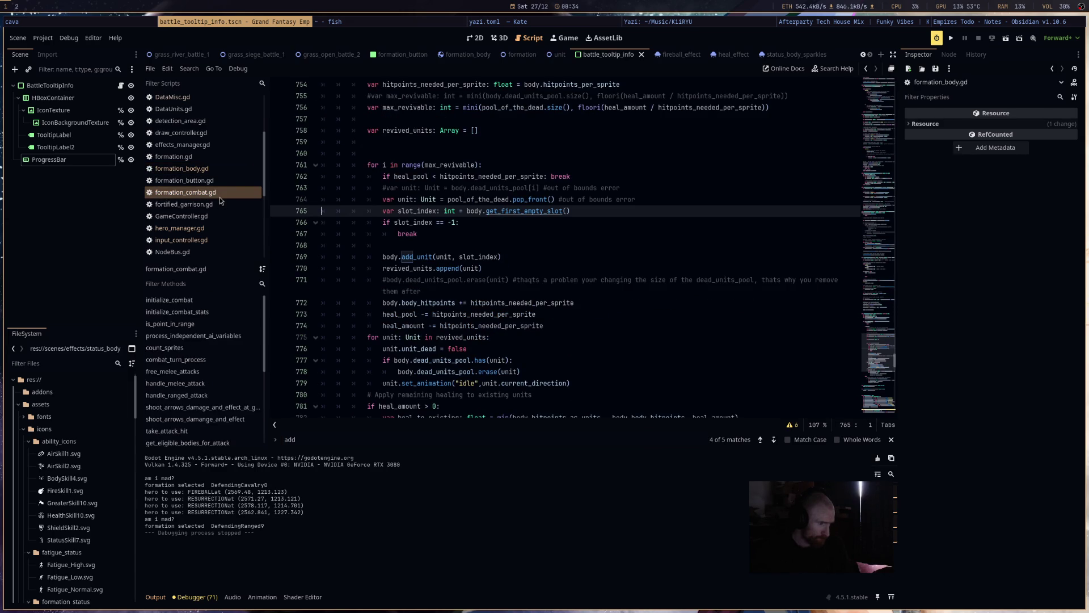
pyautogui.click(430, 235)
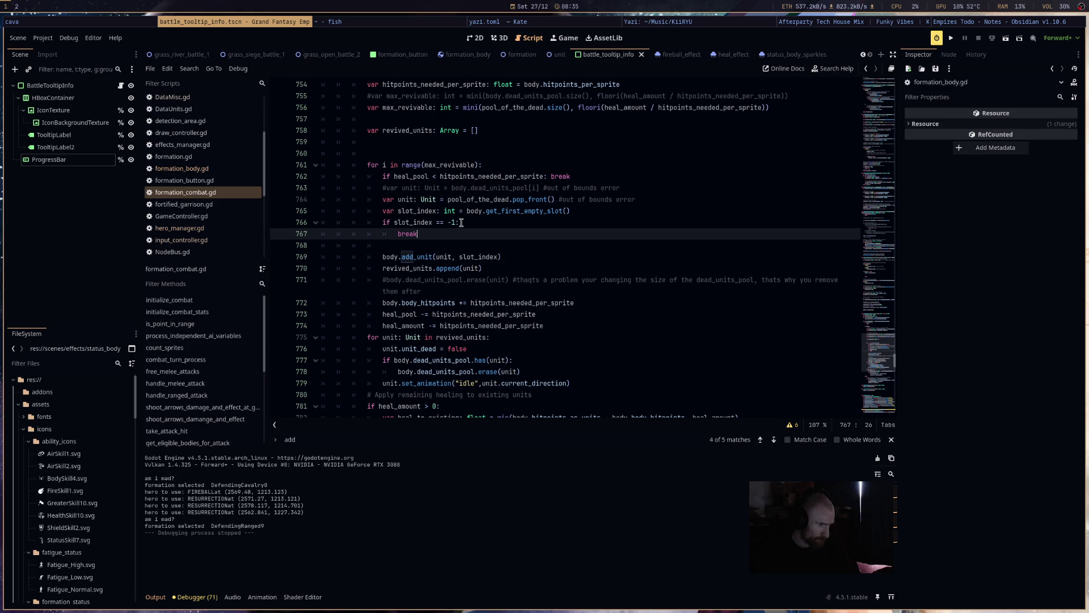
pyautogui.scroll(-2, 462, 222)
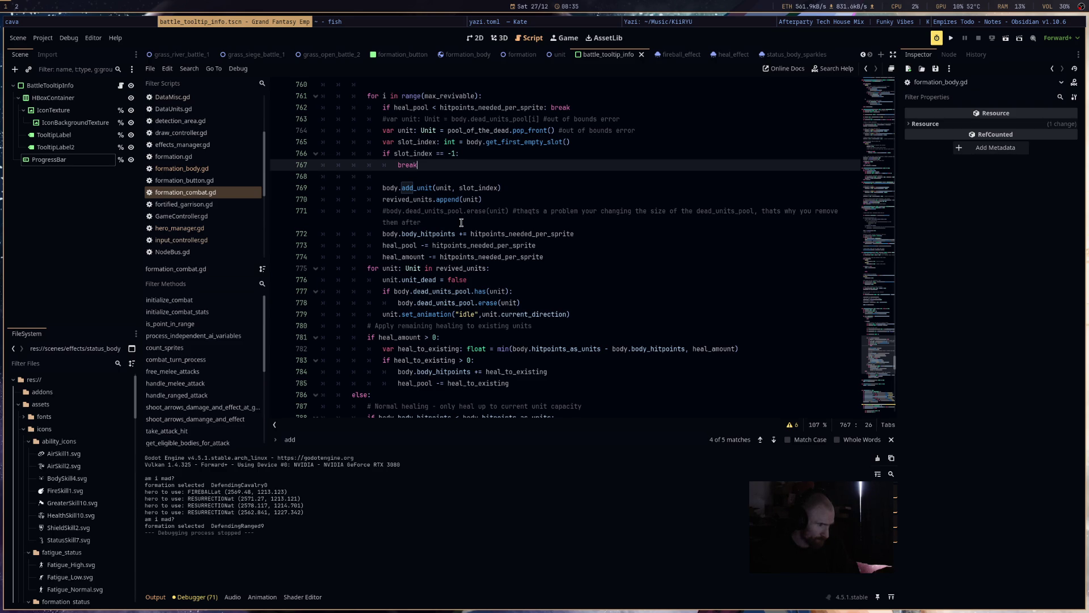
pyautogui.scroll(3, 461, 222)
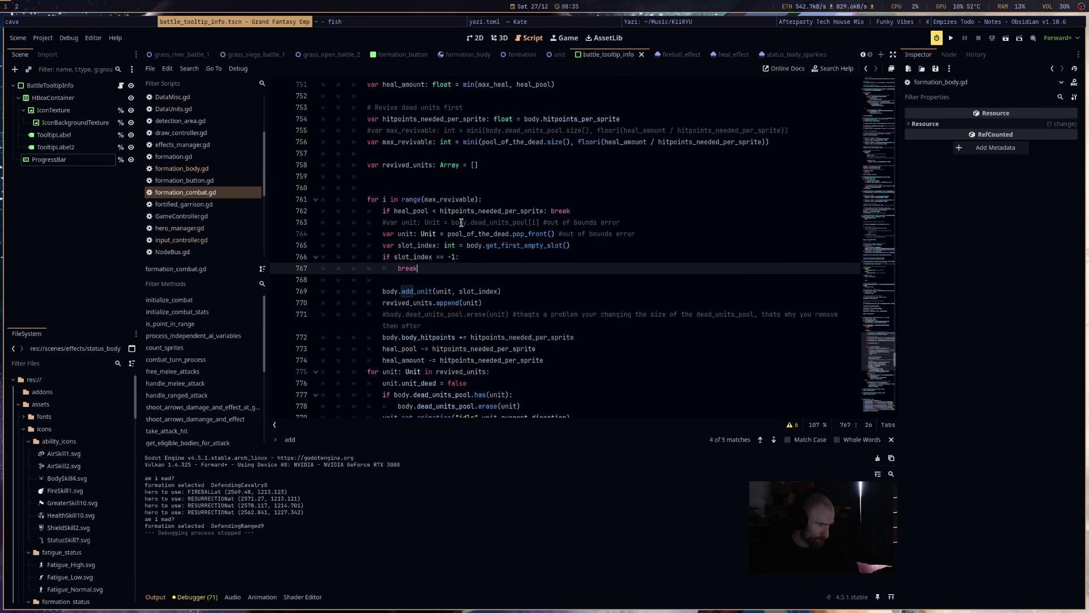
pyautogui.scroll(2, 462, 223)
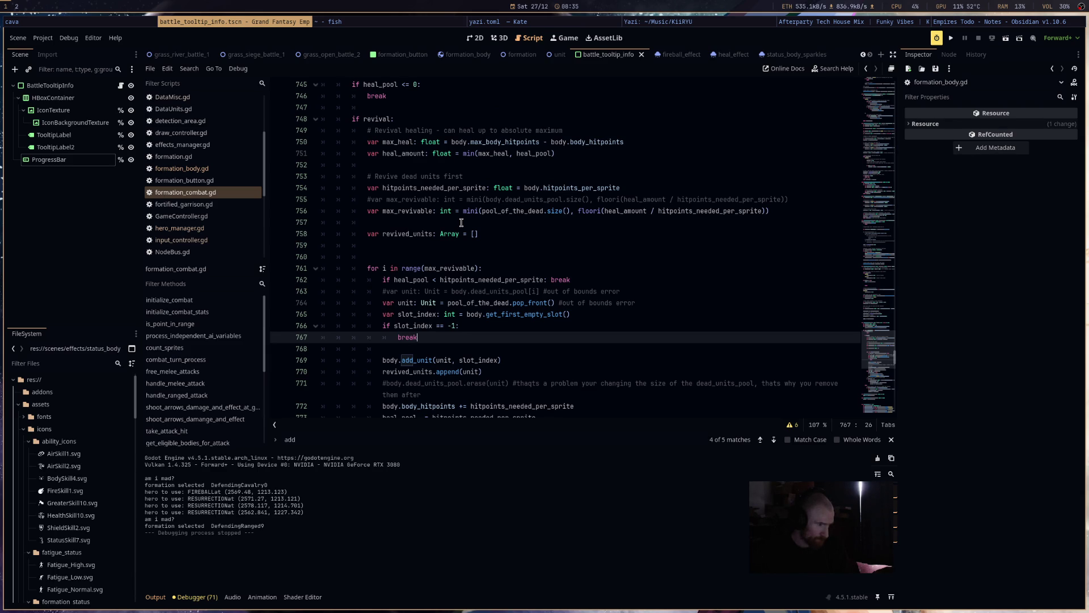
pyautogui.click(952, 40)
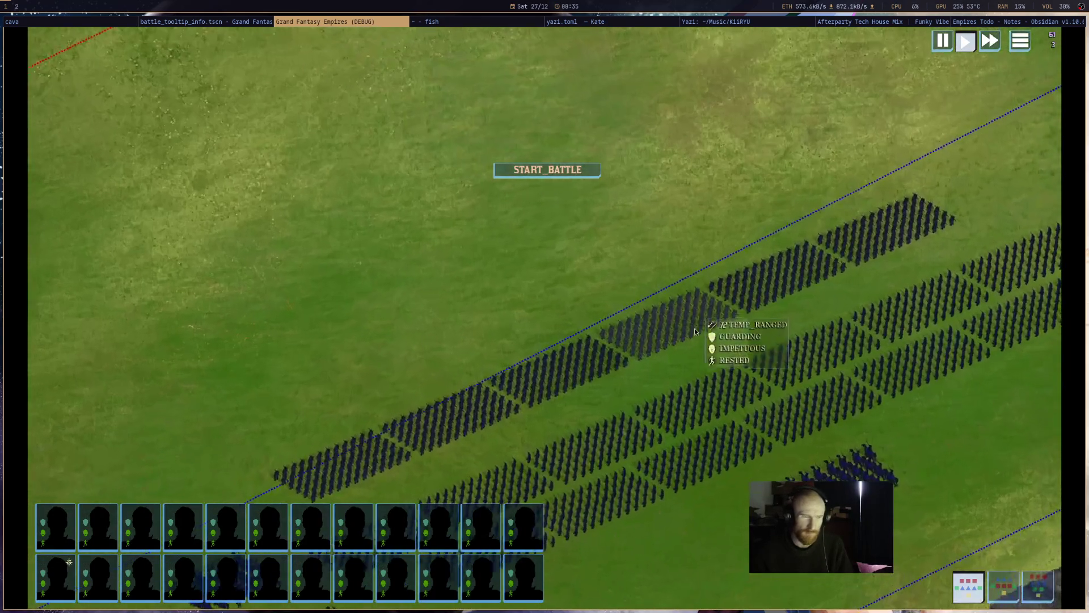
# Select the cavalry hero and fireball the ranged formation
pyautogui.click(675, 323)
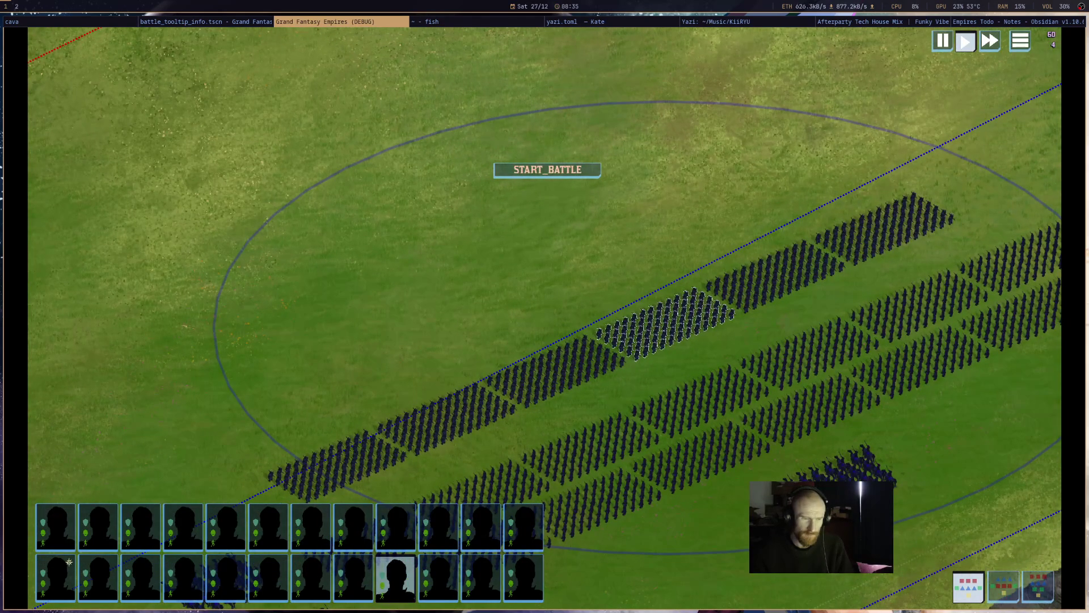
pyautogui.click(1001, 584)
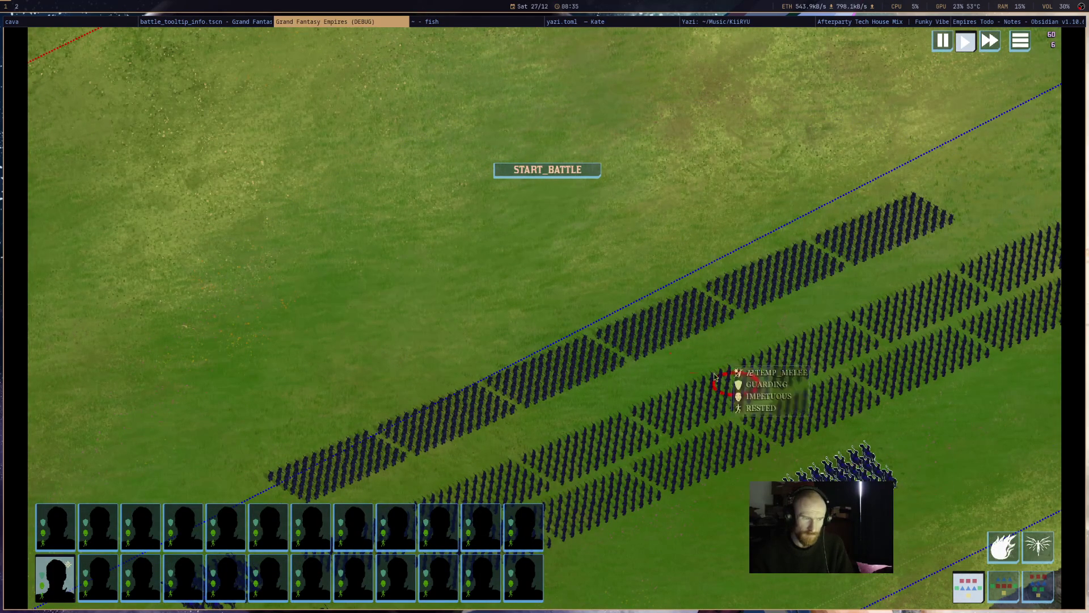
pyautogui.click(681, 349)
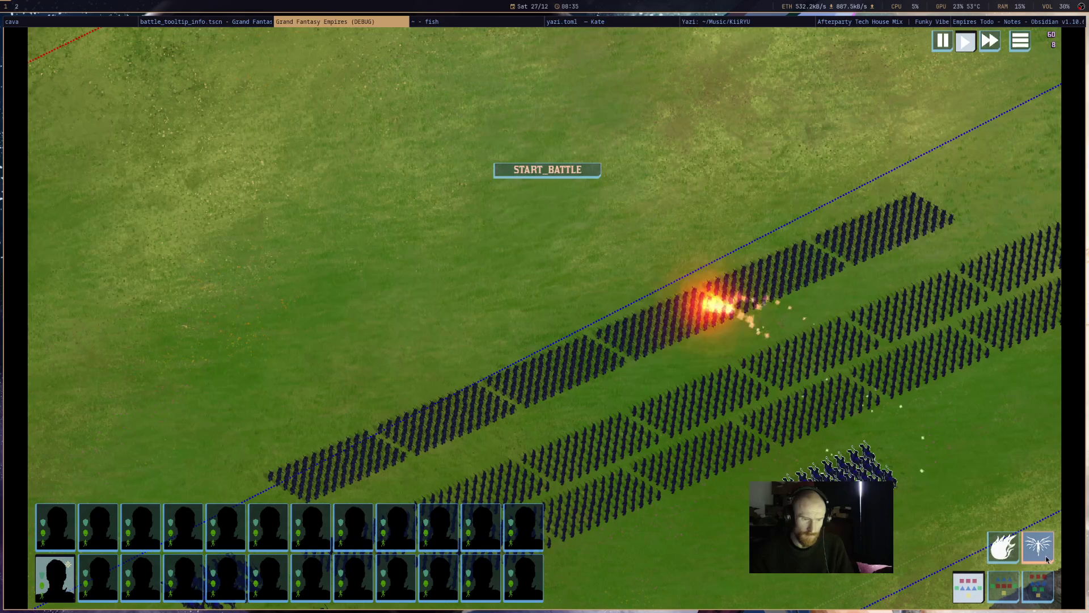
# Cast the resurrection spell on the damaged ranged formation three times
pyautogui.click(682, 344)
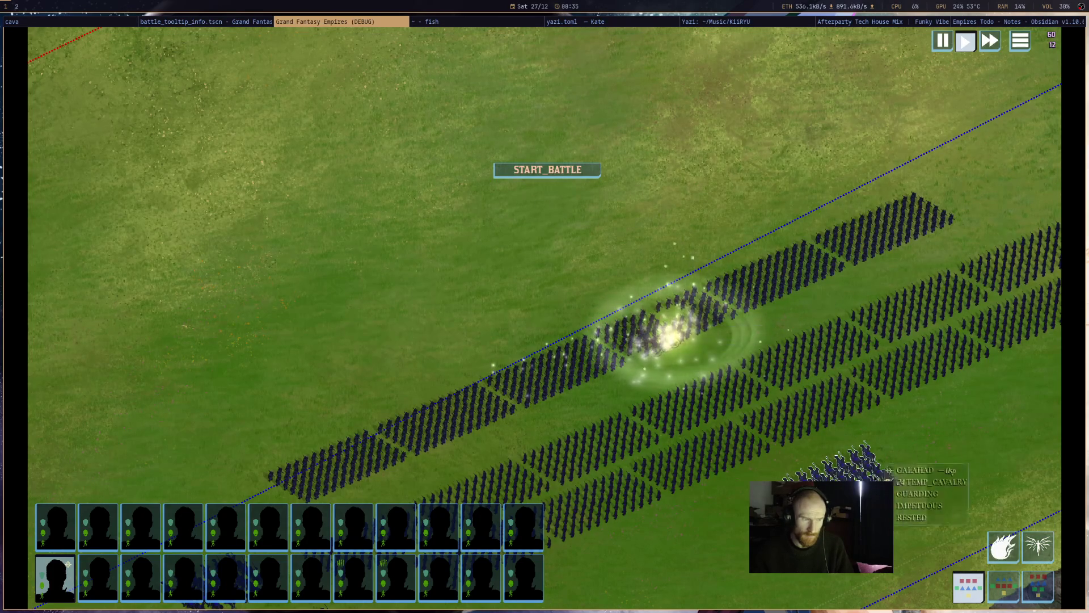
pyautogui.click(685, 338)
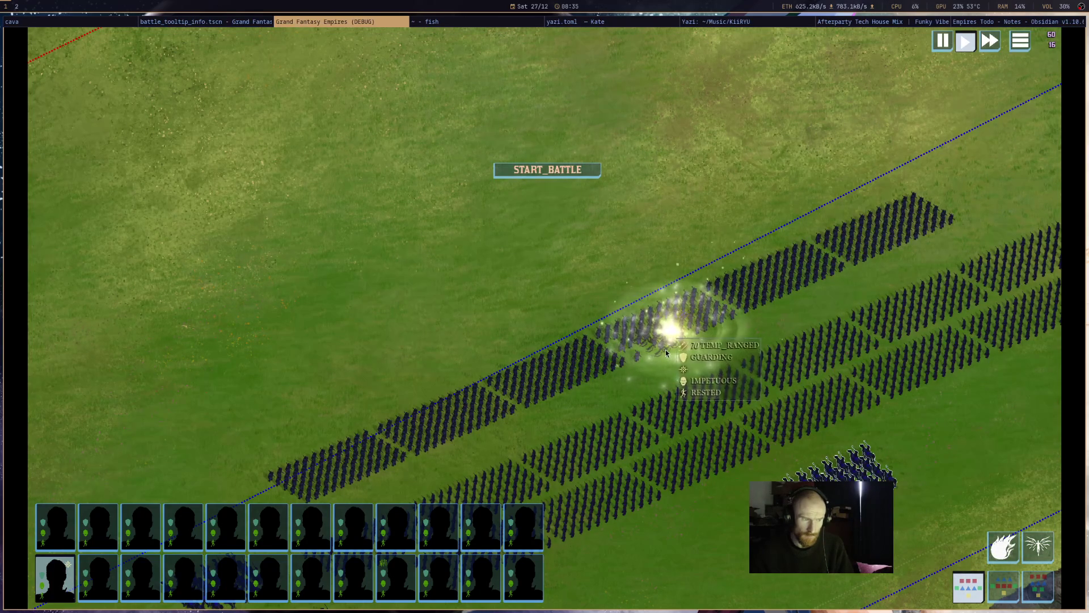
pyautogui.click(1013, 536)
pyautogui.click(689, 366)
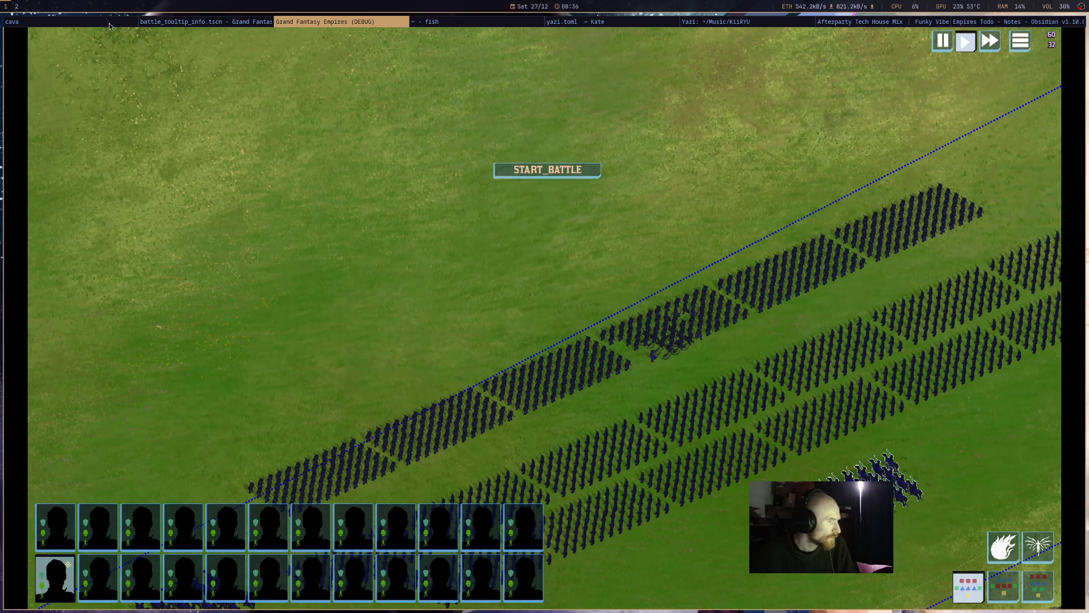
# Select the DefendingRanged8 formation in the game, then return to the Godot editor
pyautogui.click(182, 25)
pyautogui.click(315, 25)
pyautogui.click(698, 327)
pyautogui.click(220, 25)
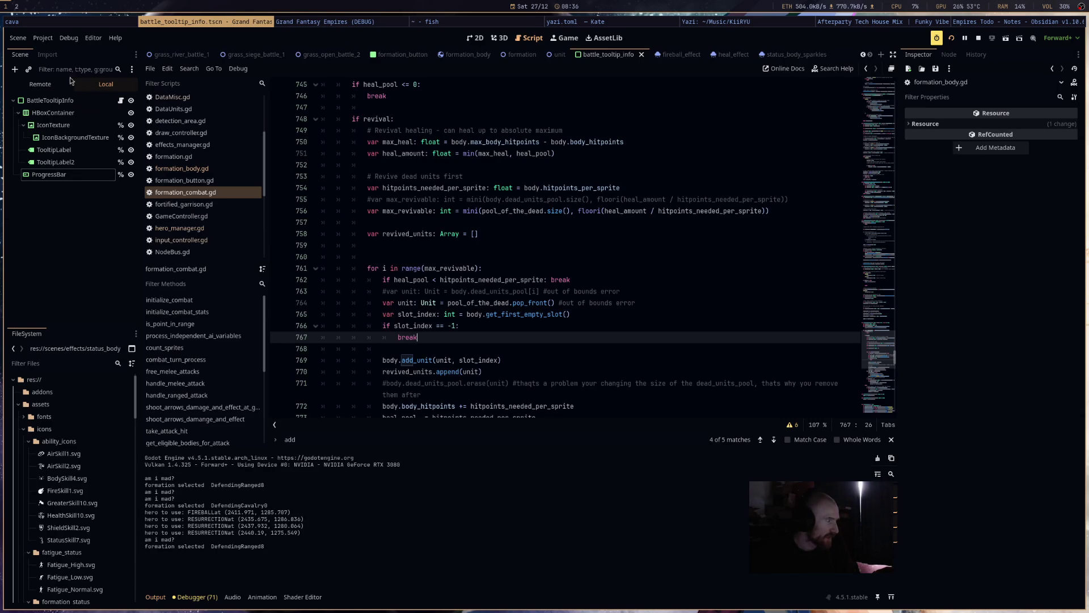
# Show the Remote scene tree and select DefendingRanged8 under Armies > DefendingArmy
pyautogui.click(35, 85)
pyautogui.click(17, 188)
pyautogui.scroll(-1, 28, 232)
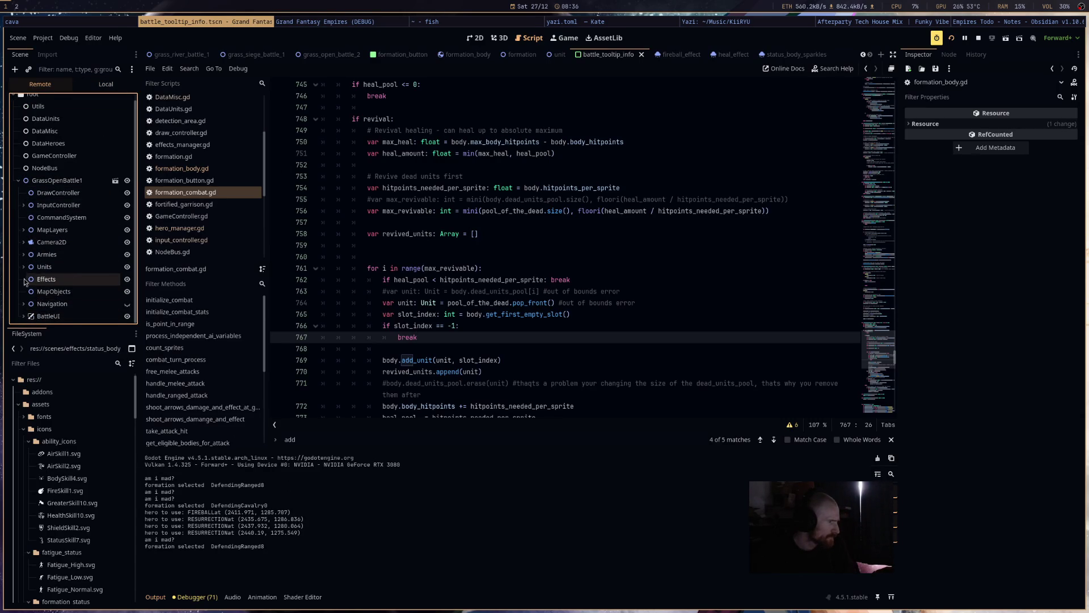
pyautogui.click(24, 267)
pyautogui.click(24, 267)
pyautogui.click(24, 255)
pyautogui.click(28, 279)
pyautogui.scroll(-5, 42, 292)
pyautogui.click(71, 300)
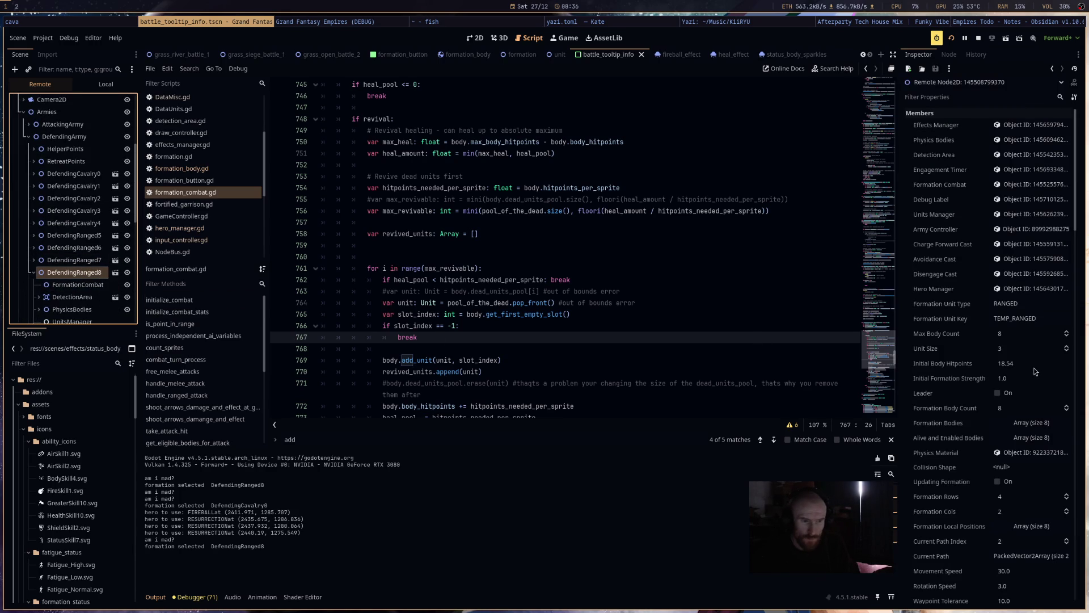
# Inspect the PhysicsBodies formation bodies: 18.54 hitpoints, dead units pool of 7, 9 units
pyautogui.scroll(-5, 1038, 365)
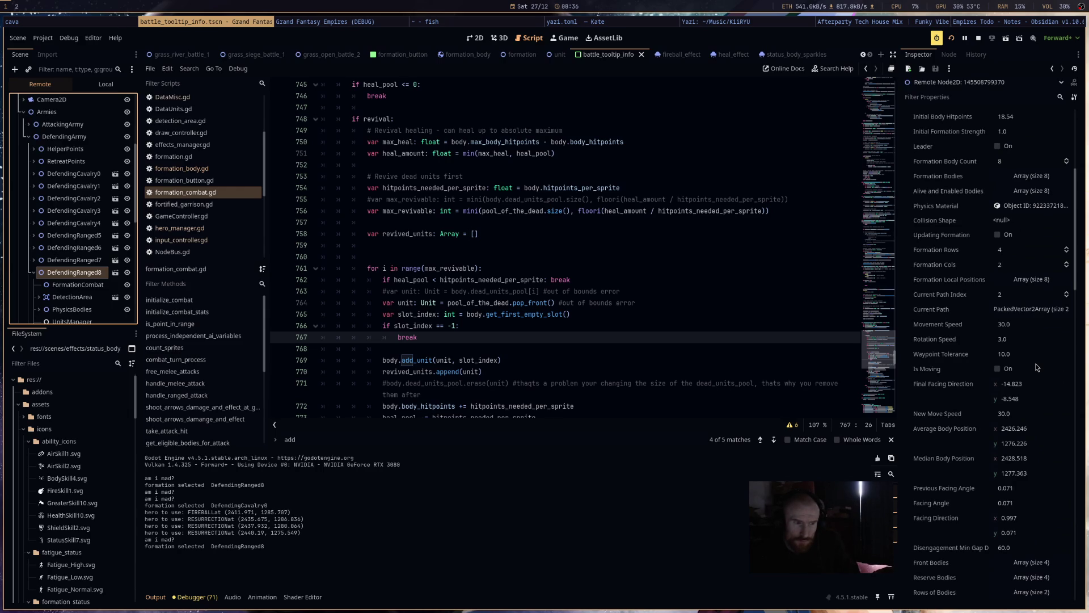
pyautogui.scroll(-2, 48, 278)
pyautogui.click(39, 251)
pyautogui.click(77, 266)
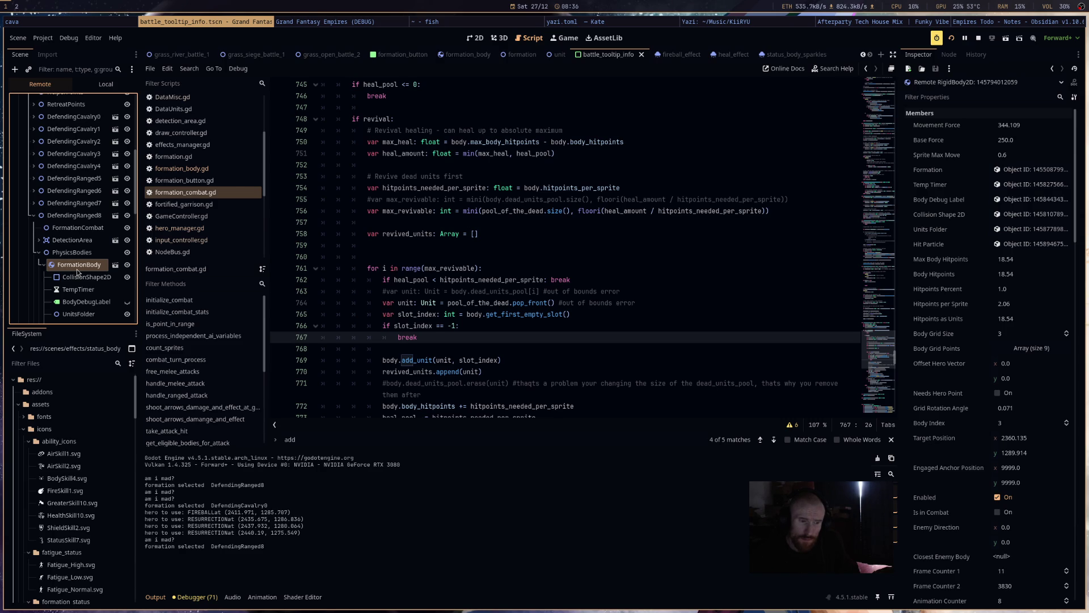
pyautogui.scroll(-3, 77, 271)
pyautogui.click(70, 193)
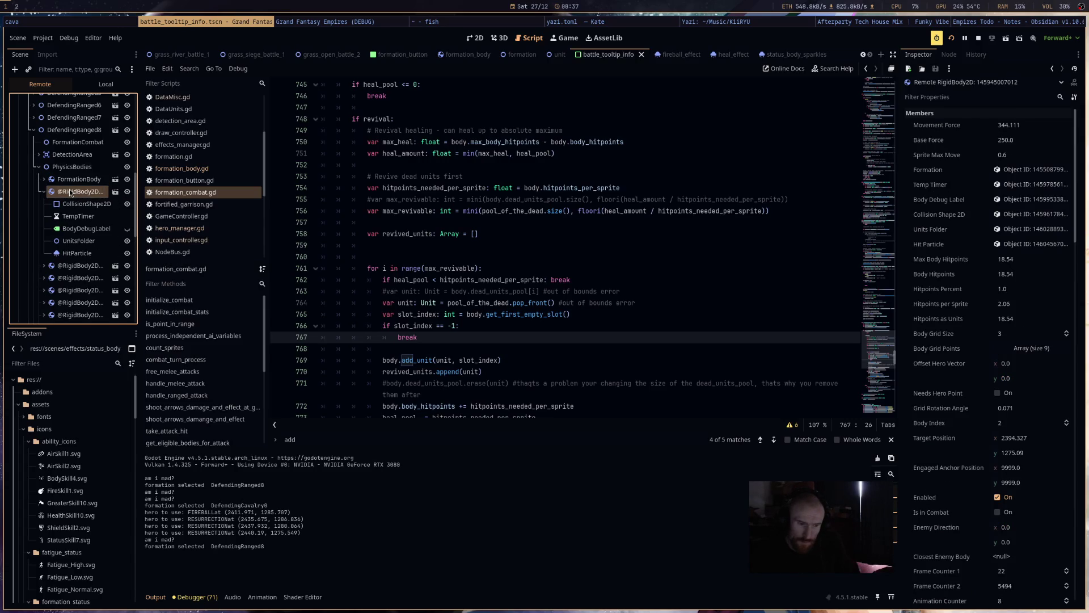
pyautogui.scroll(-2, 567, 283)
pyautogui.scroll(-5, 974, 360)
pyautogui.scroll(4, 974, 360)
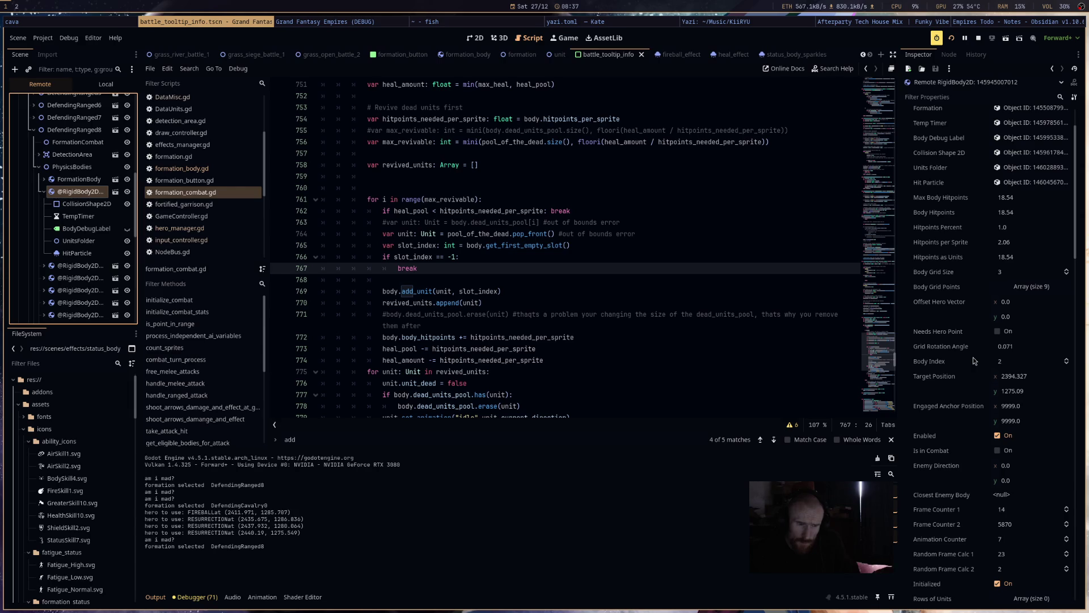
pyautogui.scroll(-1, 974, 361)
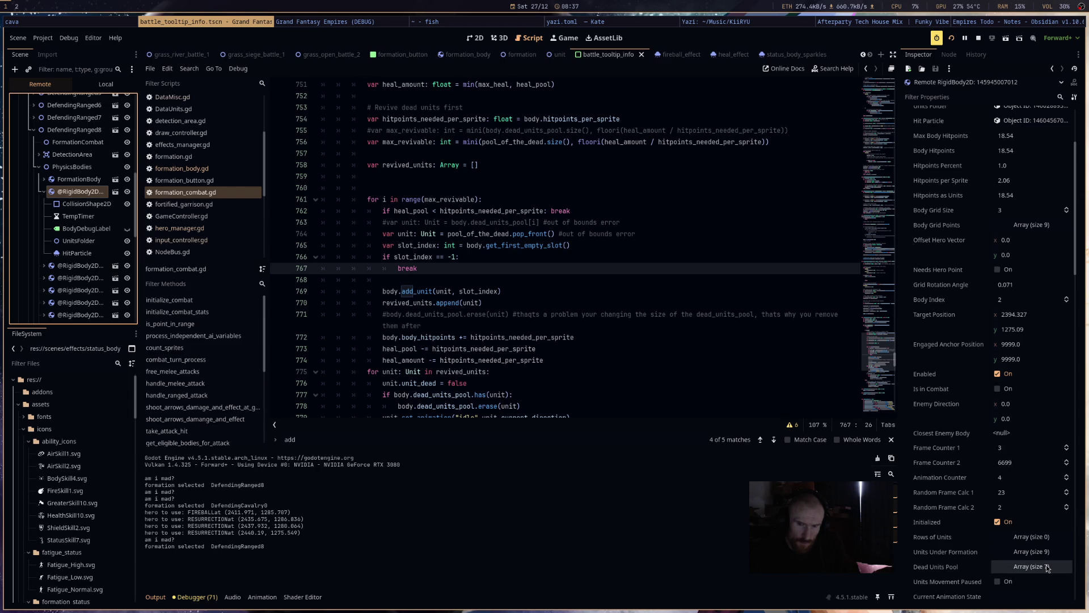
pyautogui.click(620, 371)
pyautogui.scroll(-3, 616, 368)
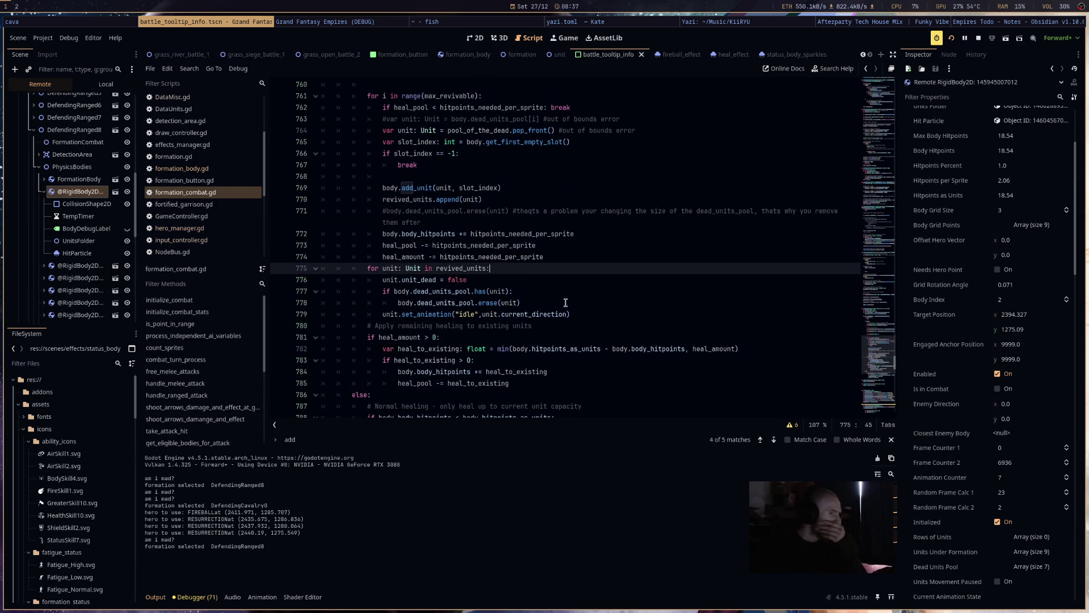
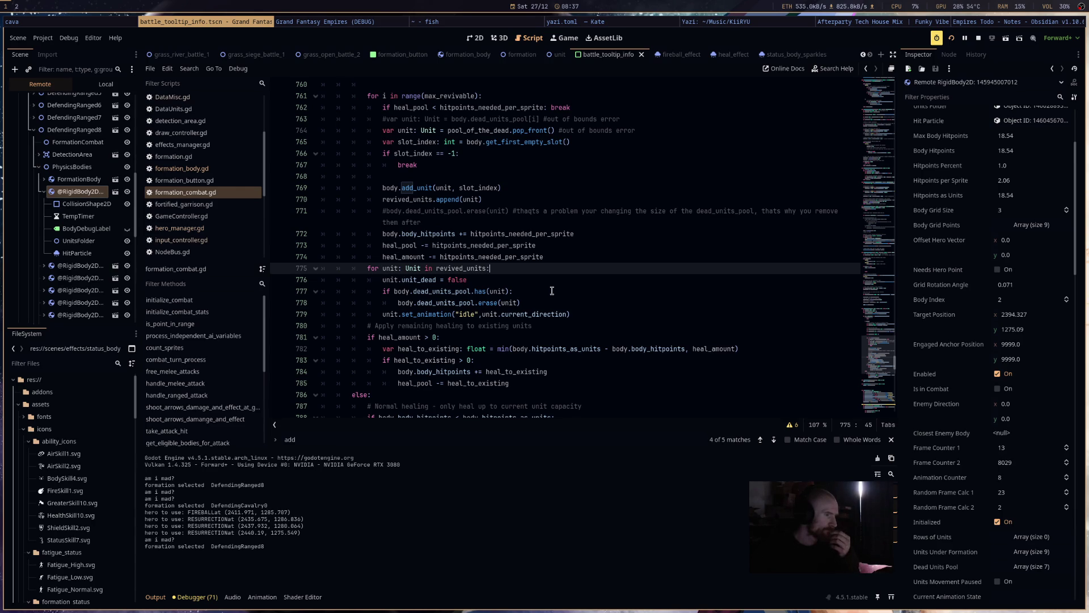
# Move the 'var revived_units: Array = []' declaration up to line 743, above the formation-bodies loop
pyautogui.scroll(5, 552, 290)
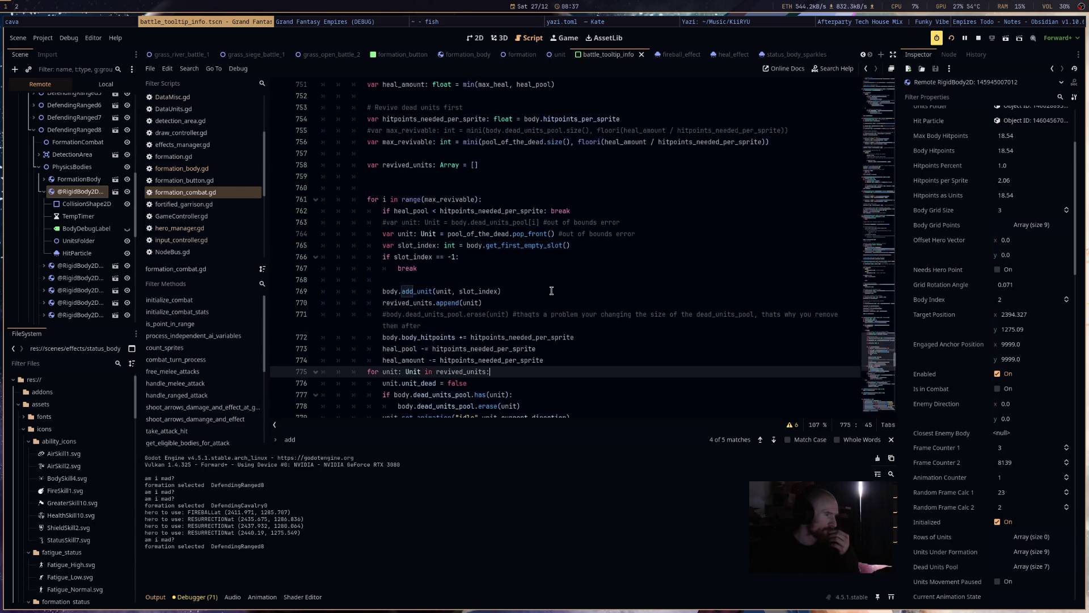
pyautogui.scroll(-2, 552, 290)
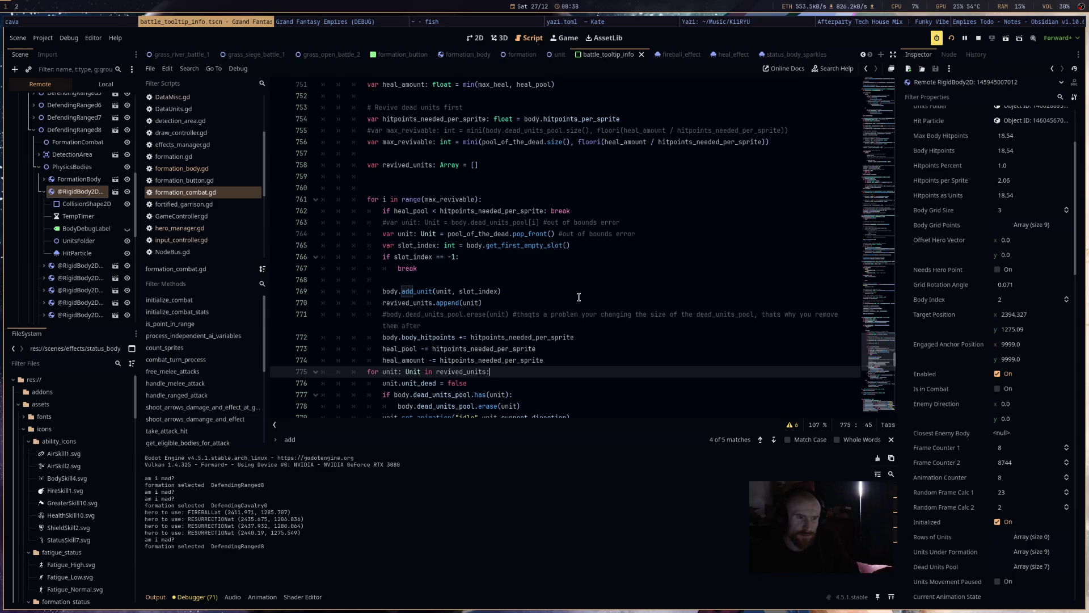
pyautogui.scroll(-2, 578, 296)
pyautogui.moveTo(601, 337); pyautogui.dragTo(352, 326)
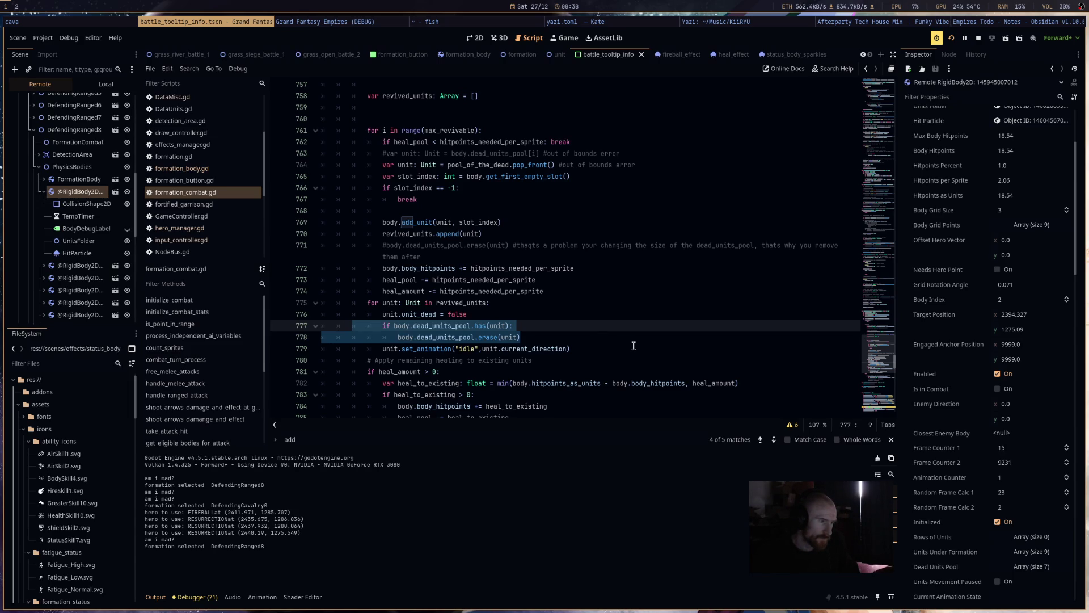
pyautogui.scroll(-3, 634, 345)
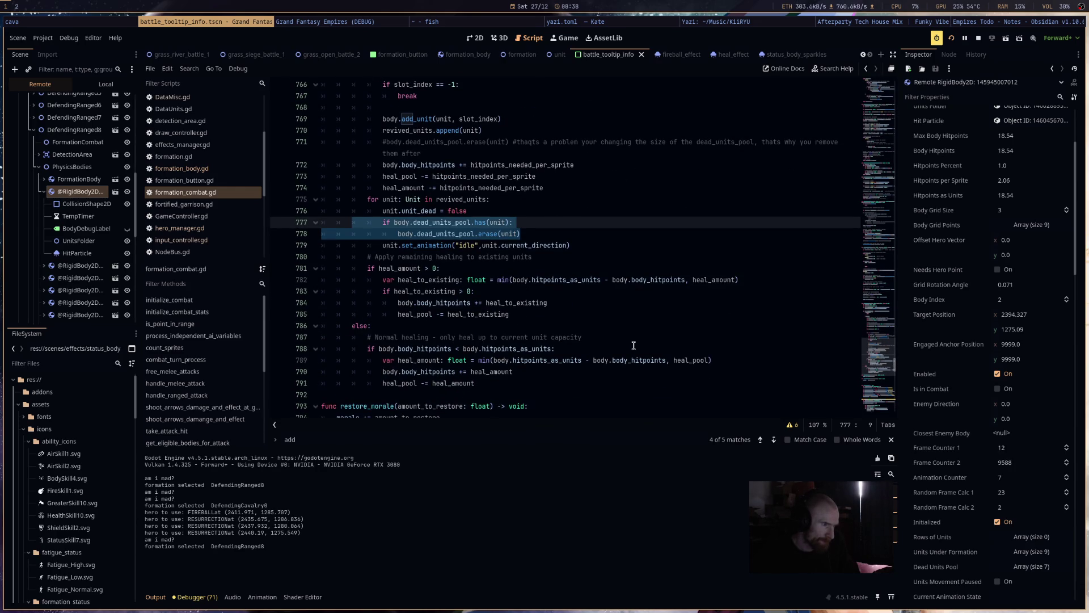
pyautogui.scroll(5, 634, 345)
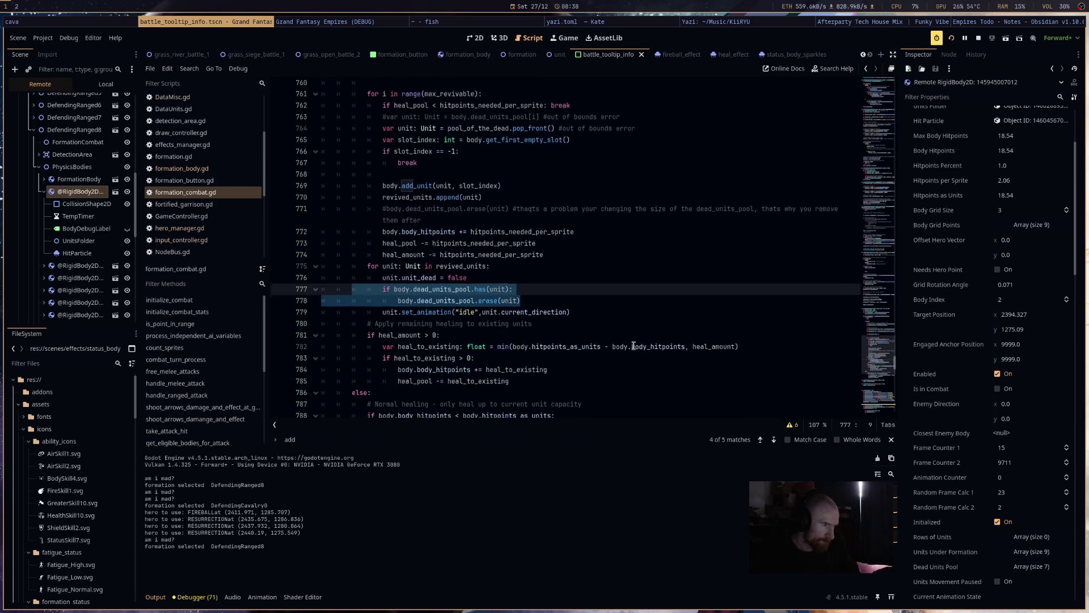
pyautogui.scroll(3, 633, 346)
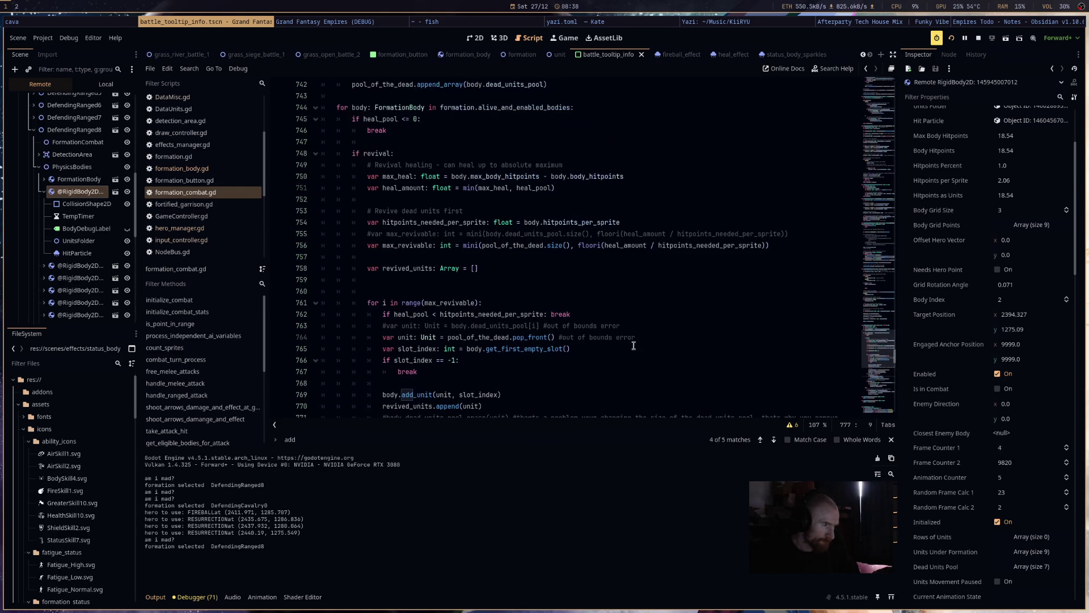
pyautogui.scroll(-4, 634, 345)
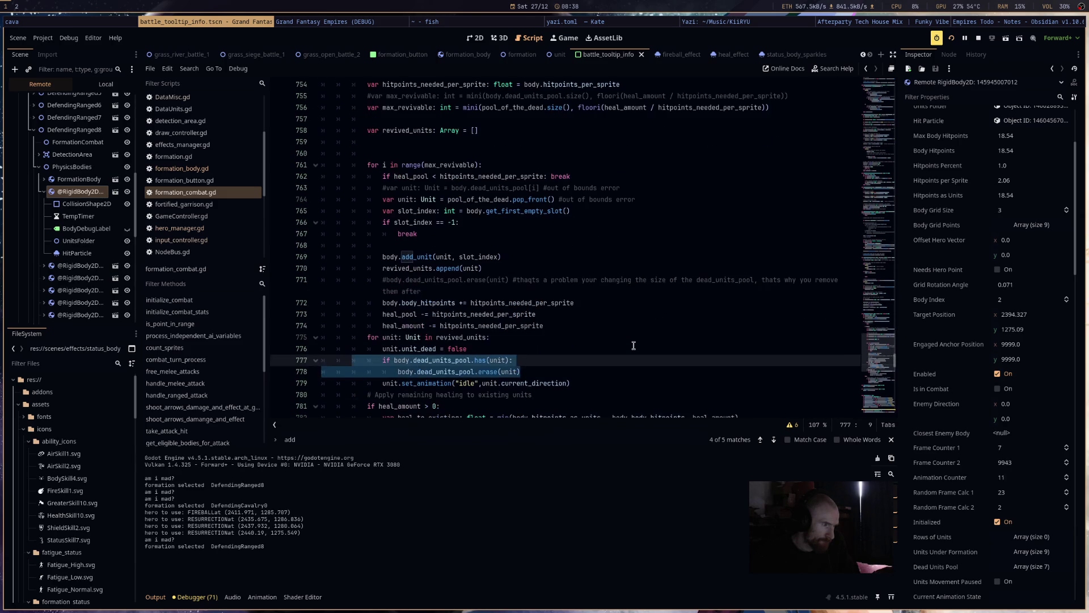
pyautogui.scroll(-1, 633, 346)
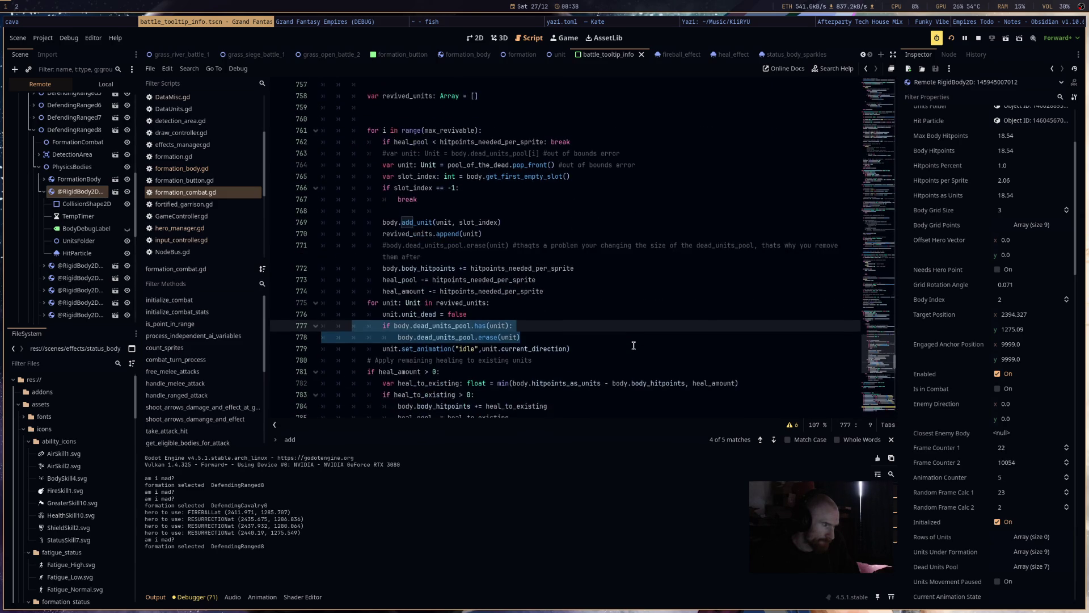
pyautogui.scroll(-1, 634, 346)
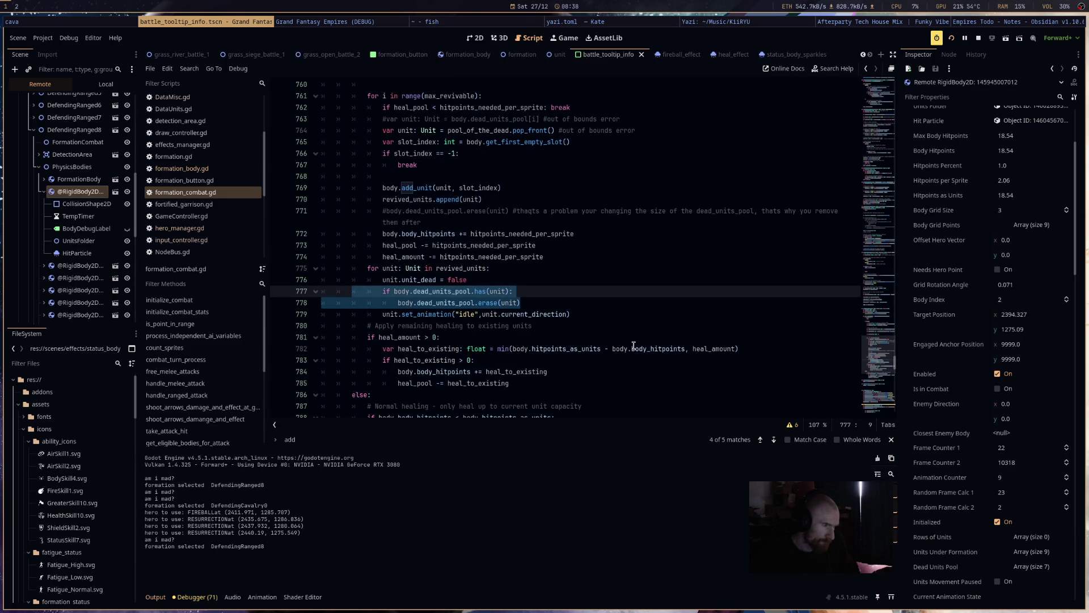
pyautogui.scroll(7, 634, 346)
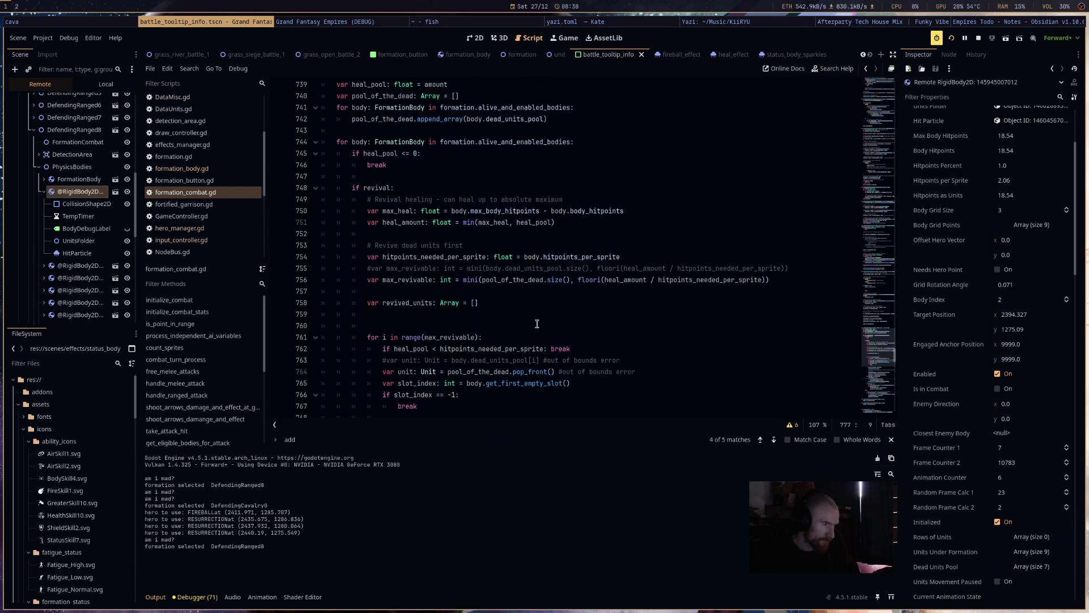
pyautogui.moveTo(478, 303)
pyautogui.mouseDown()
pyautogui.moveTo(368, 302)
pyautogui.moveTo(403, 146)
pyautogui.moveTo(352, 130)
pyautogui.mouseUp()
pyautogui.scroll(-5, 510, 292)
pyautogui.scroll(-4, 510, 291)
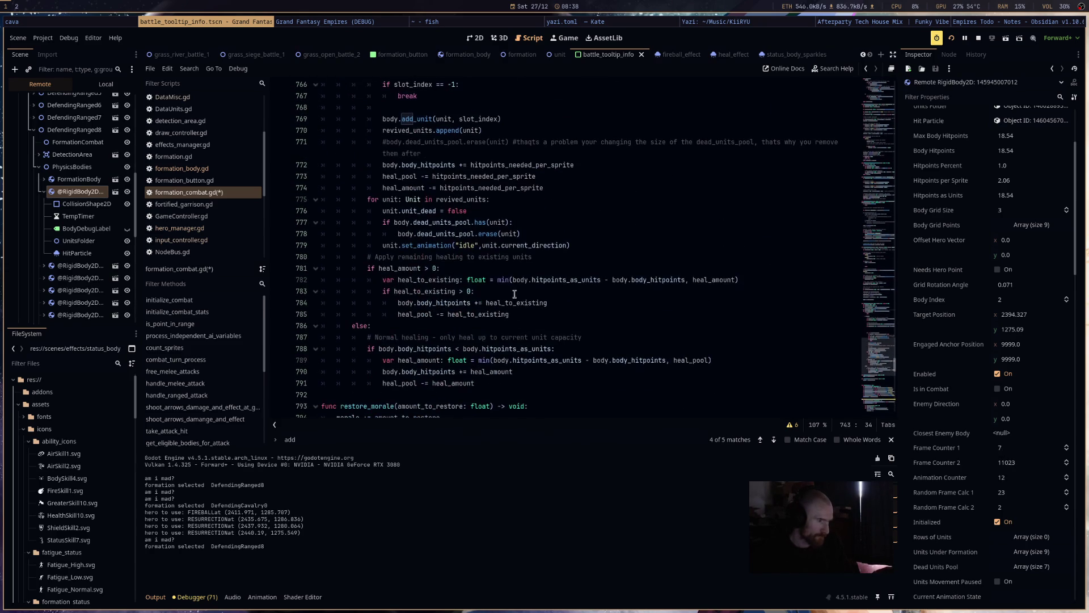
pyautogui.moveTo(570, 245)
pyautogui.mouseDown()
pyautogui.moveTo(386, 245)
pyautogui.moveTo(340, 200)
pyautogui.moveTo(321, 199)
pyautogui.mouseUp()
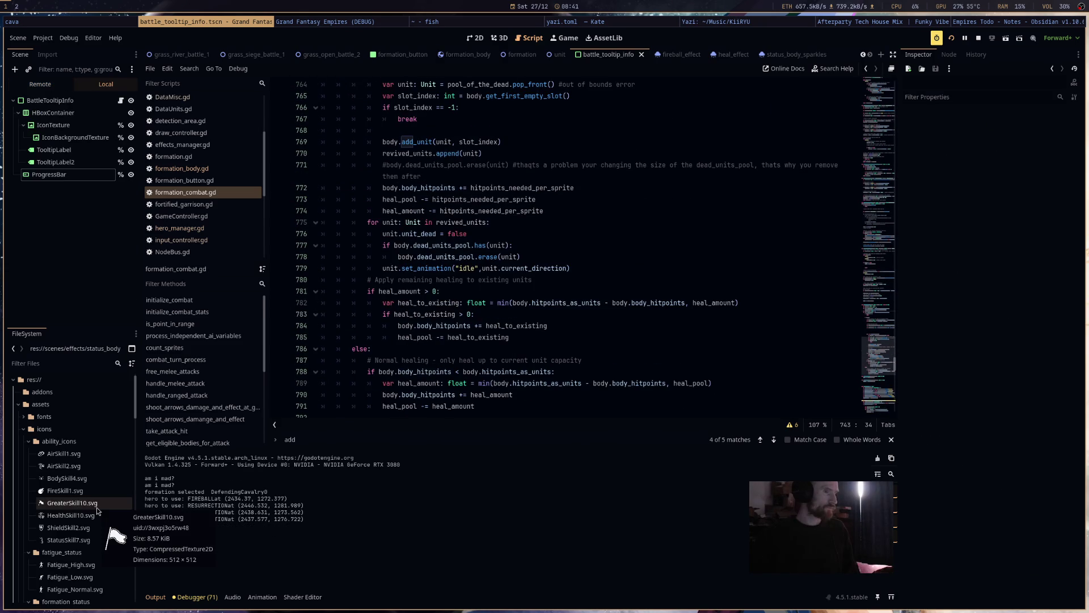
pyautogui.moveTo(148, 300); pyautogui.dragTo(145, 303)
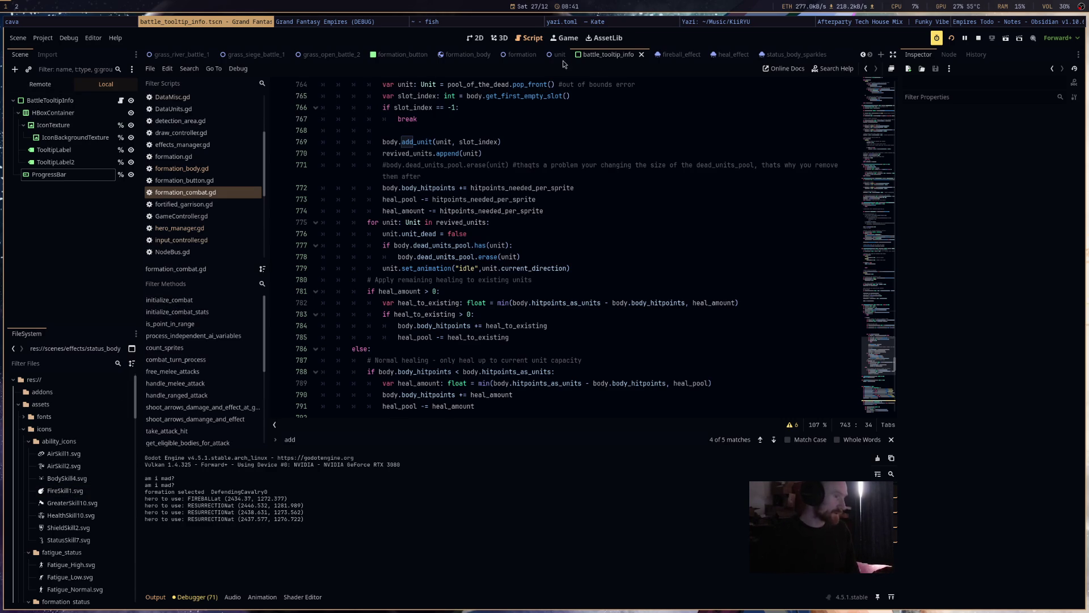
pyautogui.click(317, 21)
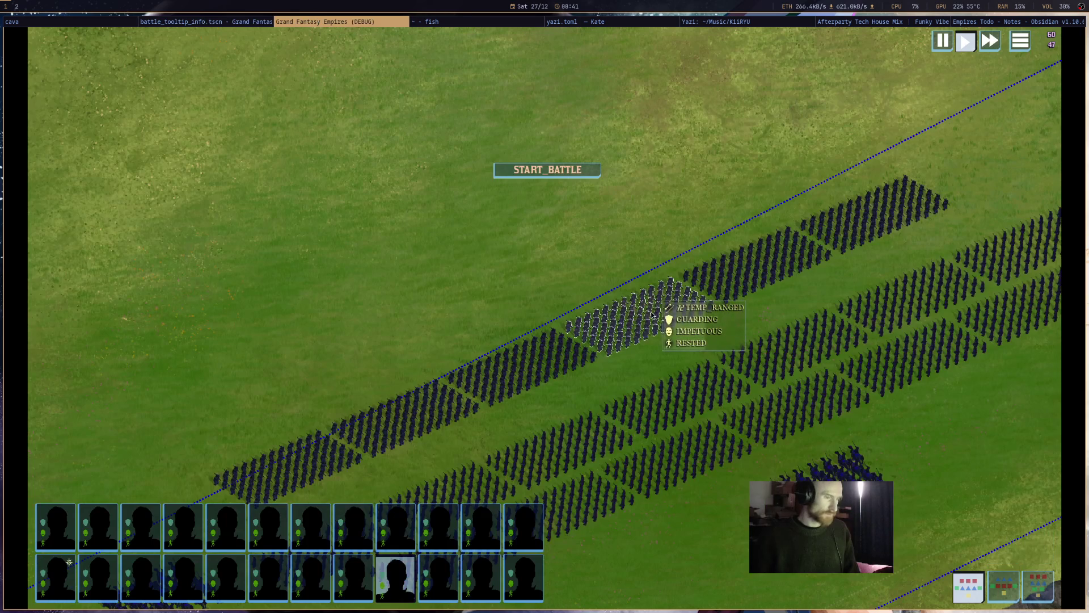
pyautogui.click(227, 21)
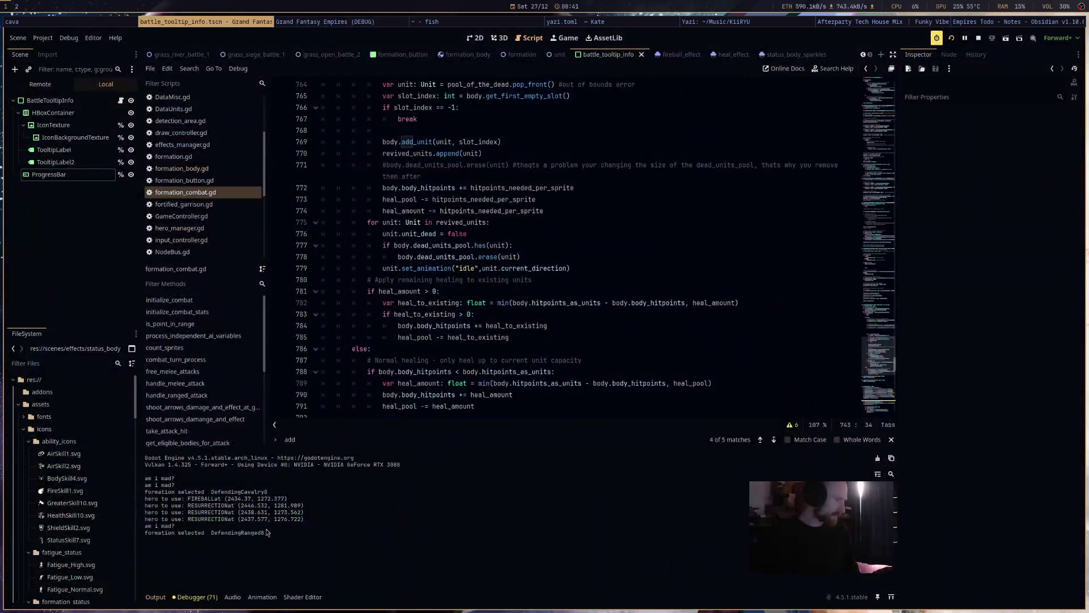
pyautogui.click(39, 84)
pyautogui.scroll(5, 46, 237)
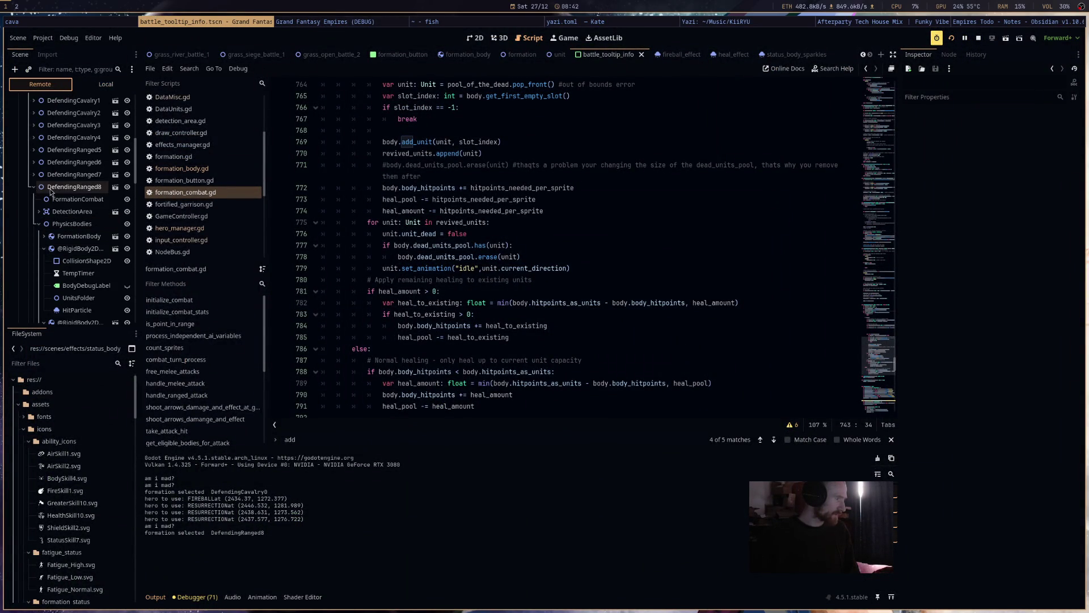
# Inspect the live properties of the PhysicsBodies group and FormationBody in the Remote tree
pyautogui.click(57, 199)
pyautogui.scroll(-1, 63, 204)
pyautogui.click(71, 195)
pyautogui.click(74, 207)
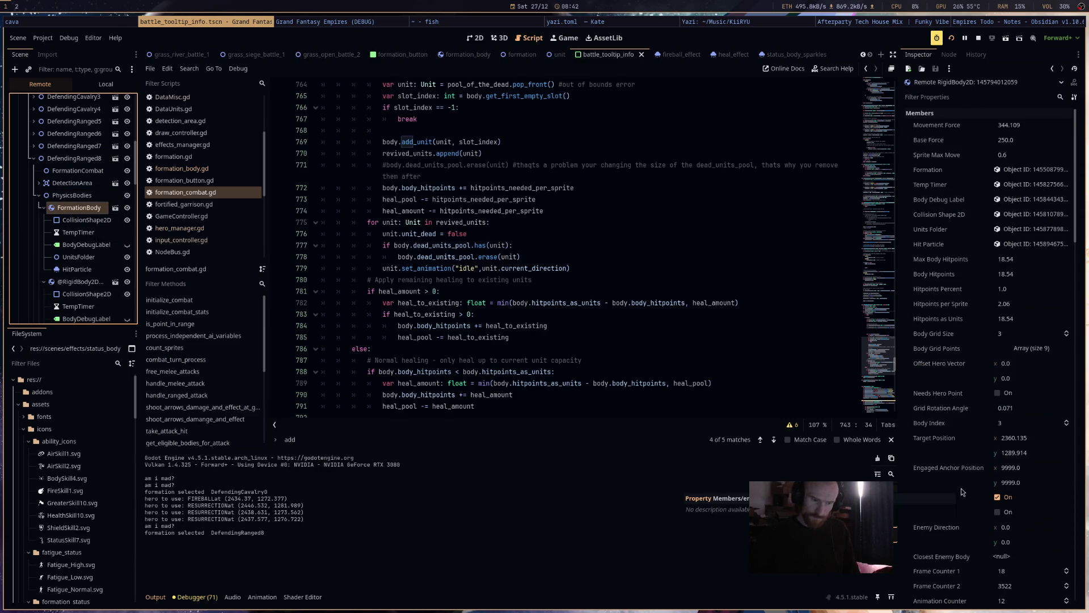
pyautogui.scroll(-5, 962, 491)
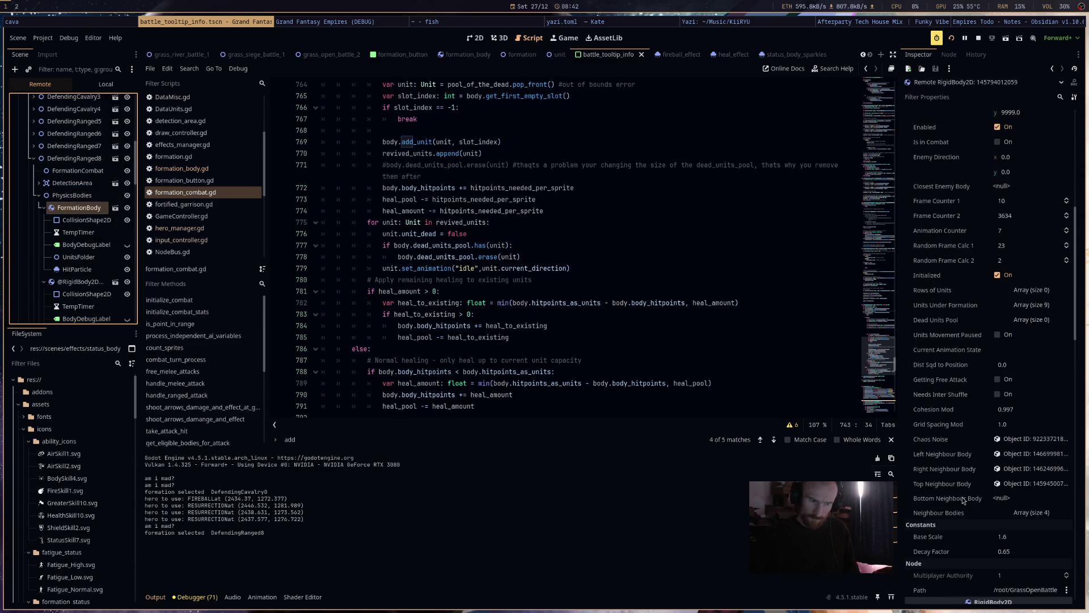
pyautogui.click(42, 208)
pyautogui.click(71, 219)
pyautogui.scroll(3, 971, 452)
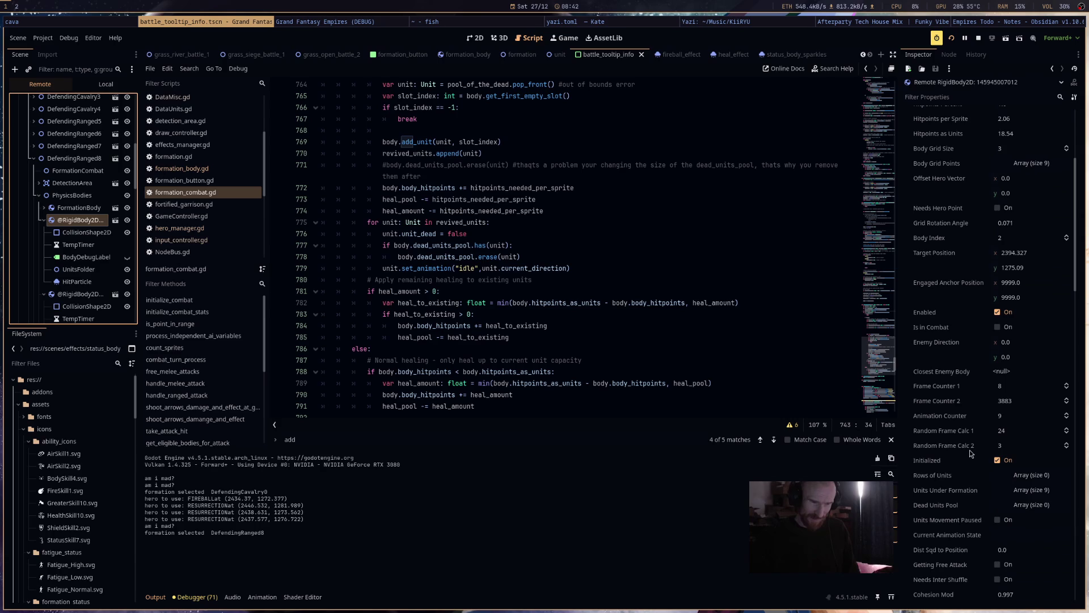
pyautogui.click(44, 220)
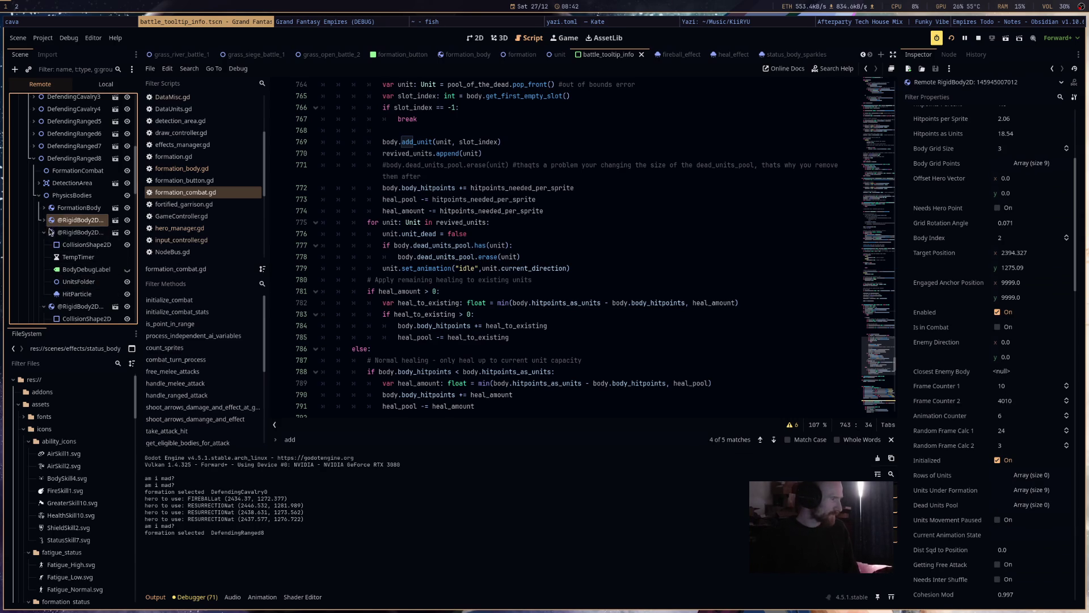
pyautogui.click(50, 231)
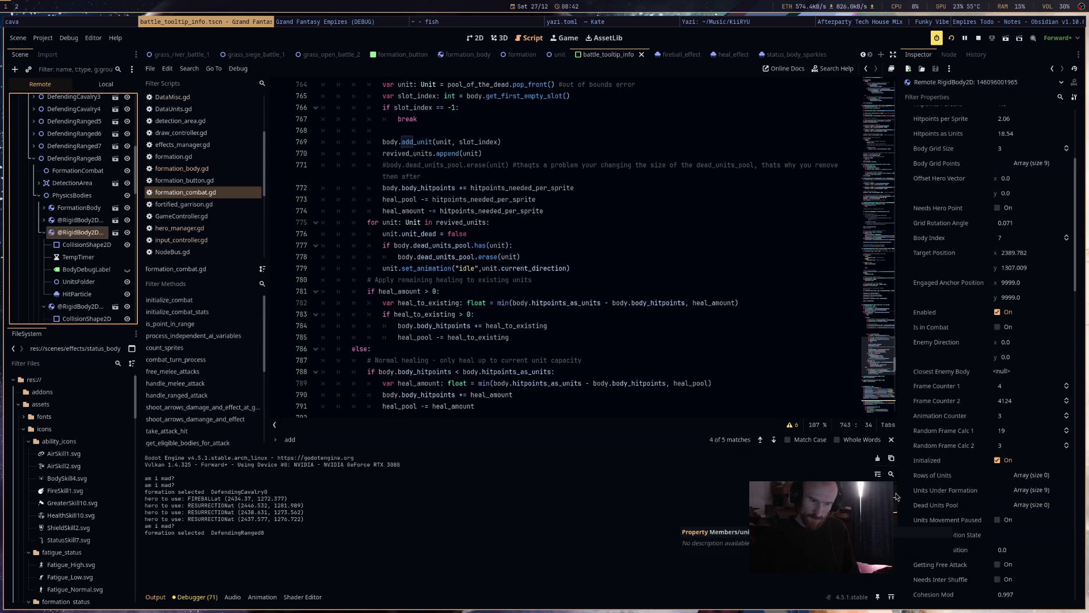
pyautogui.click(45, 232)
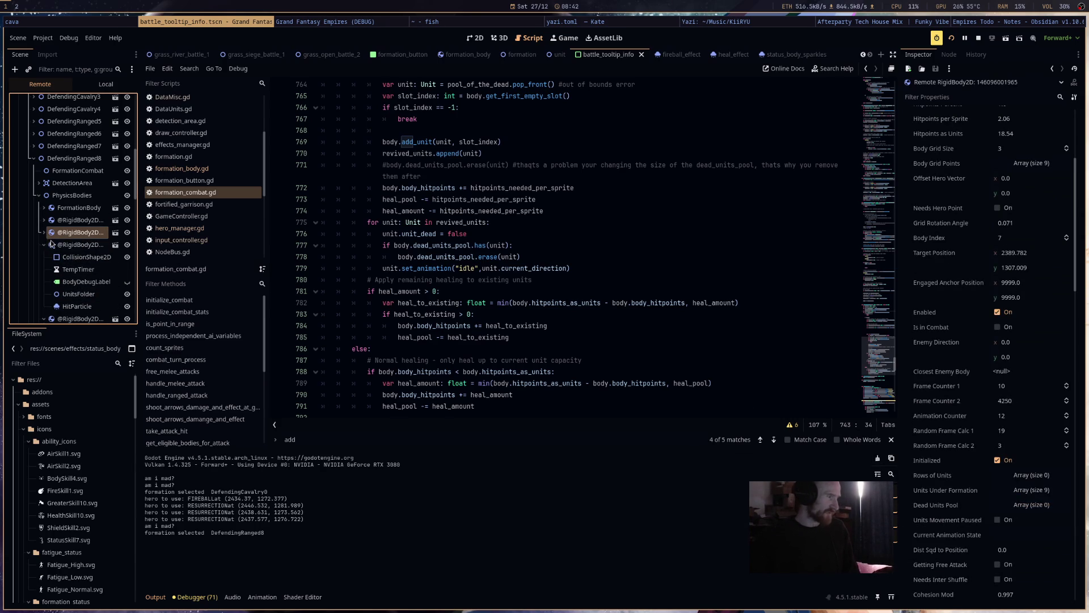
pyautogui.click(62, 245)
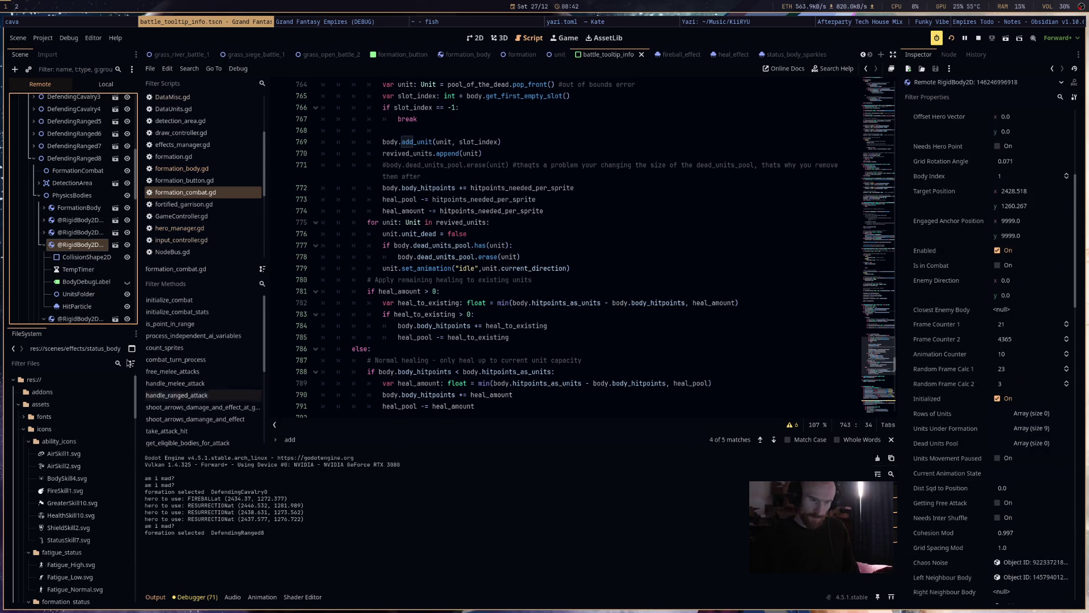
pyautogui.click(45, 244)
# Check the remaining rigid bodies, showing 18.54 hitpoints and an empty dead units pool
pyautogui.click(77, 257)
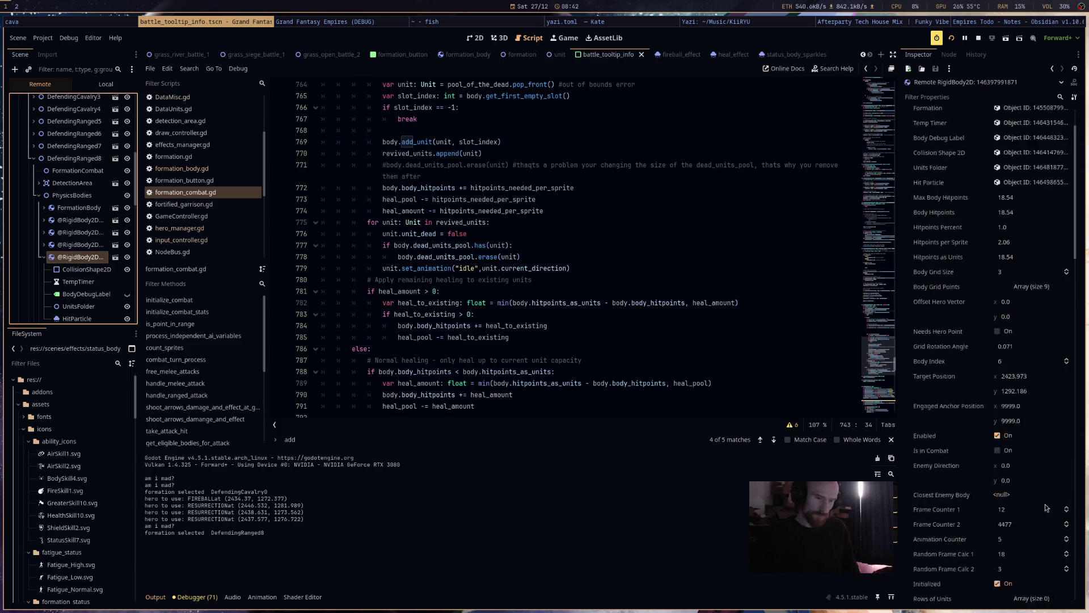
pyautogui.scroll(-5, 1047, 506)
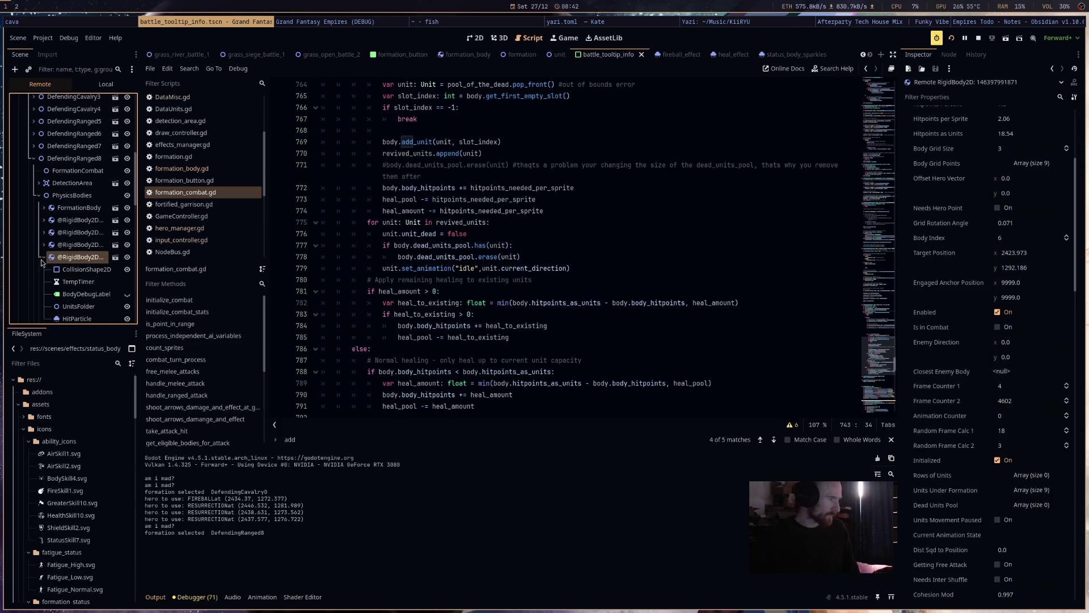
pyautogui.scroll(-5, 1031, 504)
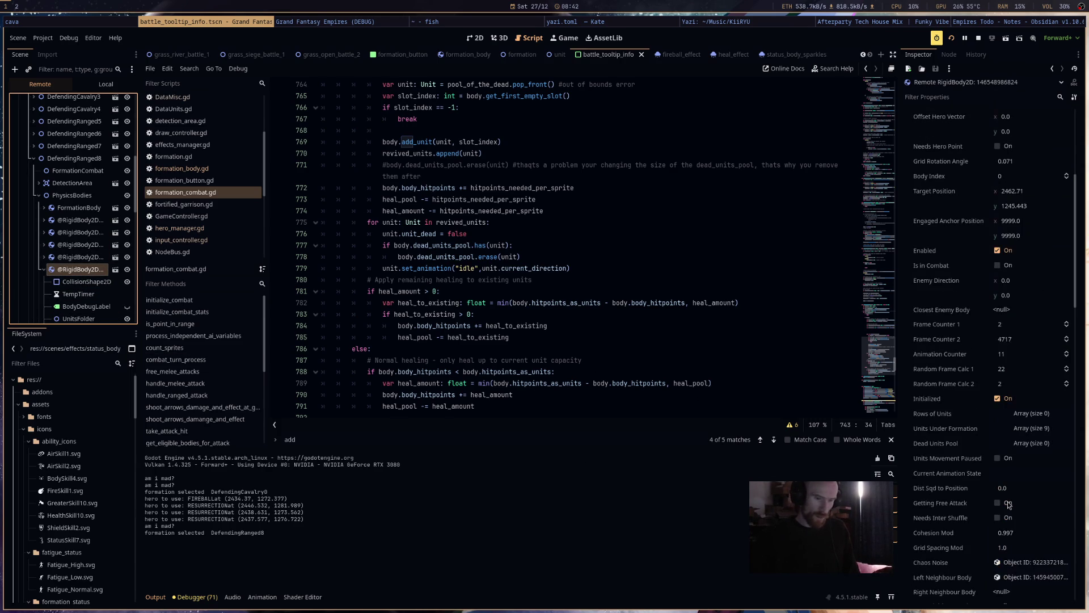
pyautogui.click(43, 271)
pyautogui.click(79, 282)
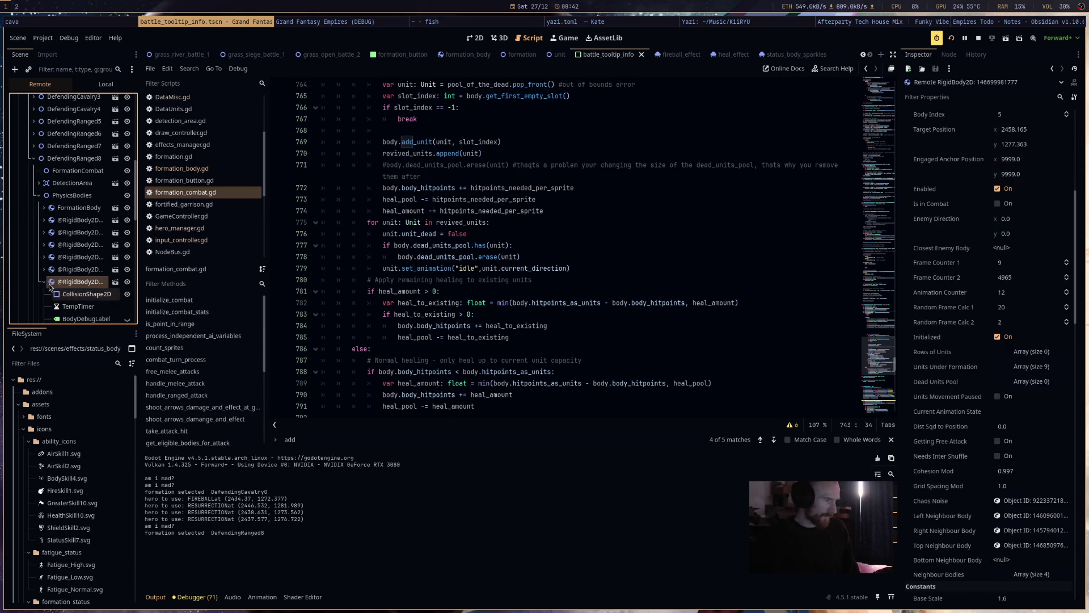
pyautogui.scroll(-5, 937, 493)
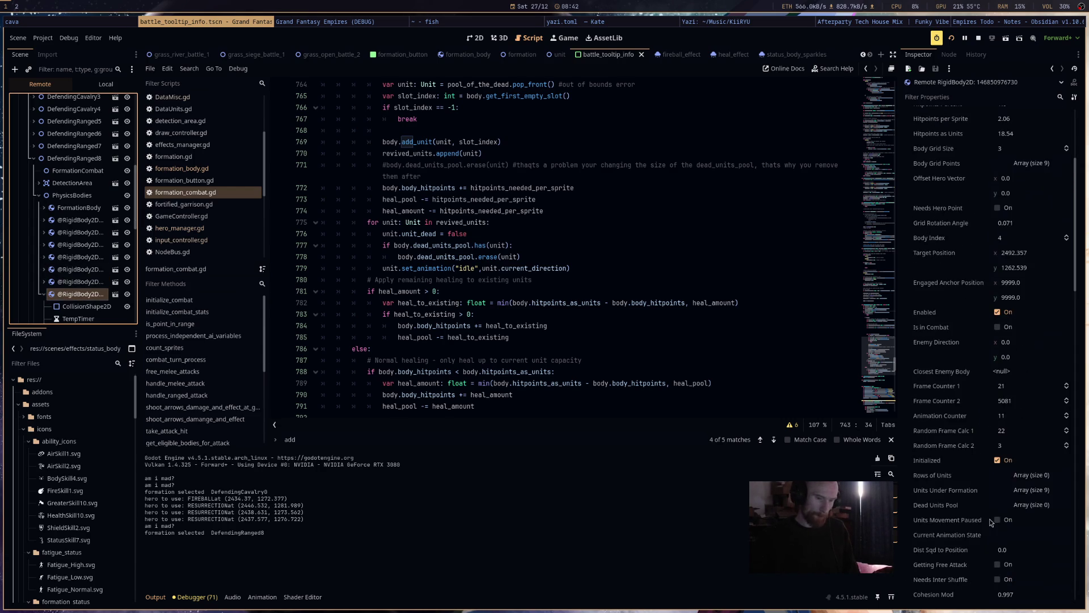
pyautogui.click(43, 295)
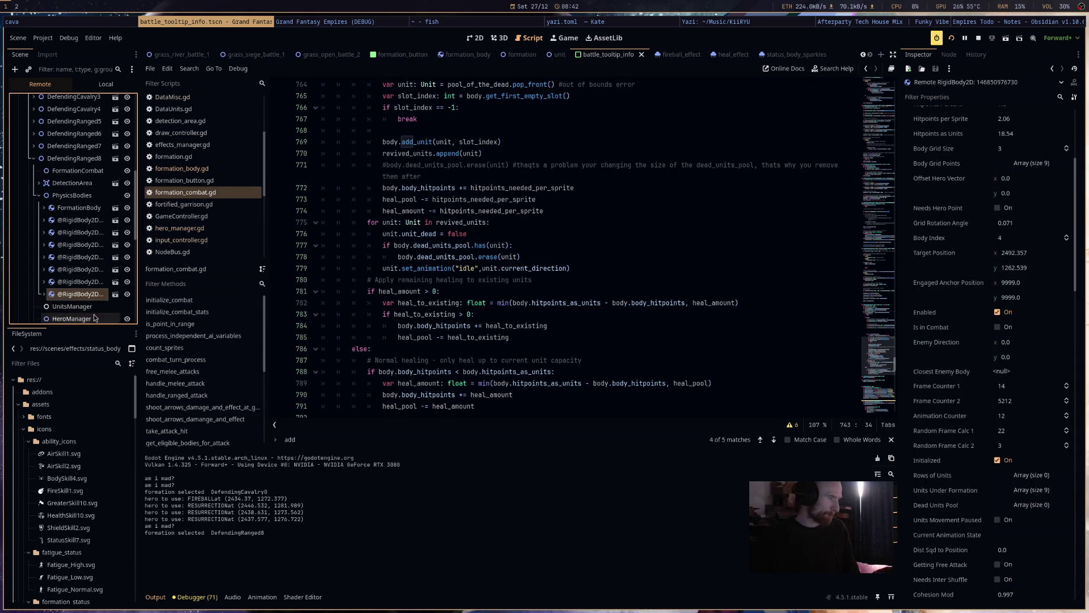
pyautogui.scroll(-3, 68, 255)
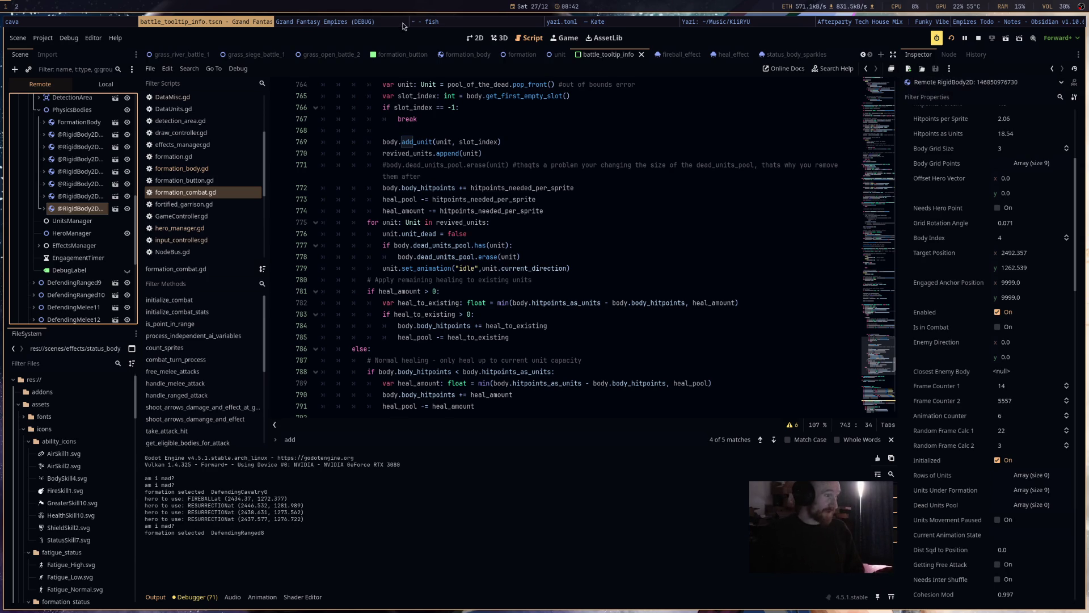
# Uncheck the revive spell (ressurection) task in Obsidian's Empires Todo note
pyautogui.click(379, 22)
pyautogui.scroll(-3, 824, 298)
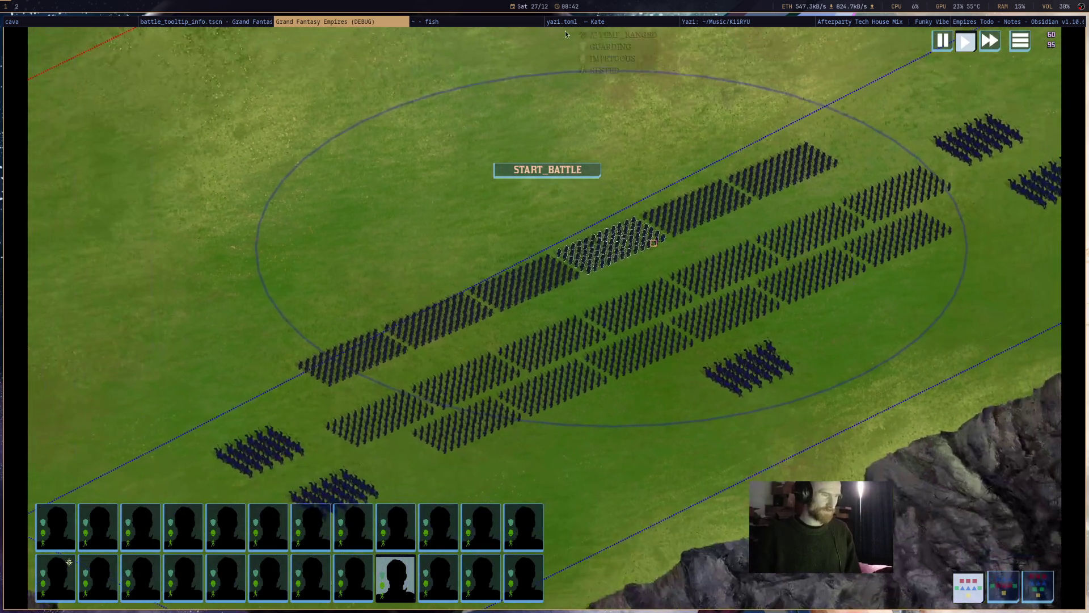
pyautogui.click(567, 23)
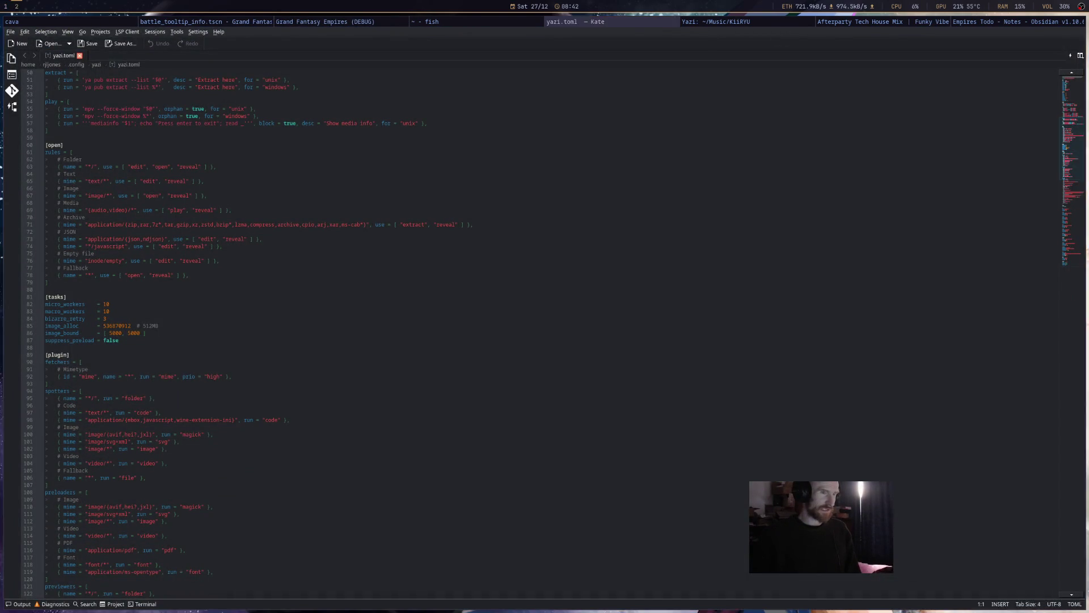
pyautogui.click(1016, 22)
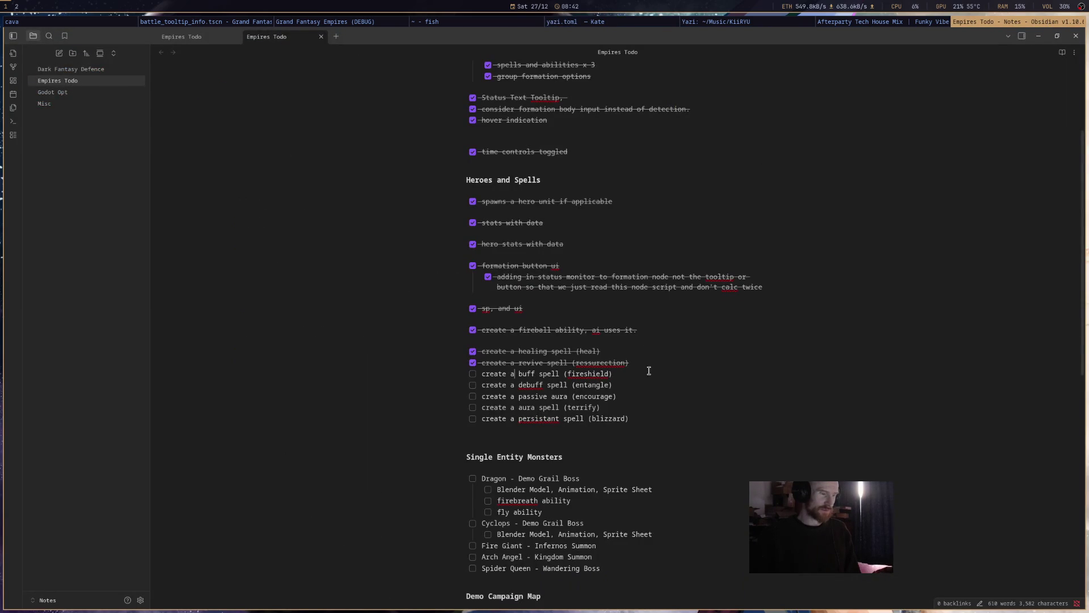
pyautogui.moveTo(651, 363); pyautogui.dragTo(471, 363)
pyautogui.hotkey('ctrl', 'Return')
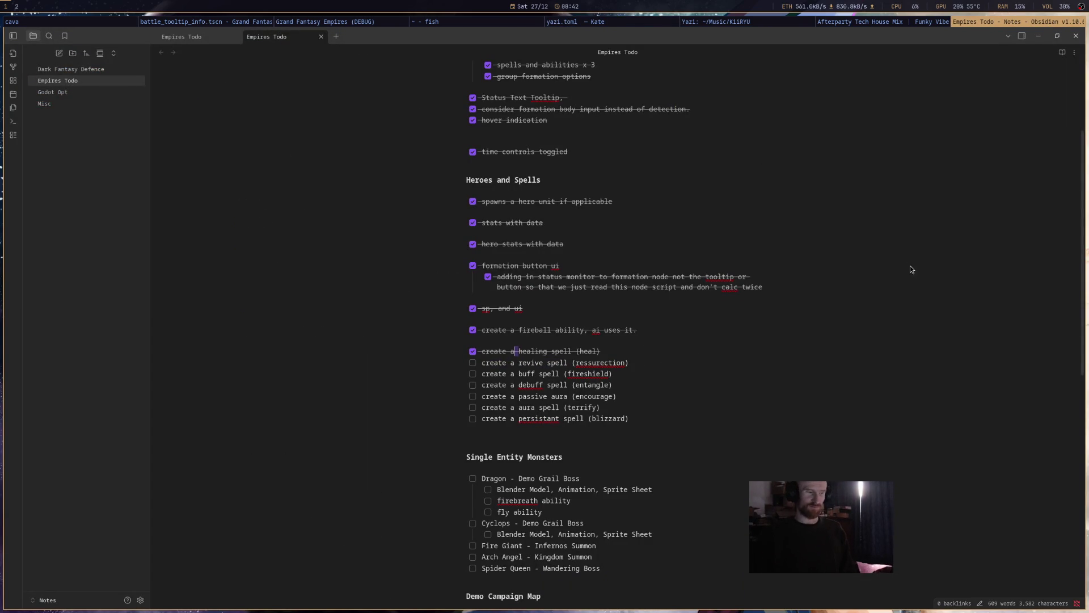
pyautogui.click(487, 22)
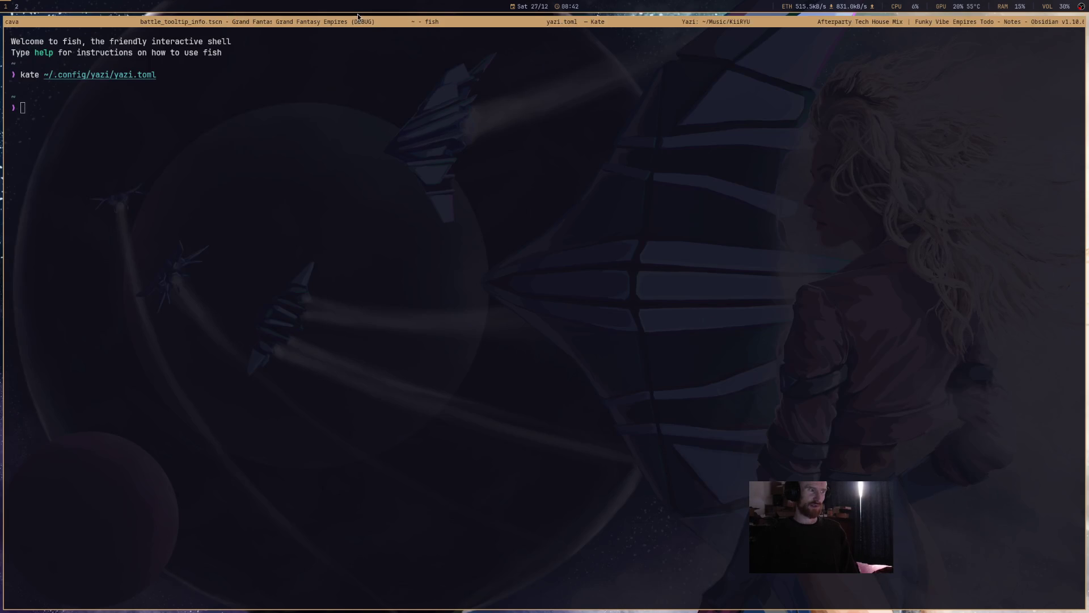
# Bring the running battle forward and read the unit blocks' status tooltips
pyautogui.click(341, 21)
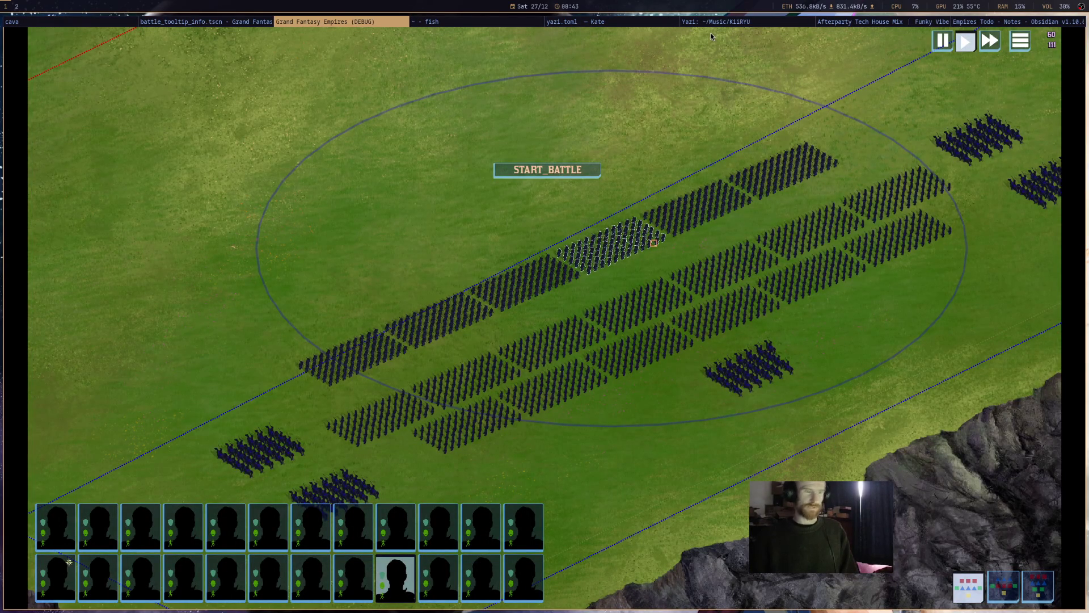
pyautogui.moveTo(810, 180)
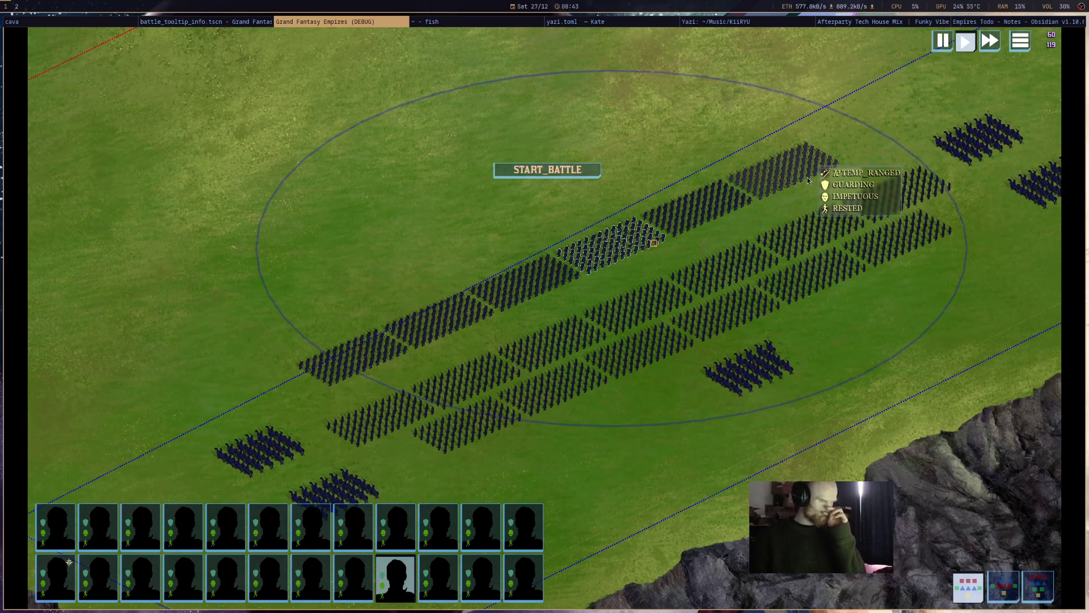
pyautogui.moveTo(708, 259)
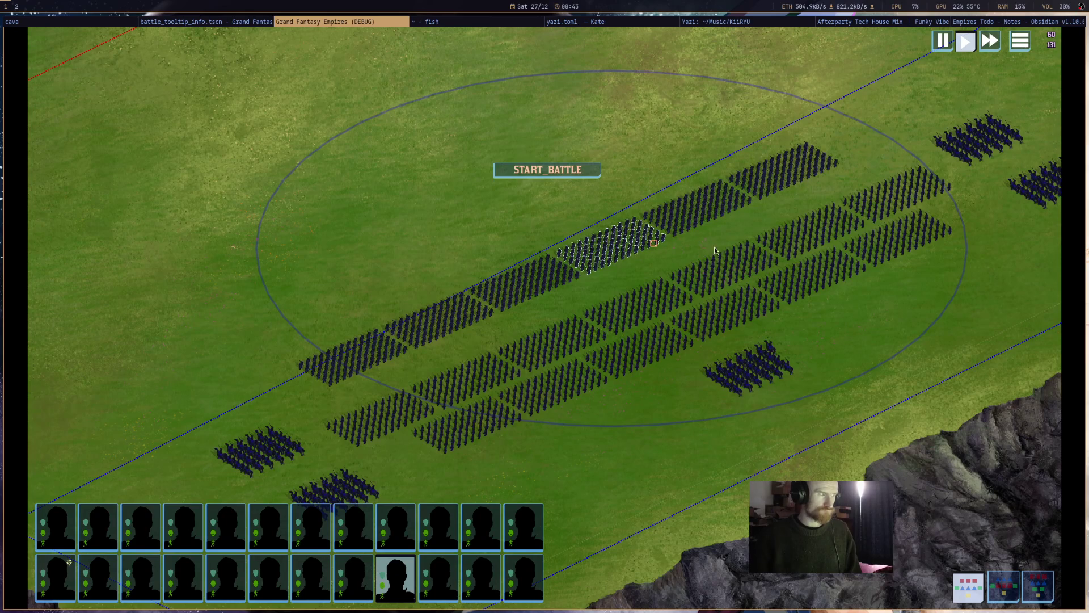
# Return to the Godot editor and stop the debug run with F8
pyautogui.click(465, 22)
pyautogui.click(357, 22)
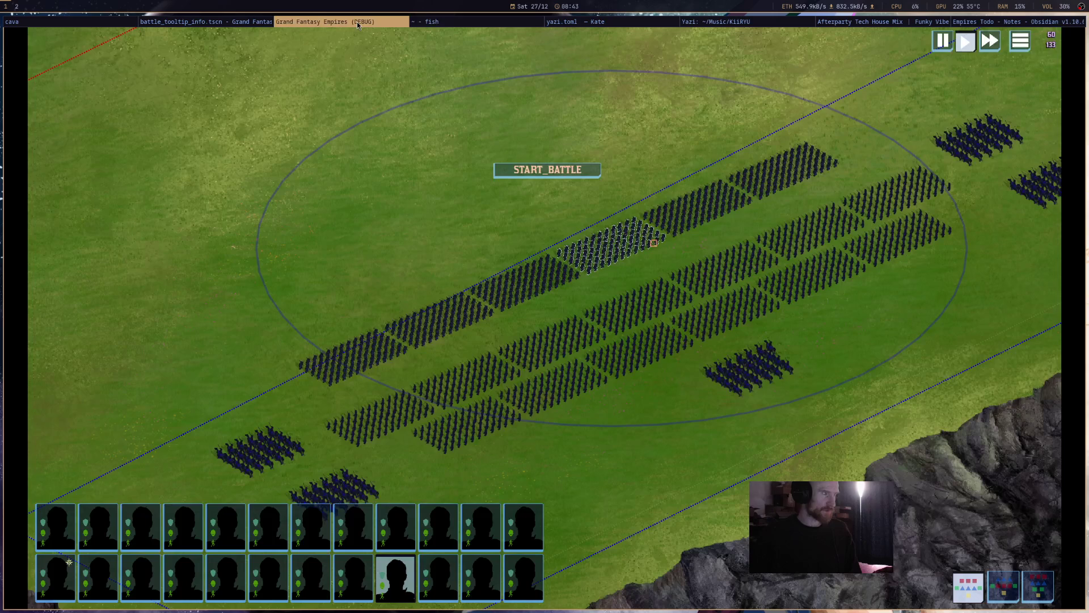
pyautogui.click(241, 22)
pyautogui.press('F8')
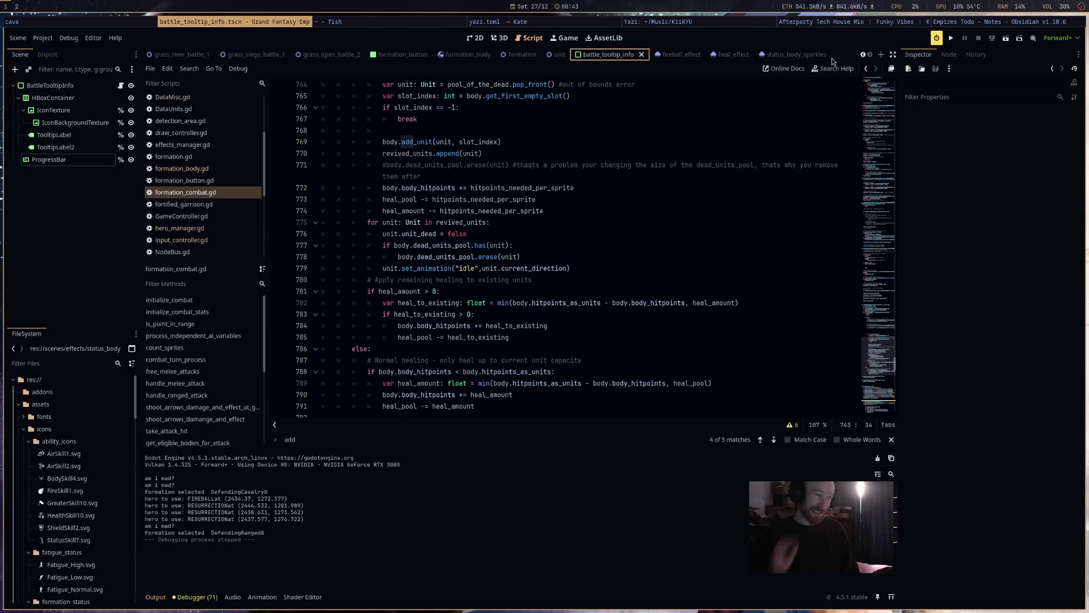
# Open the status_body_sparkles scene to view its GPUParticles2D settings (amount 9, lifetime 2.0)
pyautogui.scroll(1, 662, 329)
pyautogui.scroll(-2, 662, 329)
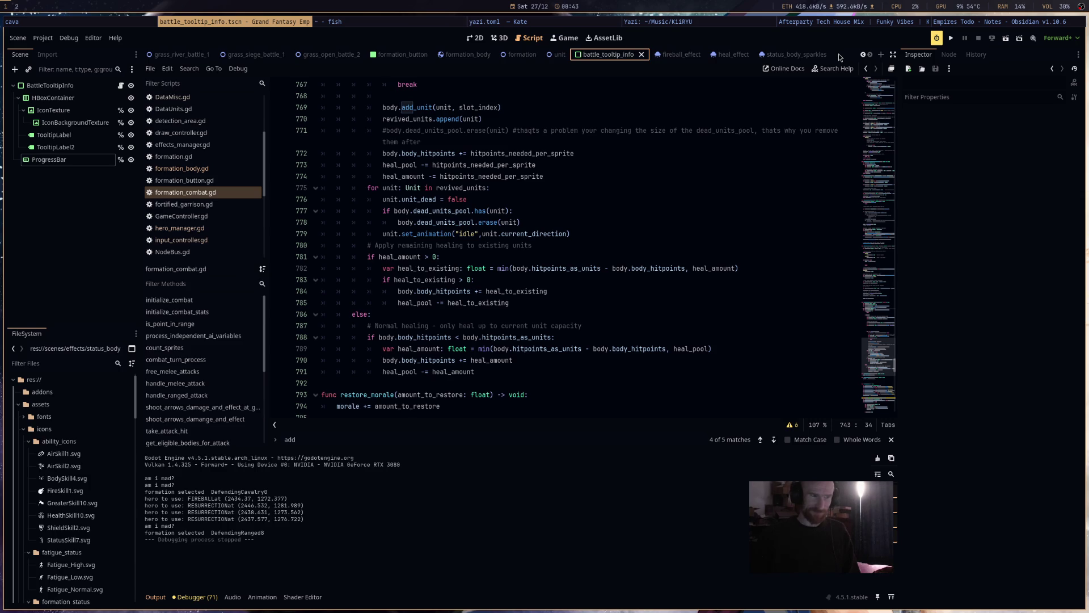
pyautogui.click(786, 55)
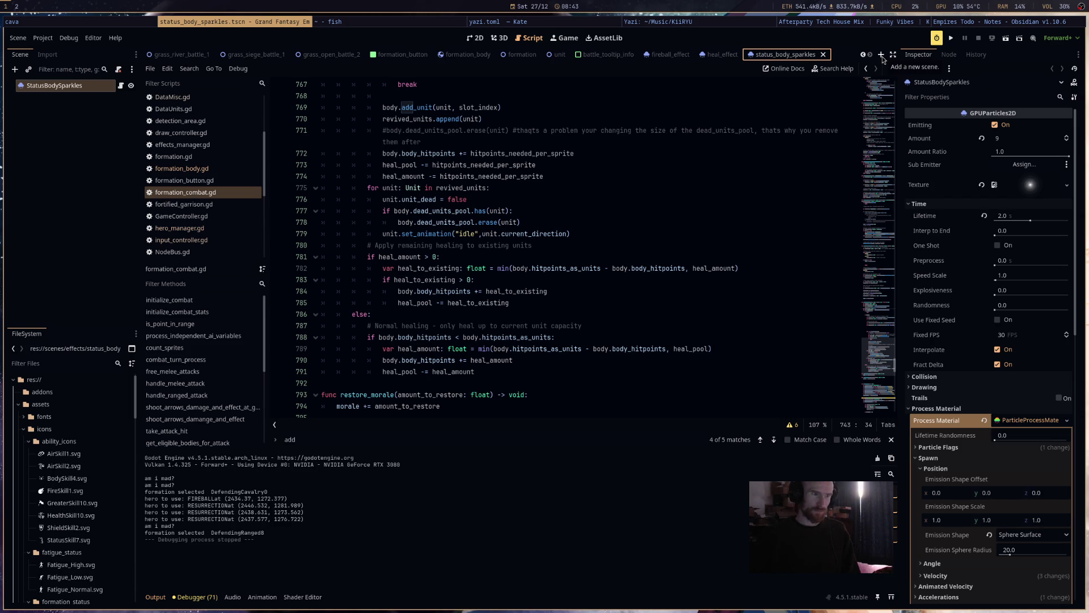
# Create a new scene with a GPUParticles2D root node renamed ResurrectionBeam
pyautogui.click(883, 56)
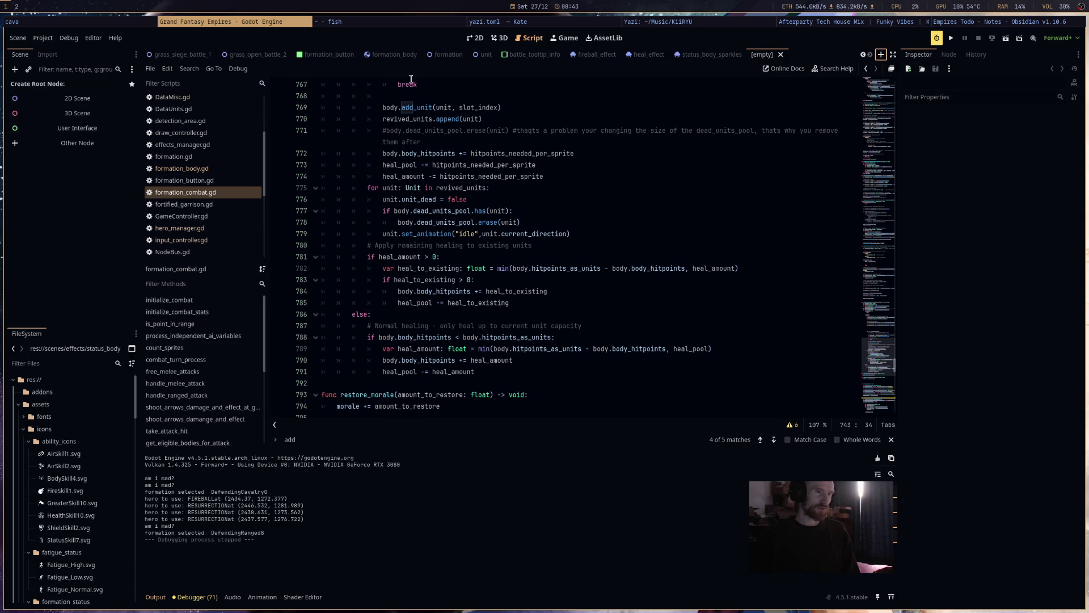
pyautogui.click(81, 147)
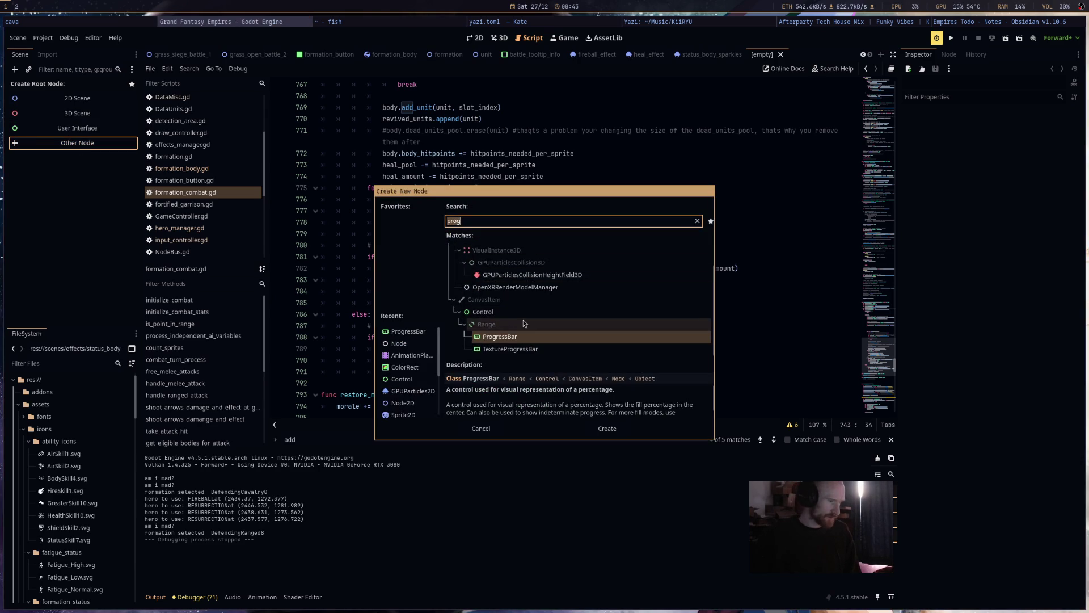
pyautogui.click(422, 390)
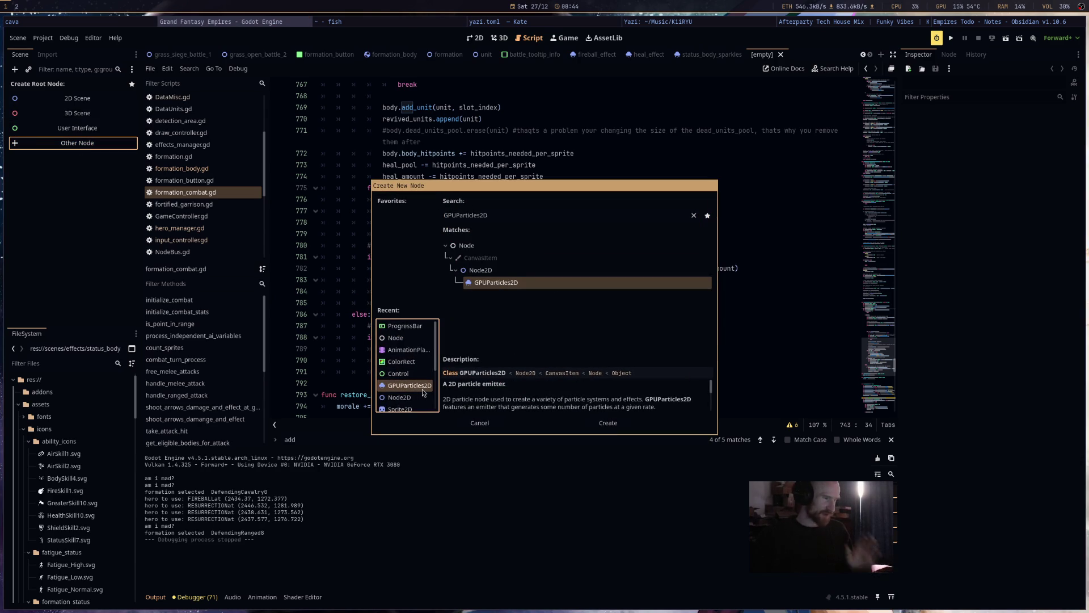
pyautogui.click(615, 422)
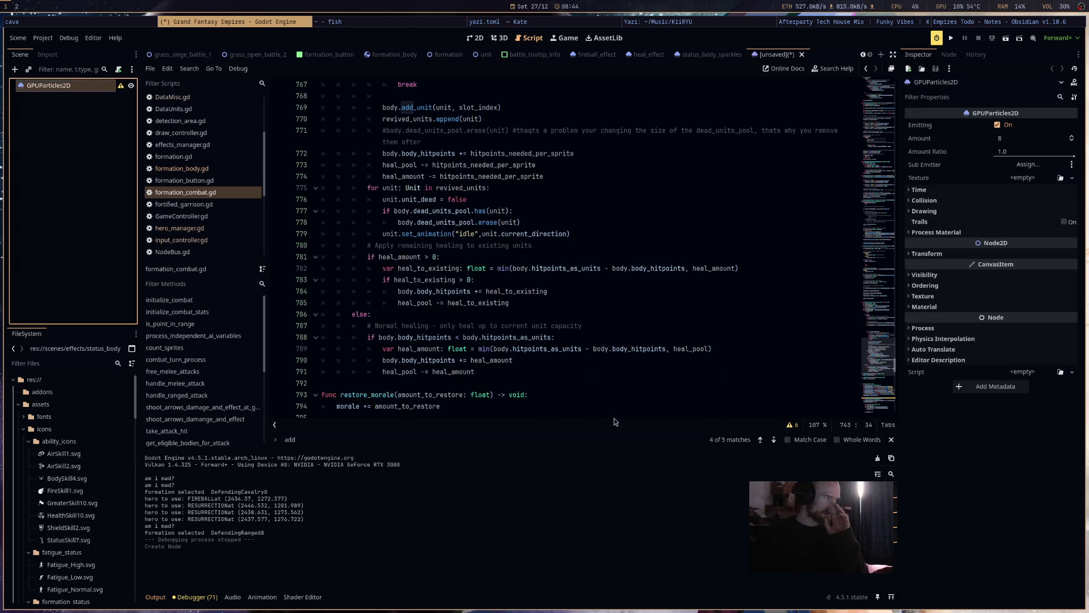
pyautogui.doubleClick(77, 87)
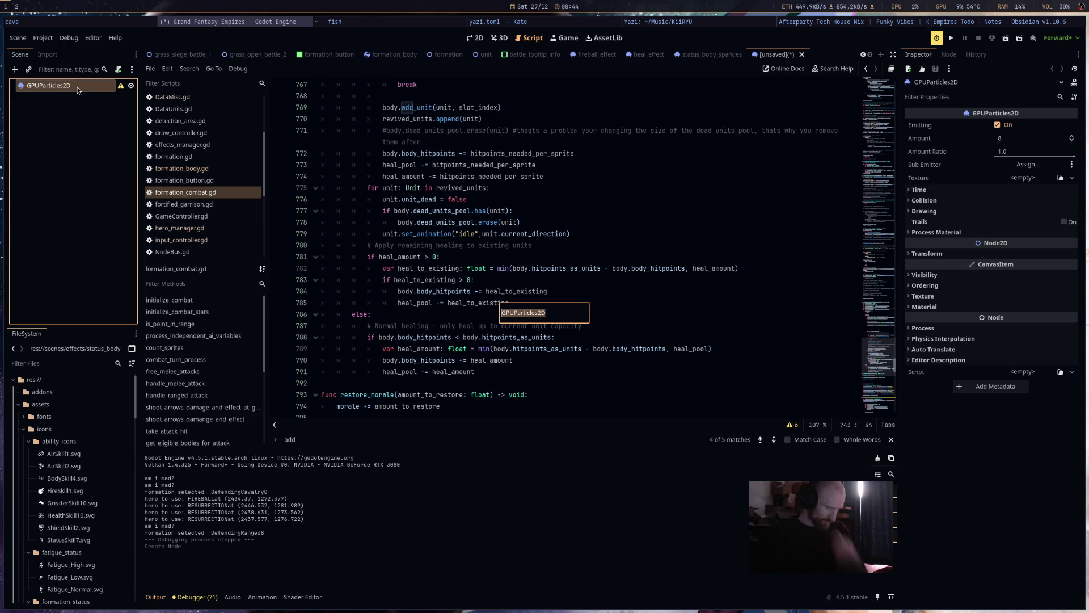
pyautogui.write('Resu')
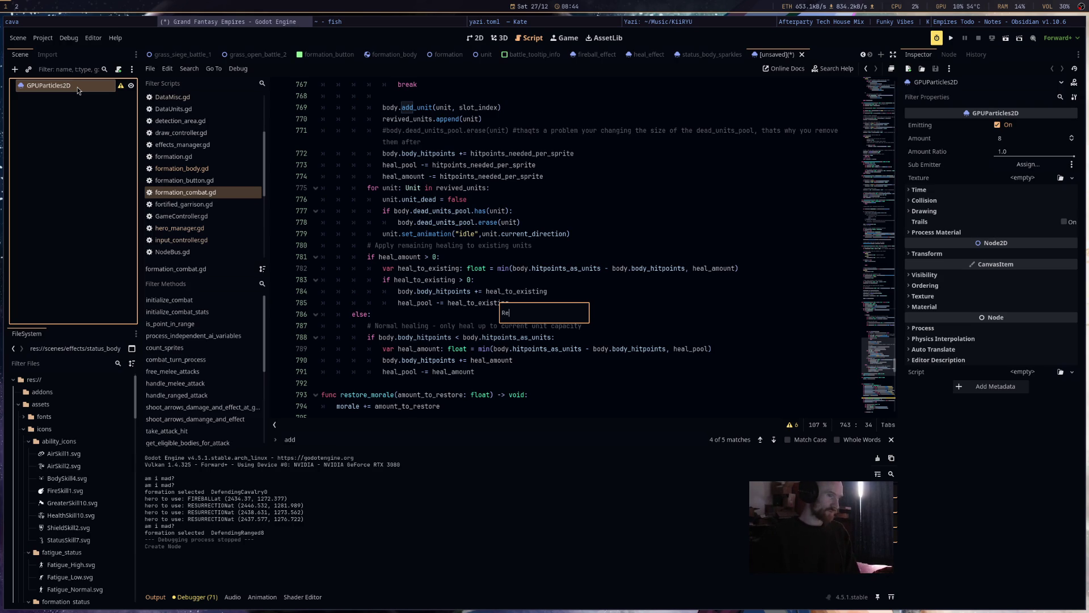
pyautogui.write('rrectionBeam')
pyautogui.press('Return')
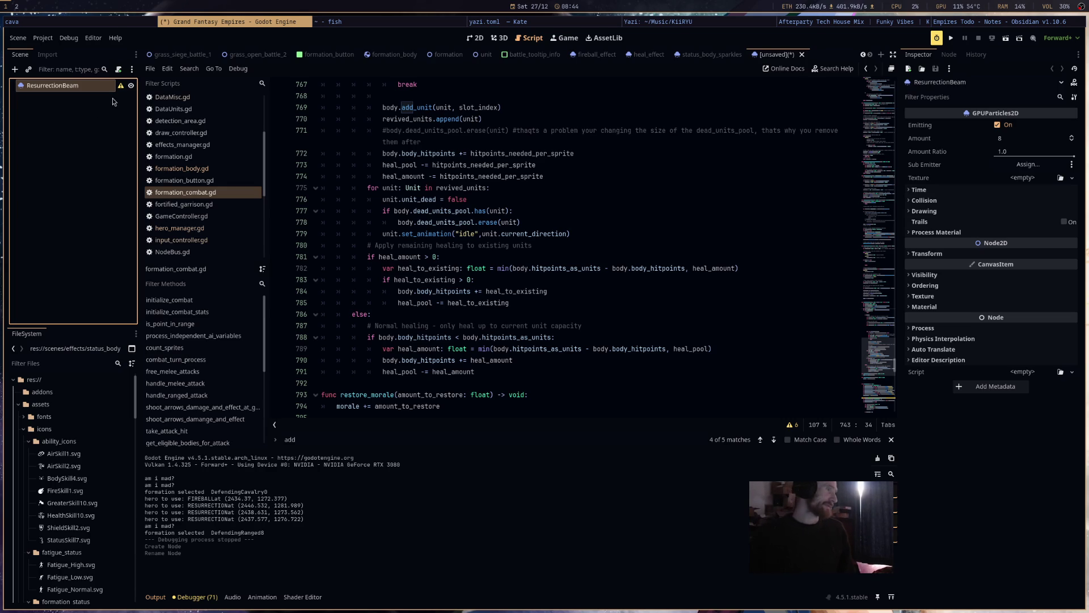
# Begin attaching a script to ResurrectionBeam, browsing to the scripts/battle folder
pyautogui.click(119, 69)
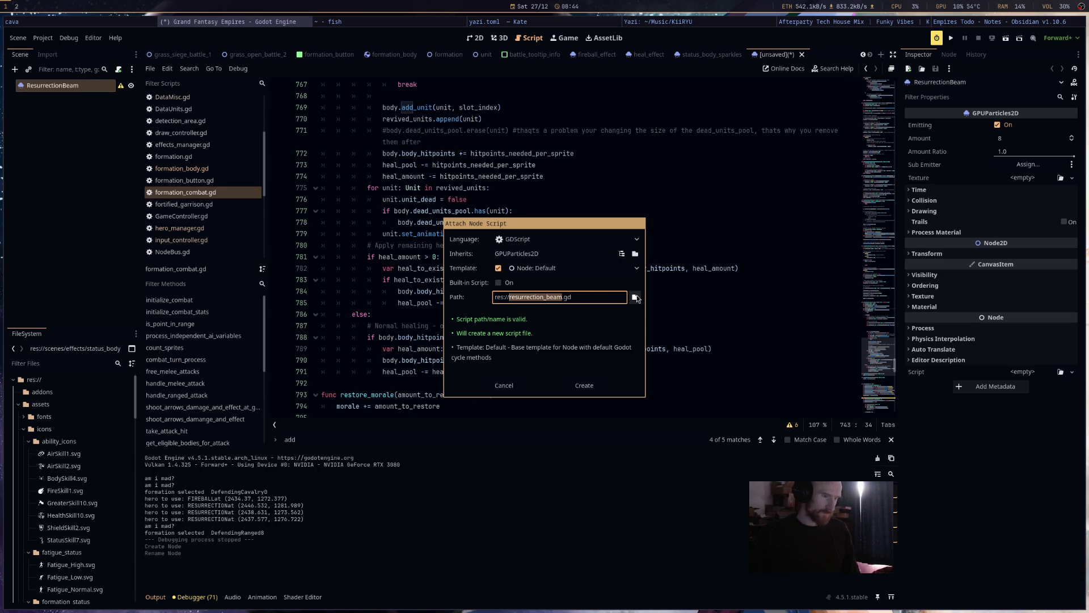
pyautogui.click(635, 298)
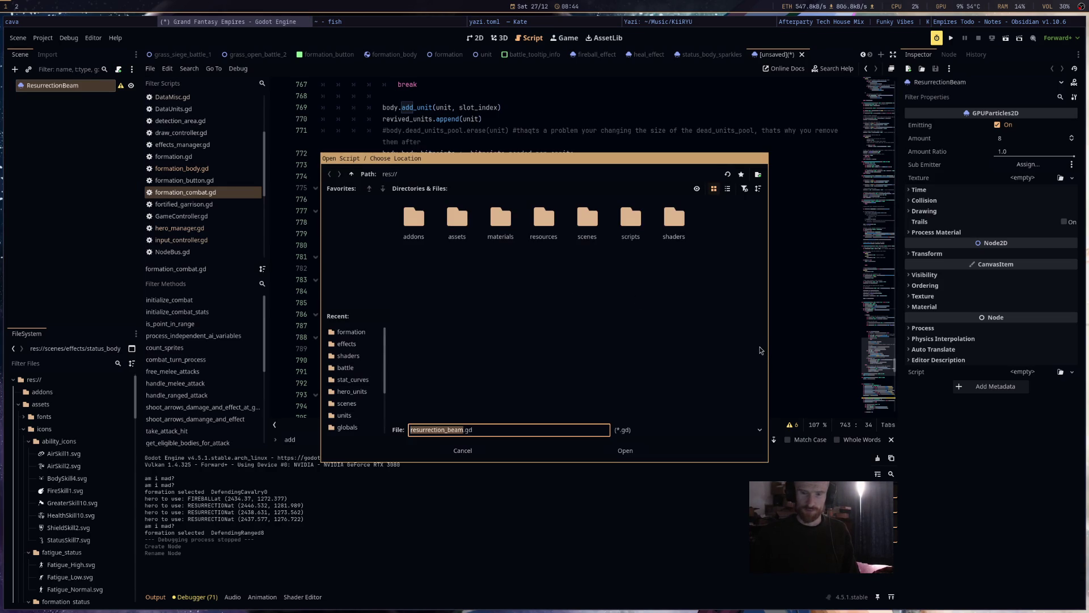
pyautogui.doubleClick(638, 229)
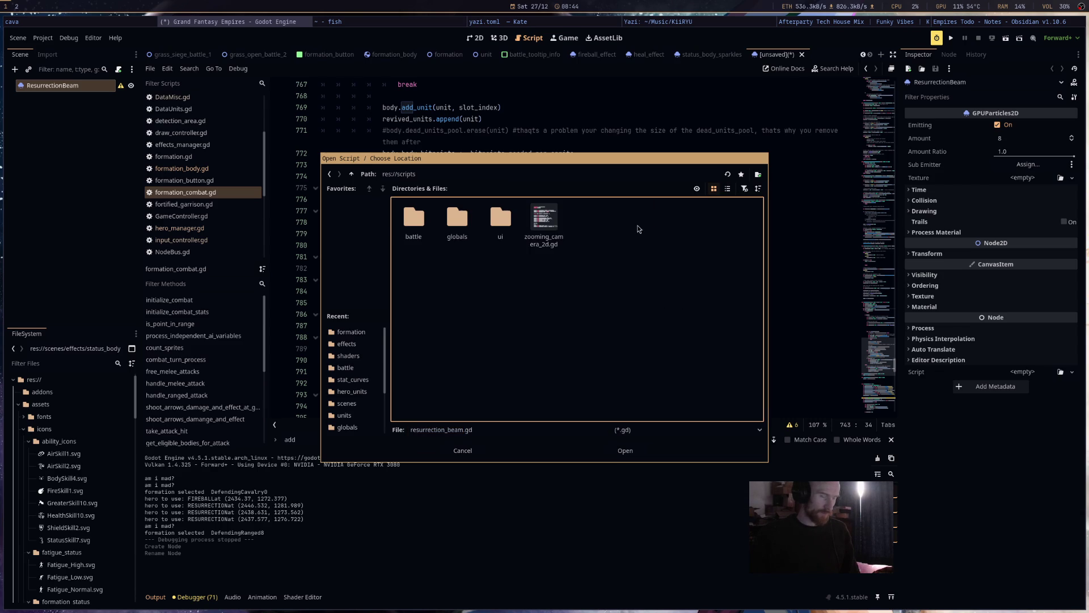
pyautogui.doubleClick(411, 233)
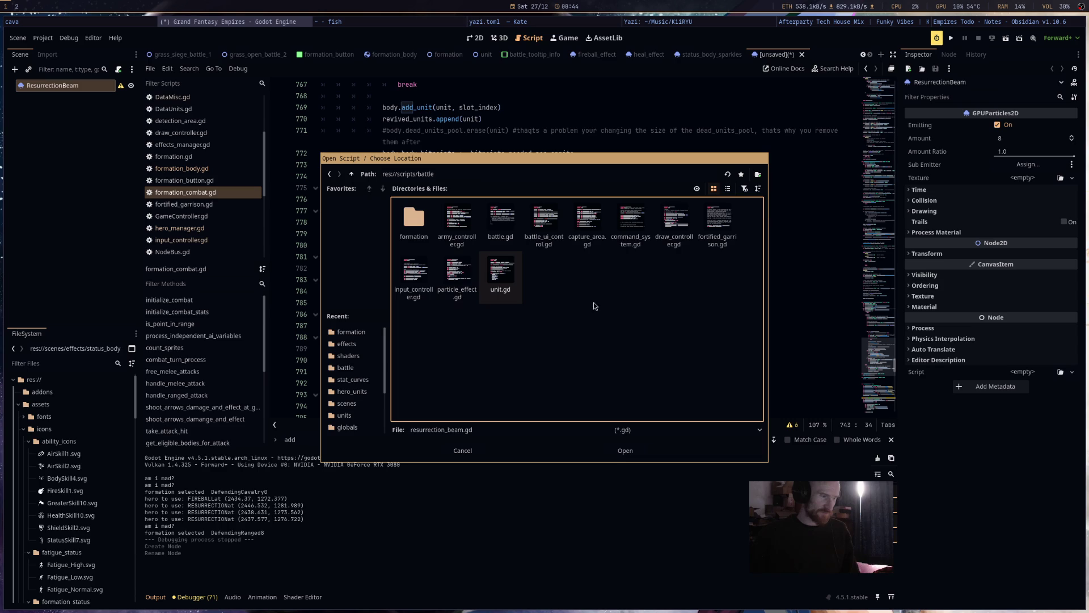
# Name the script unit_visual_effect.gd and create it on ResurrectionBeam
pyautogui.doubleClick(441, 430)
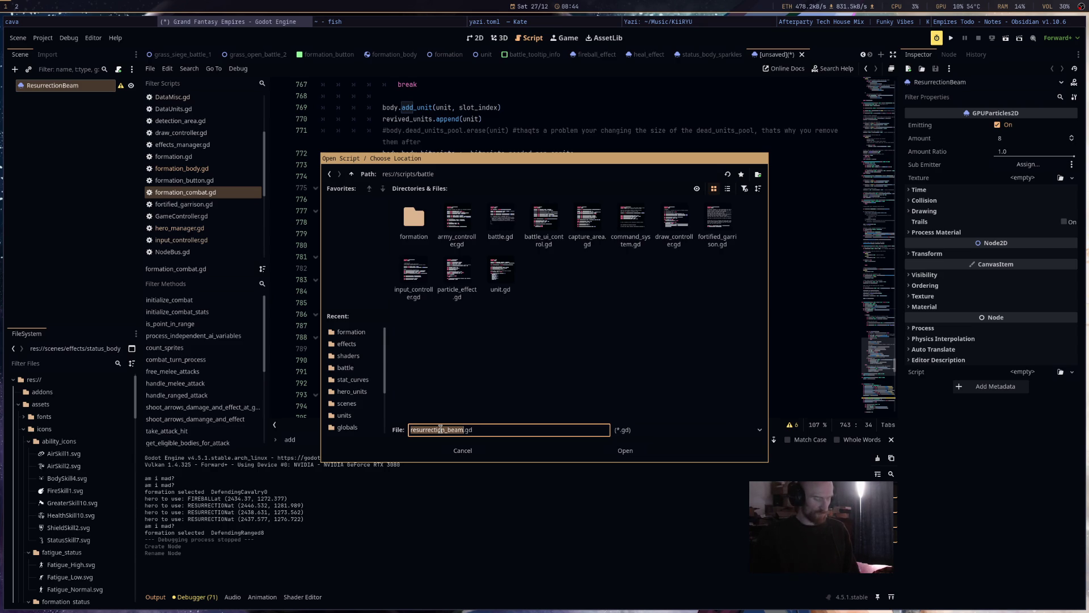
pyautogui.write('smal')
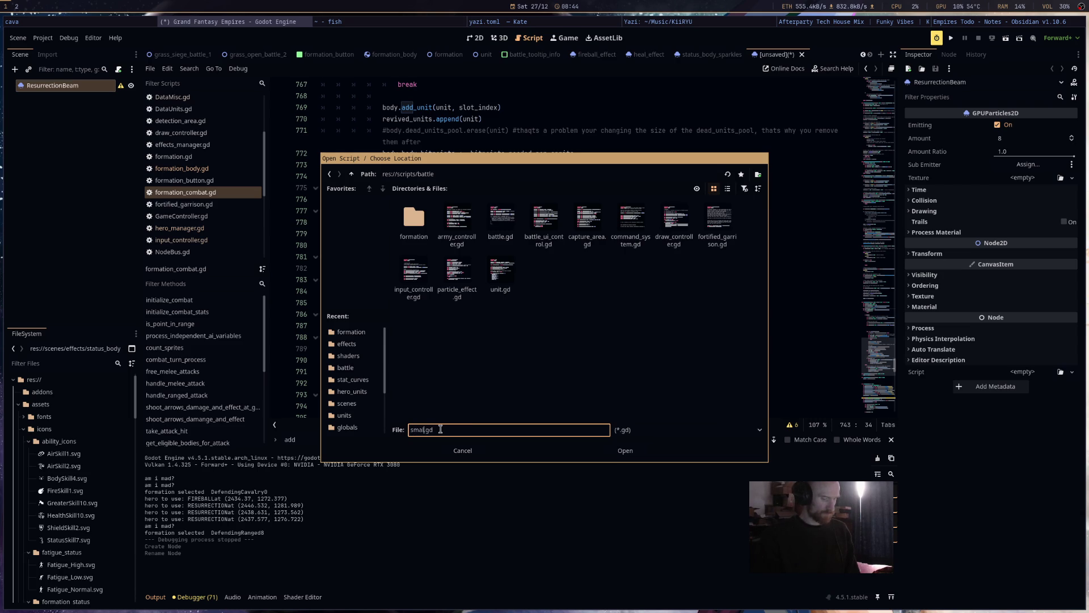
pyautogui.write('l_u')
pyautogui.write('nit_e')
pyautogui.write('ffect')
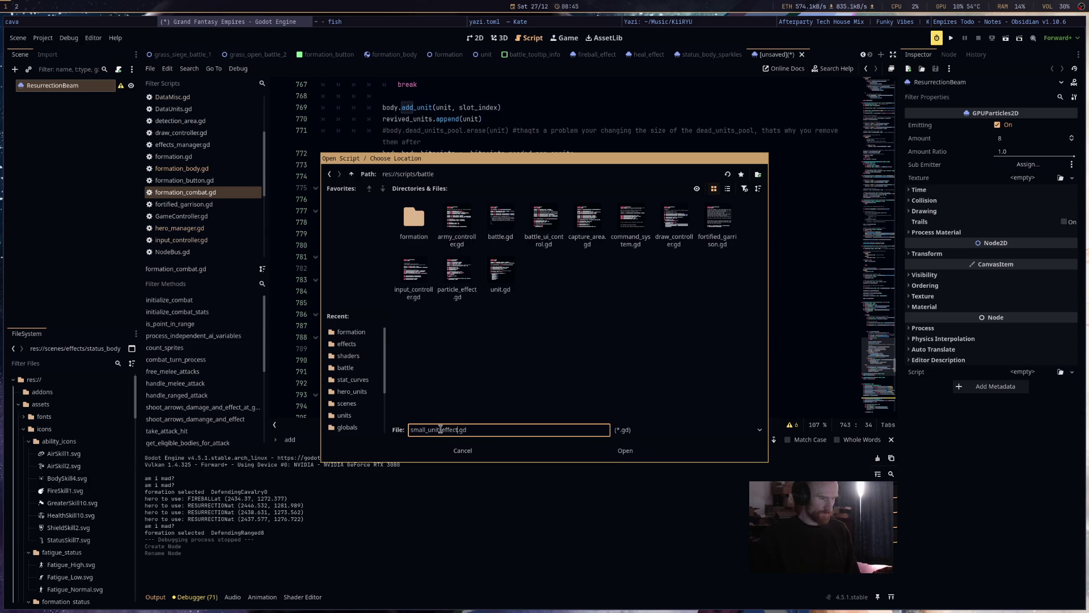
pyautogui.press('BackSpace')
pyautogui.press('BackSpace')
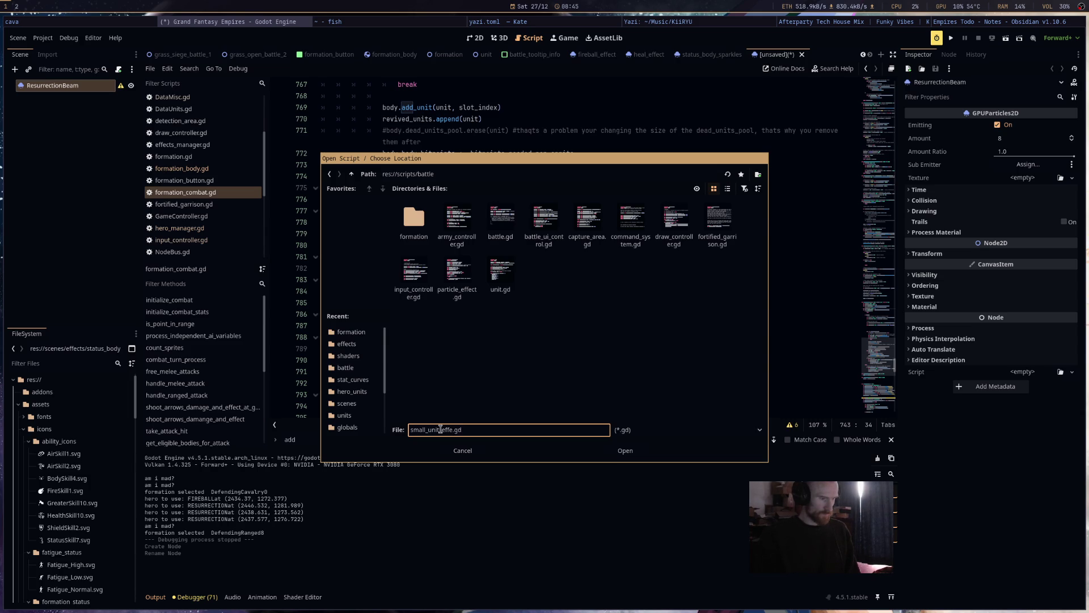
pyautogui.write('c')
pyautogui.press('BackSpace')
pyautogui.press('BackSpace')
pyautogui.press('BackSpace')
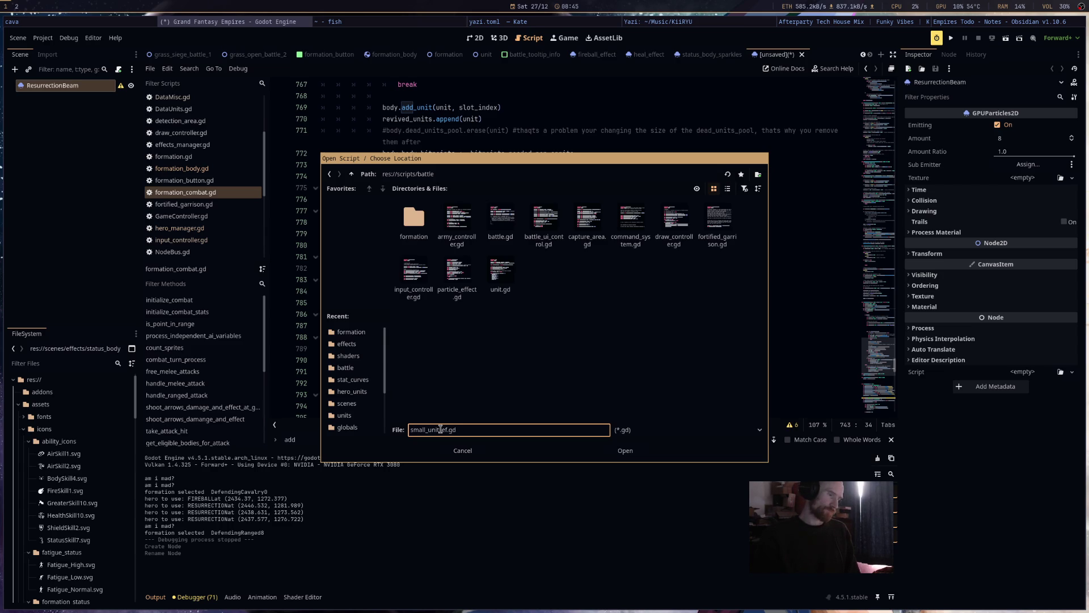
pyautogui.press('BackSpace')
pyautogui.press('BackSpace')
pyautogui.press('BackSpace')
pyautogui.write('_visual_')
pyautogui.write('effec')
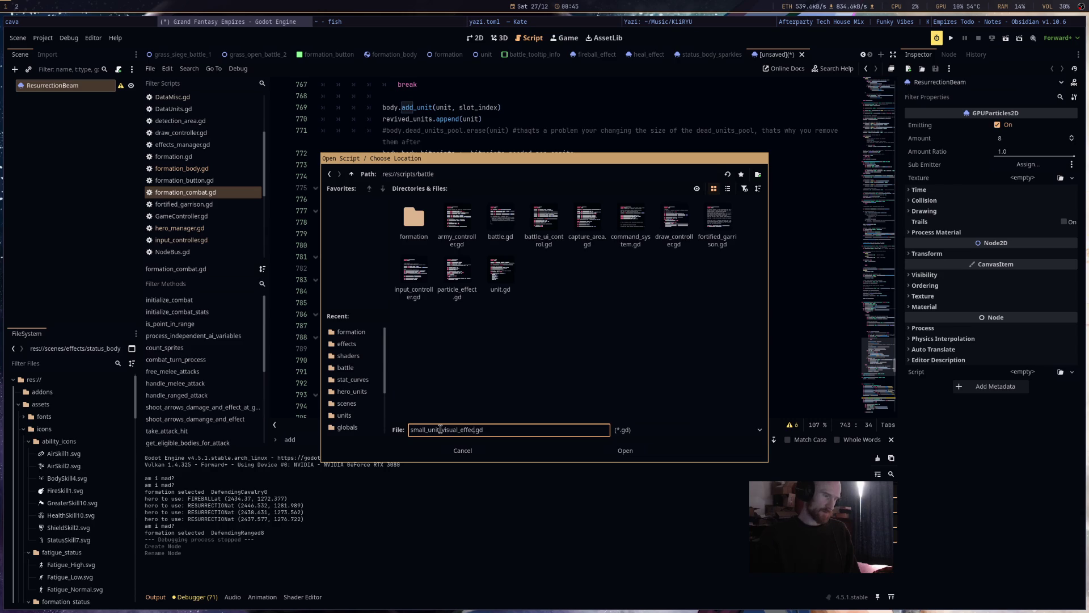
pyautogui.write('t')
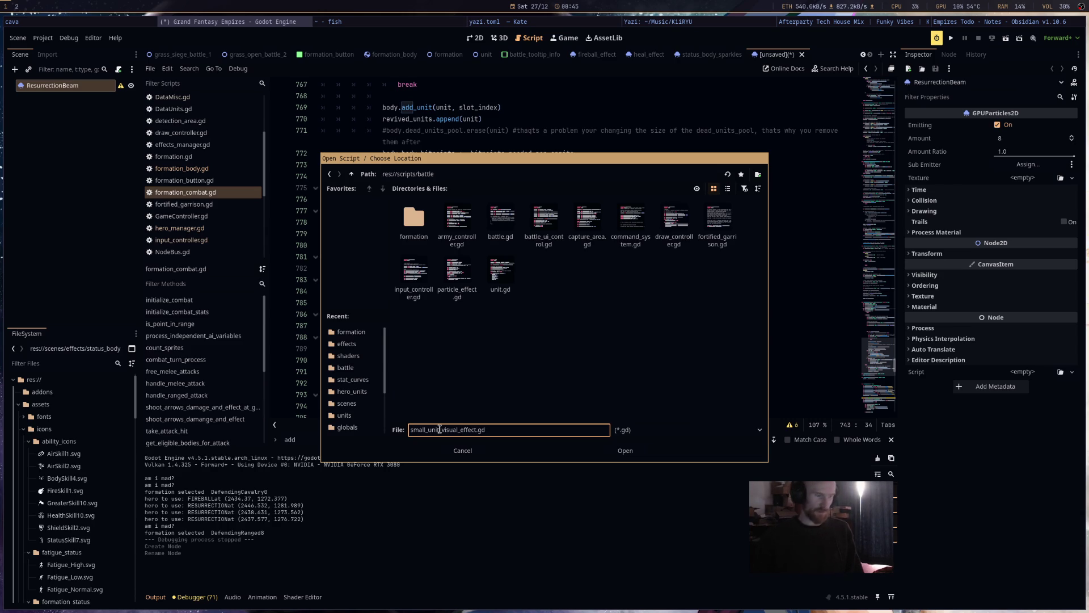
pyautogui.click(427, 430)
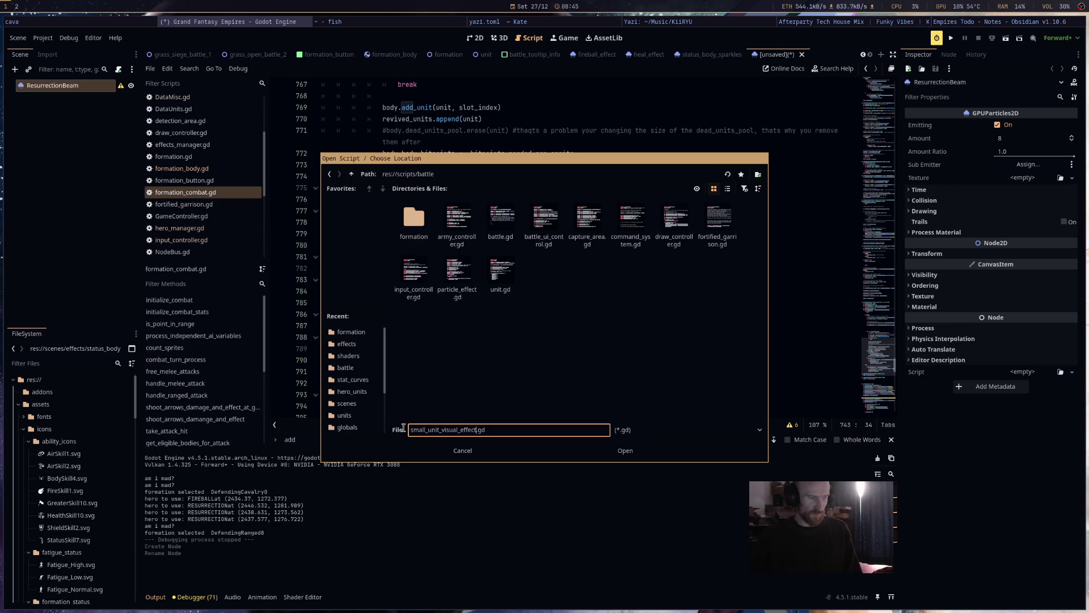
pyautogui.hotkey('shift', 'Home')
pyautogui.press('BackSpace')
pyautogui.click(626, 450)
pyautogui.click(584, 389)
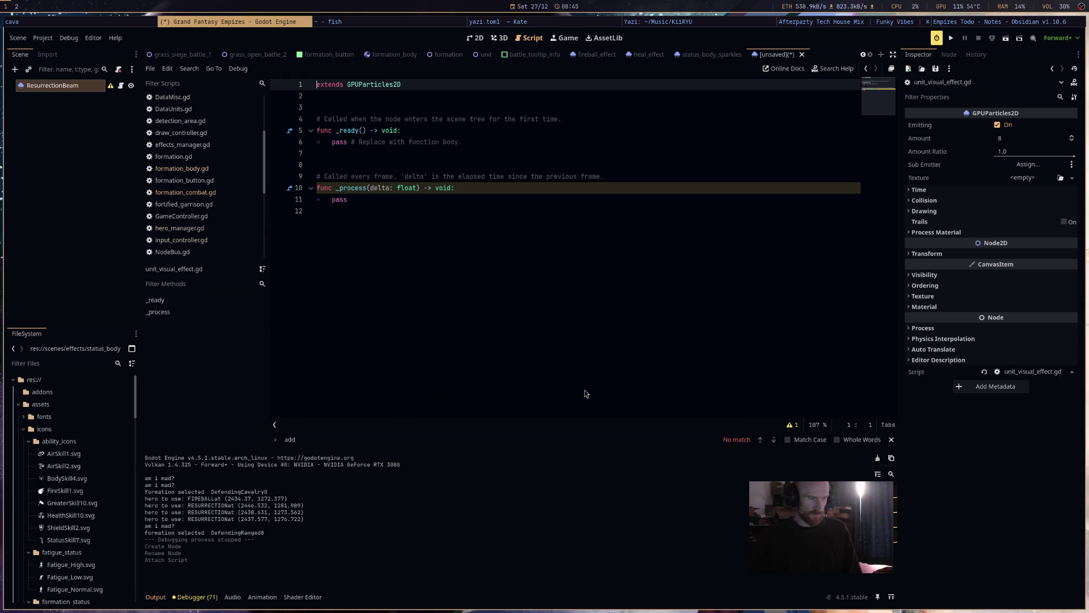
pyautogui.press('Return')
pyautogui.press('Up')
pyautogui.write('class_name ')
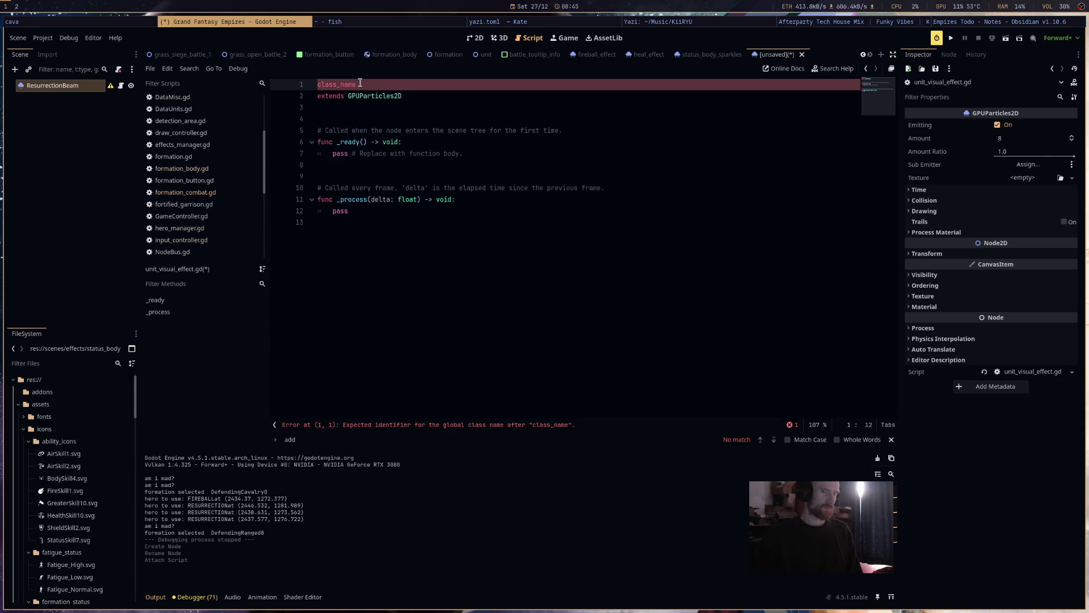
pyautogui.write('UnitVisual')
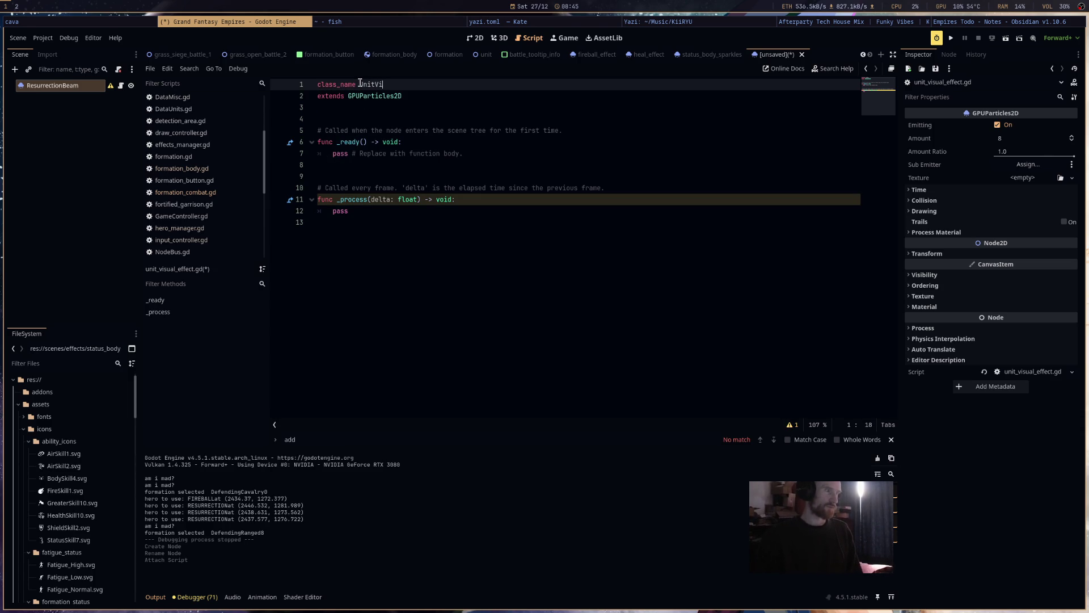
pyautogui.write('Effect')
pyautogui.moveTo(418, 242); pyautogui.dragTo(311, 139)
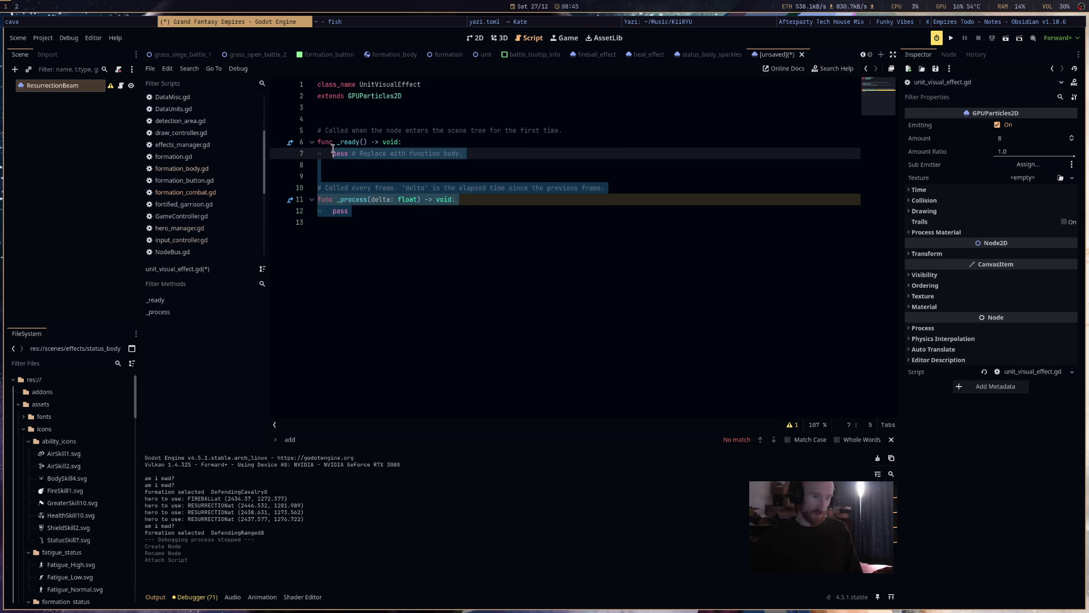
pyautogui.click(347, 118)
pyautogui.press('Return')
pyautogui.press('Up')
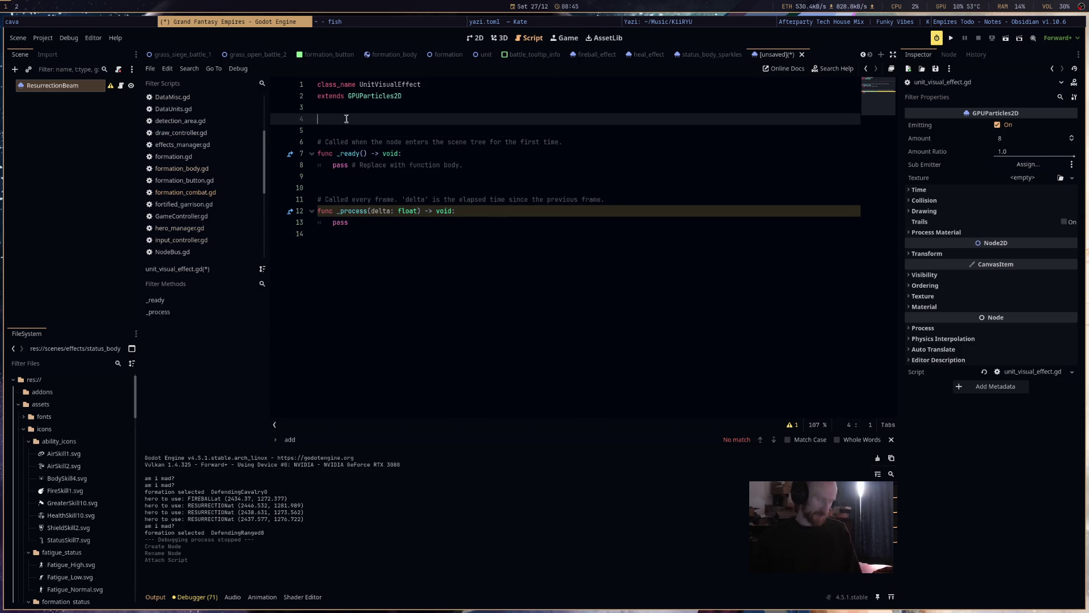
pyautogui.write('@export ')
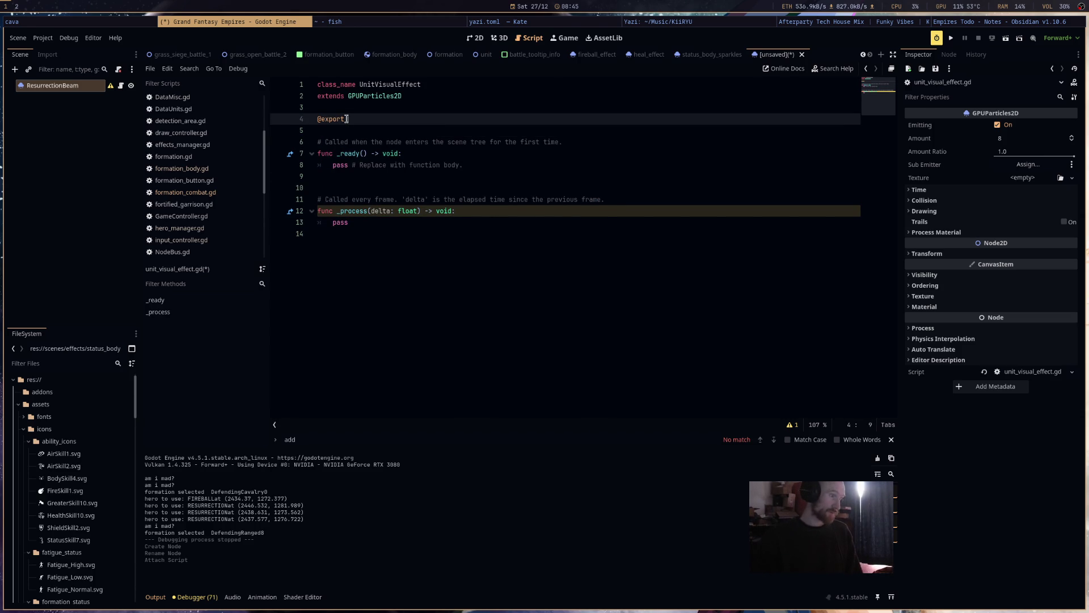
pyautogui.write('var lifeti')
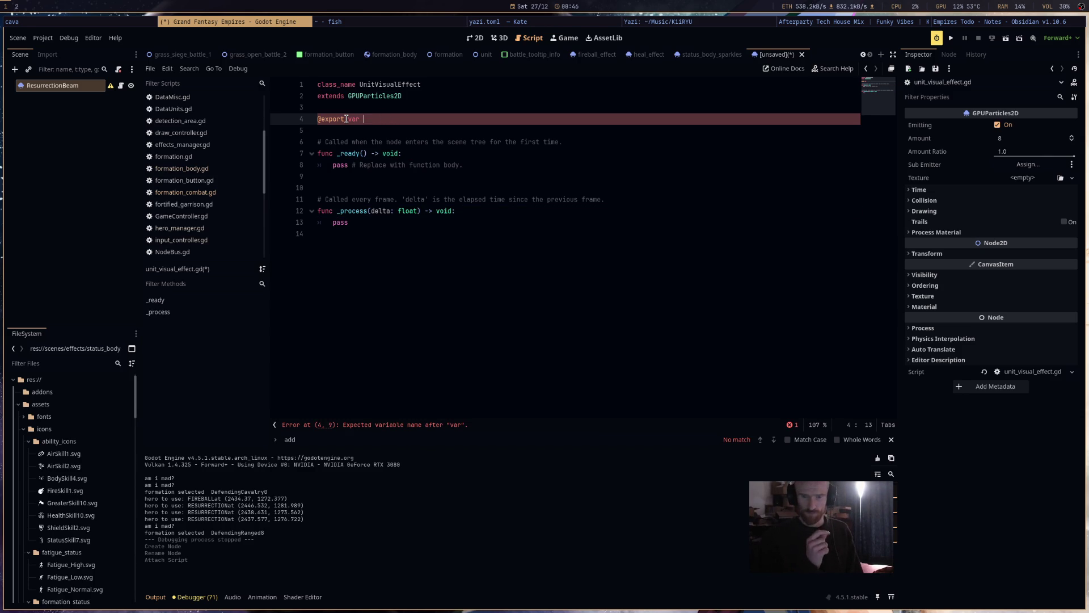
pyautogui.write('death')
pyautogui.press('BackSpace')
pyautogui.press('BackSpace')
pyautogui.press('BackSpace')
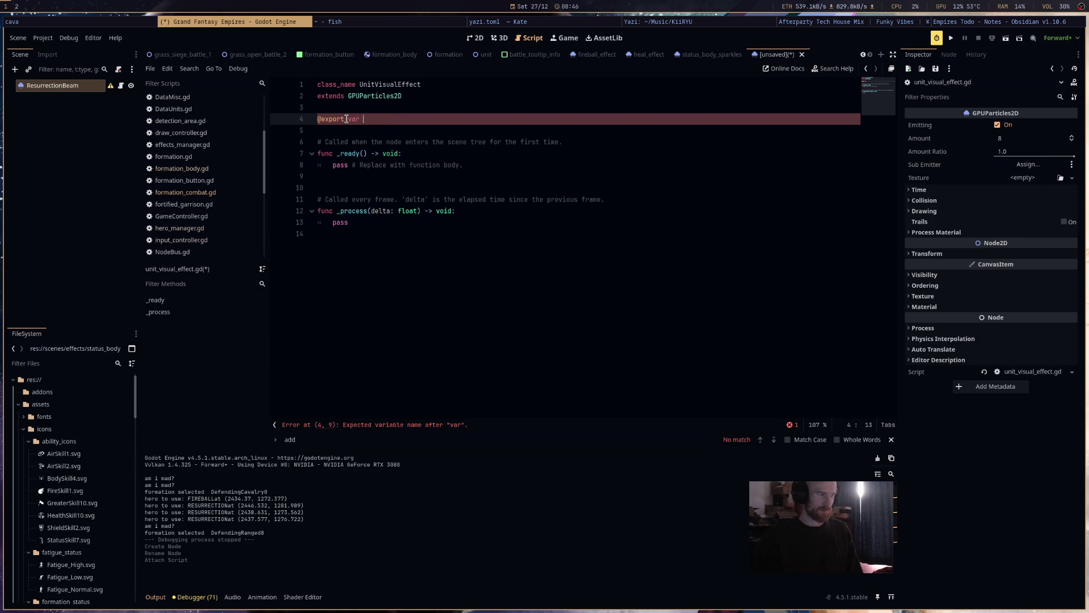
pyautogui.write('_free_')
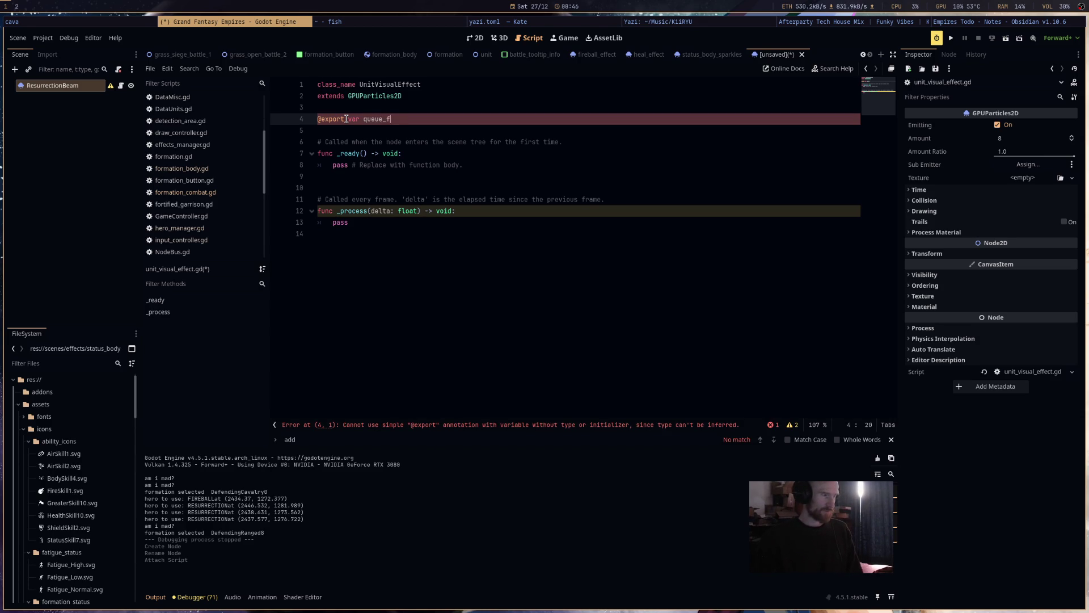
pyautogui.write('time: float = ')
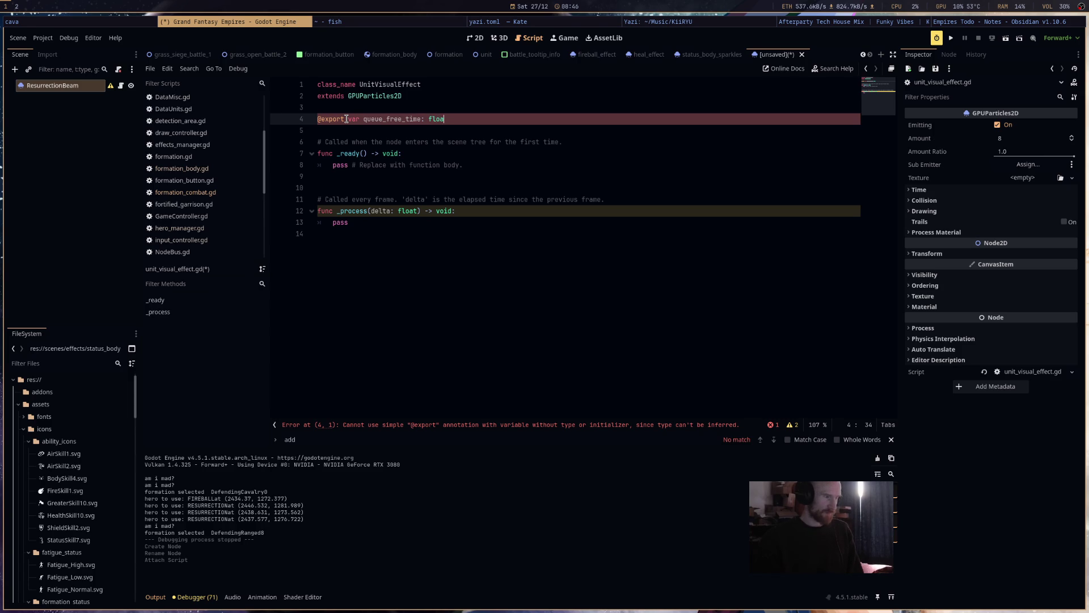
pyautogui.write('2.0')
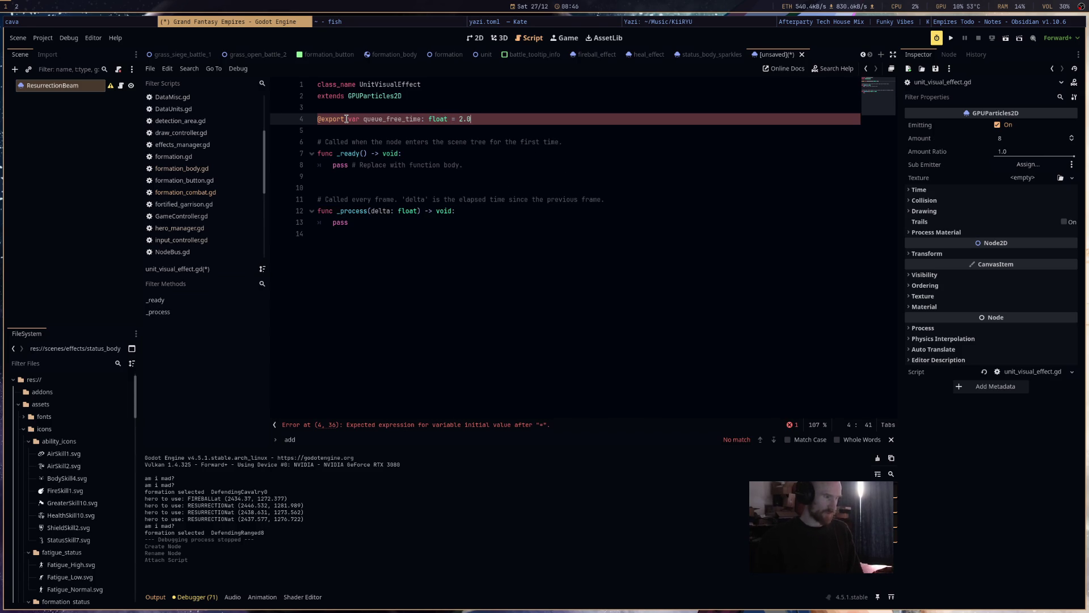
# Make _ready await a create_timer(queue_free_time) timeout, then call queue_free()
pyautogui.moveTo(422, 224); pyautogui.dragTo(327, 166)
pyautogui.write('await get')
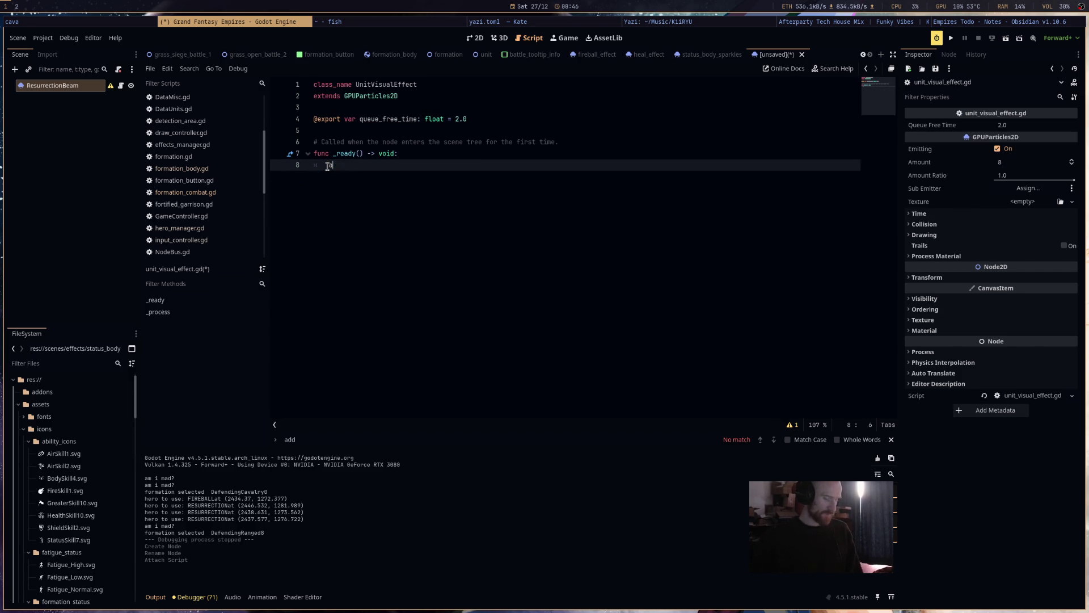
pyautogui.write('_tree().crea')
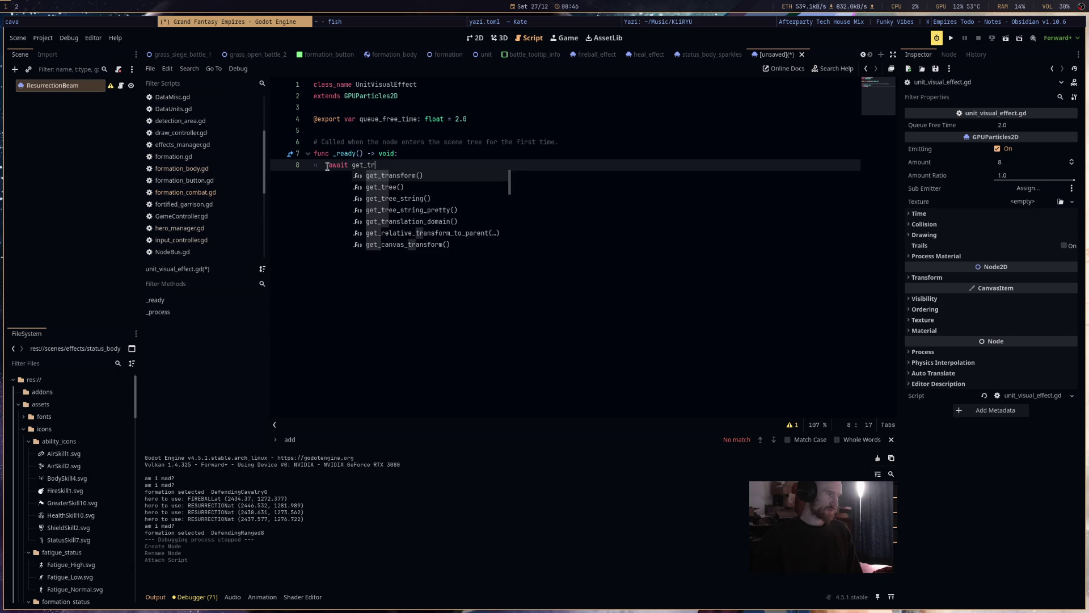
pyautogui.press('Return')
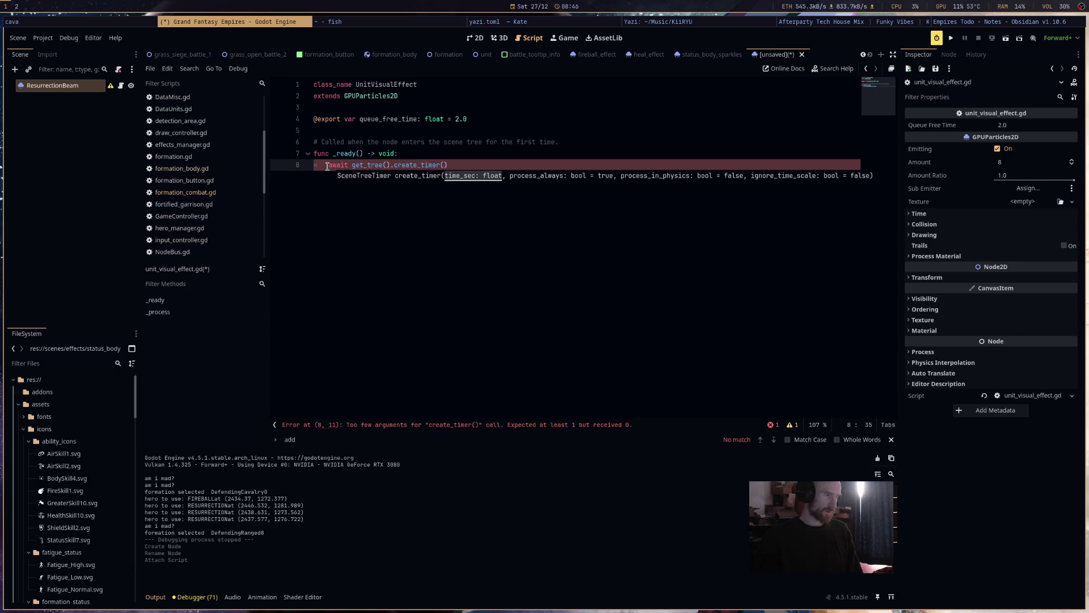
pyautogui.write('ueue_free_time.')
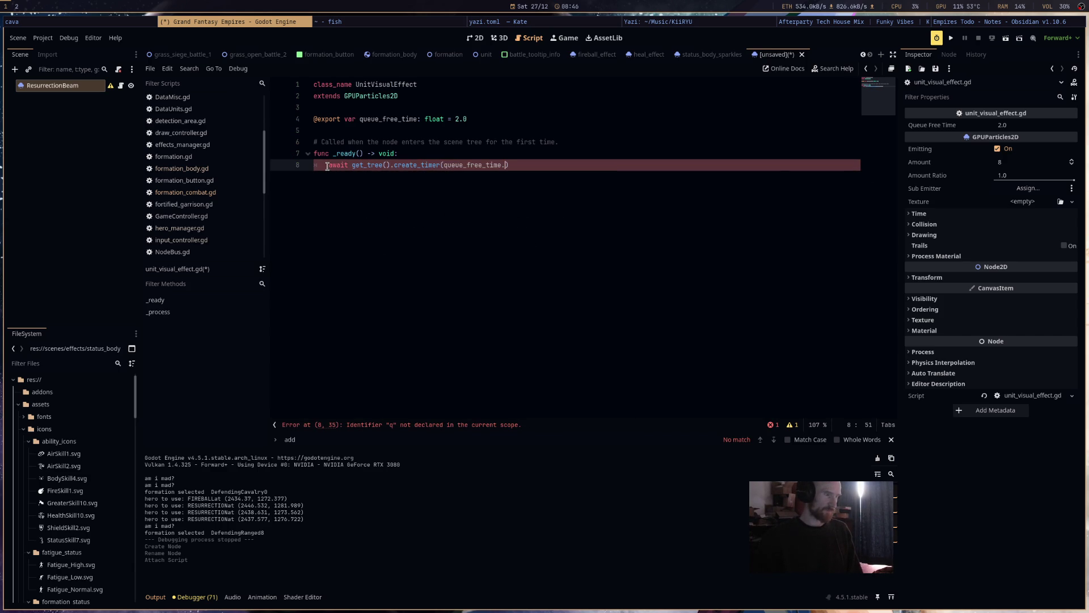
pyautogui.write('false')
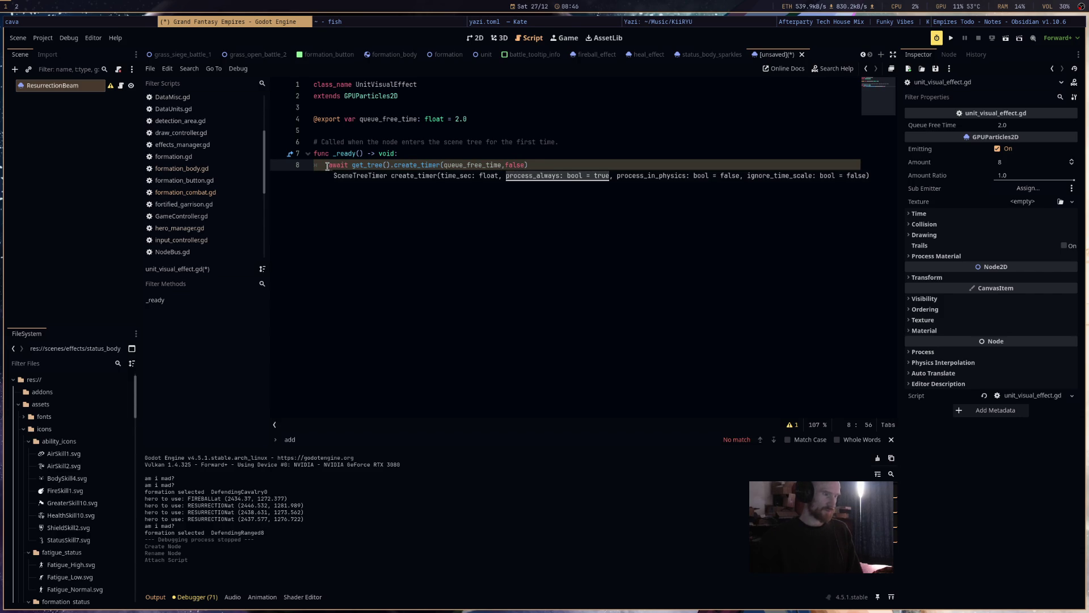
pyautogui.press('BackSpace')
pyautogui.write('.timeout')
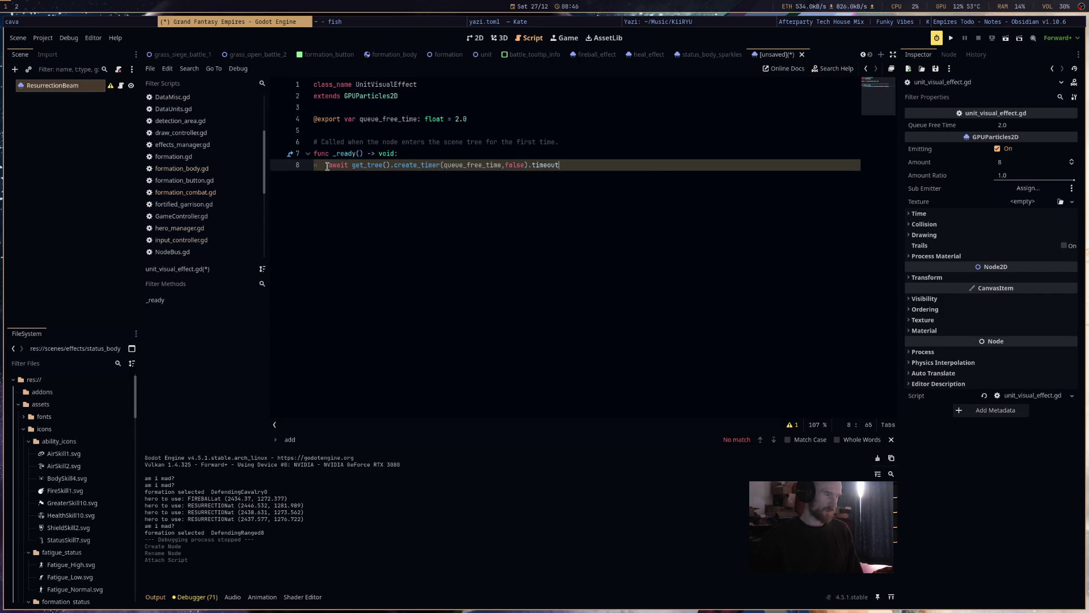
pyautogui.press('Return')
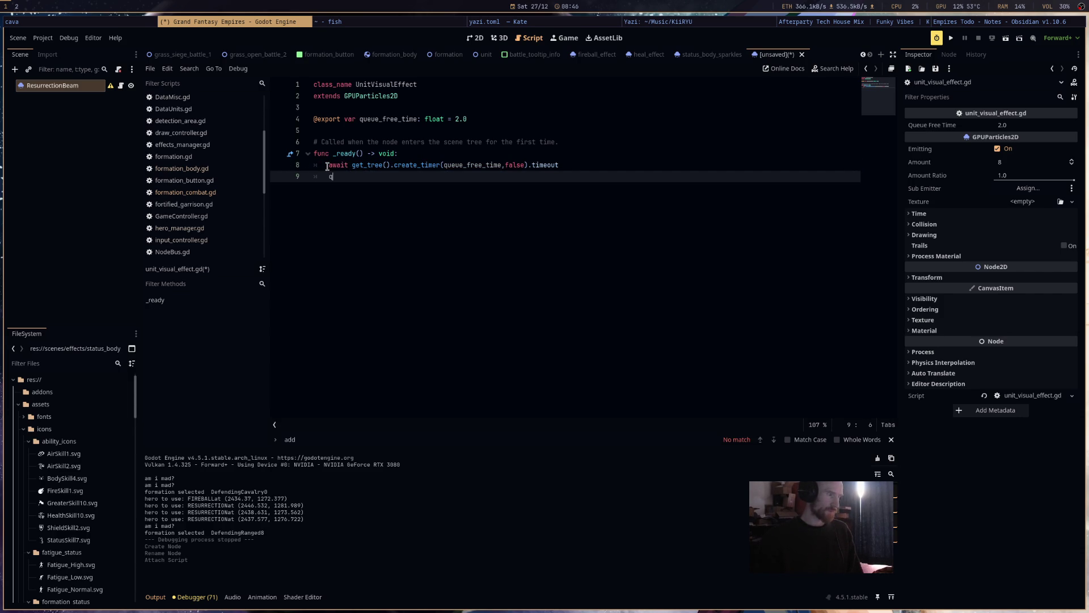
pyautogui.write('ue')
pyautogui.press('Down')
pyautogui.press('Down')
pyautogui.press('Down')
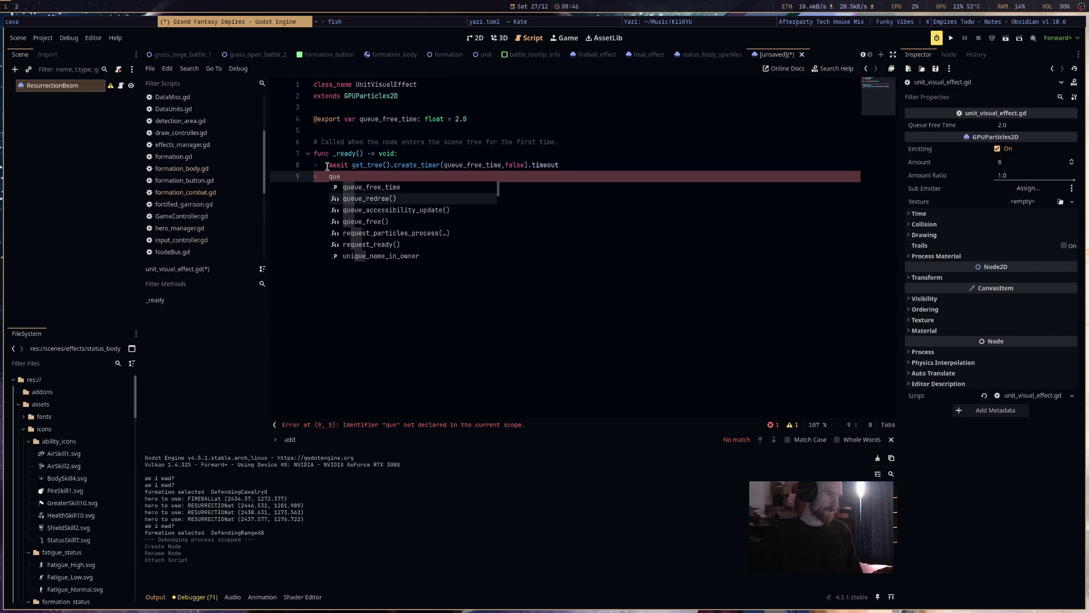
pyautogui.press('Return')
# Set emitting = true at the start of _ready and save
pyautogui.press('Up')
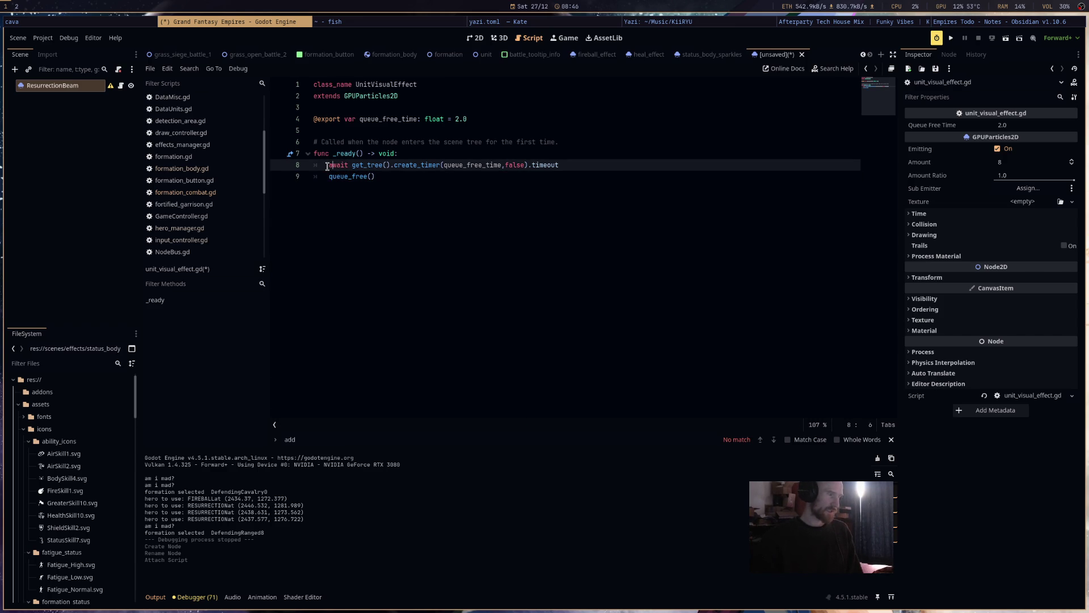
pyautogui.press('Return')
pyautogui.press('Up')
pyautogui.write('mi')
pyautogui.press('Return')
pyautogui.write('tr')
pyautogui.press('Return')
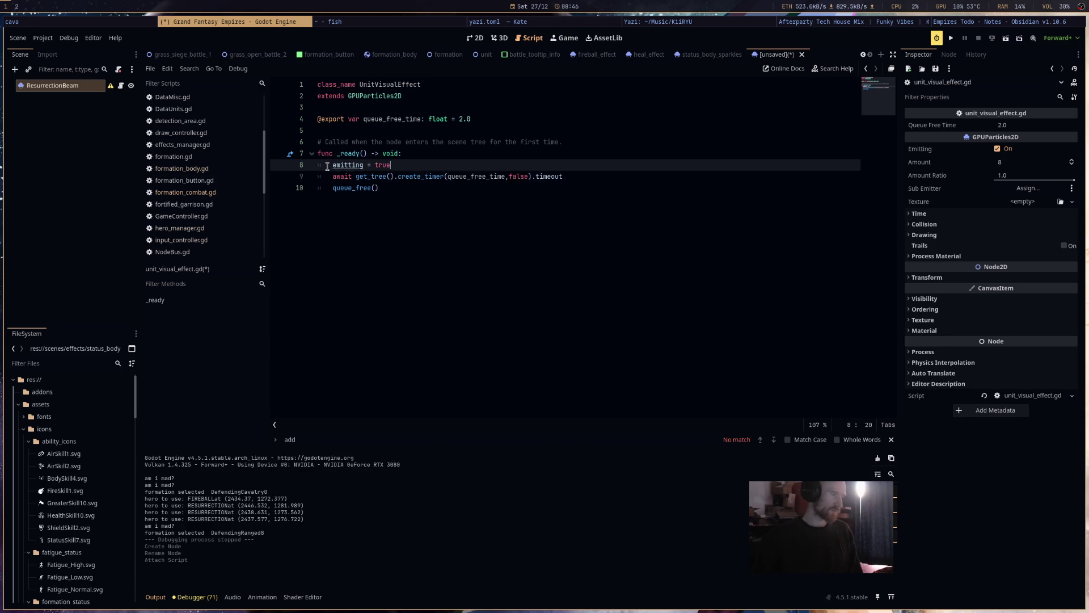
pyautogui.hotkey('ctrl', 's')
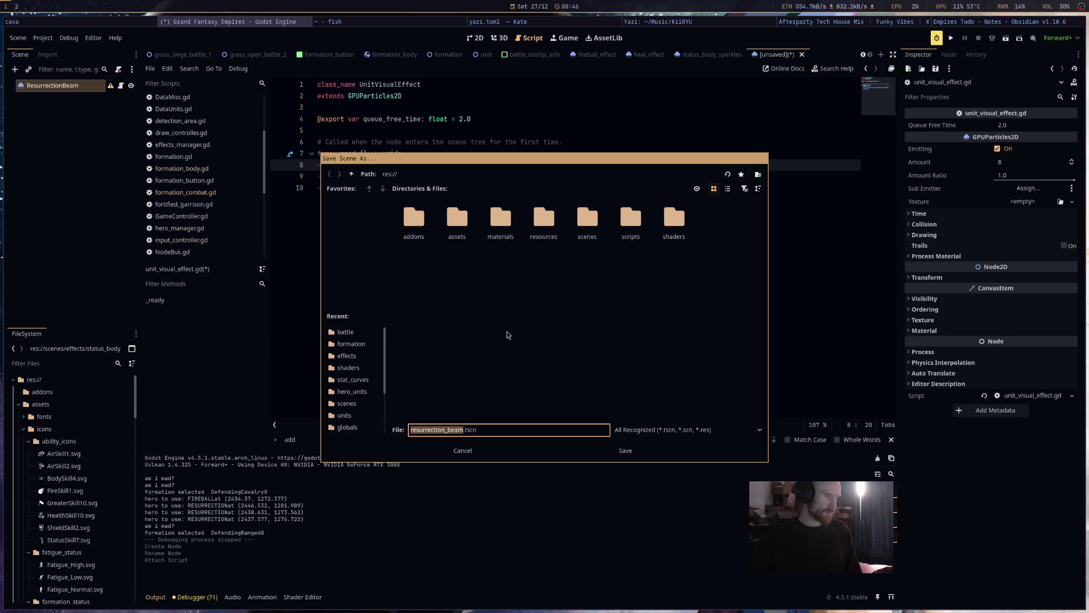
# Save the scene as resurrection_beam.tscn in scenes/effects and return to the 2D view
pyautogui.doubleClick(588, 224)
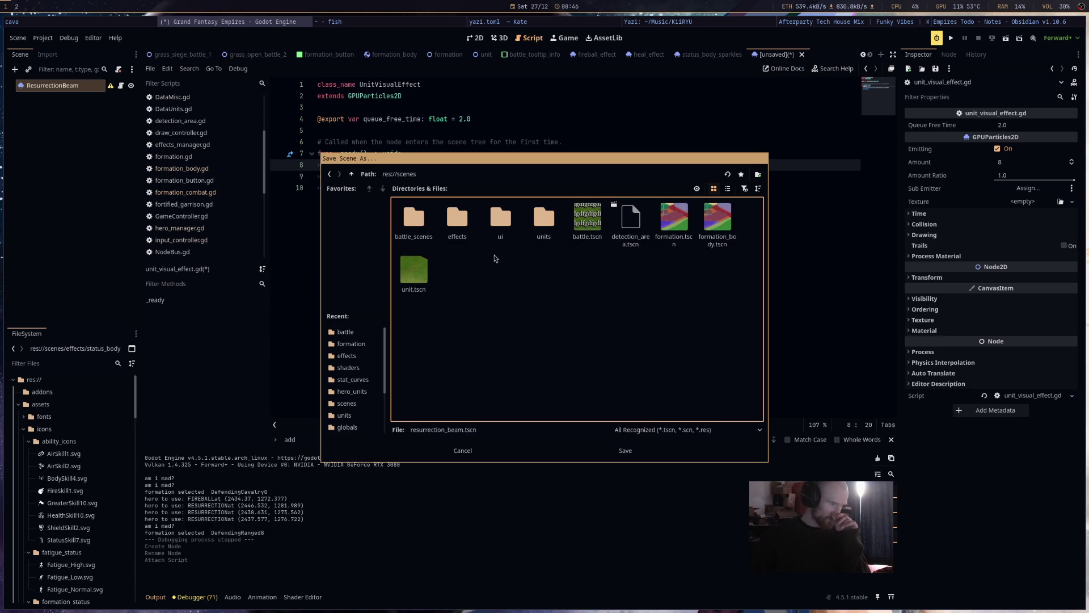
pyautogui.doubleClick(457, 218)
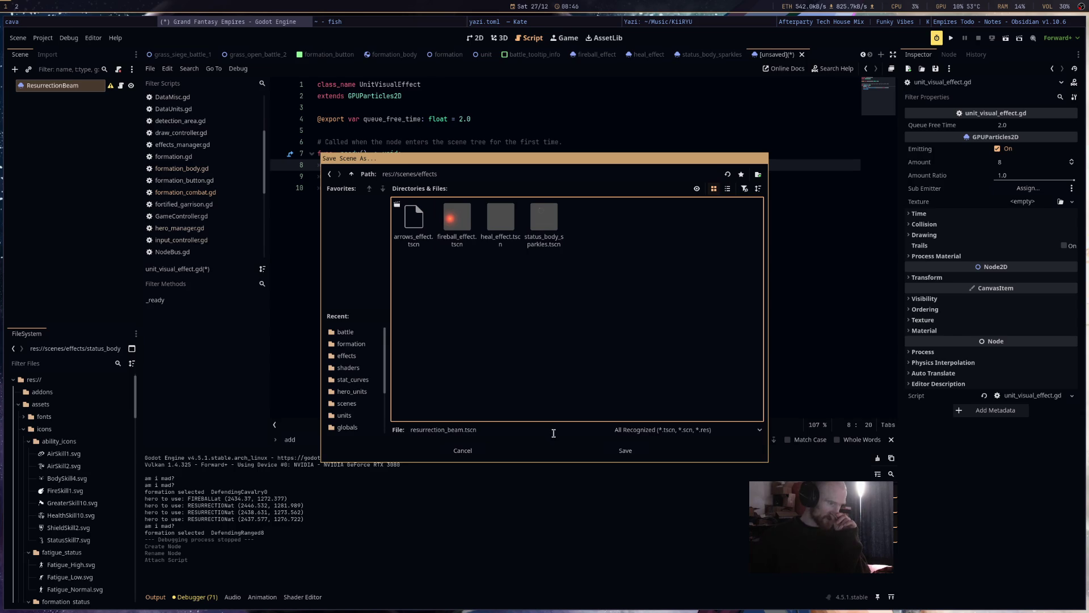
pyautogui.click(625, 453)
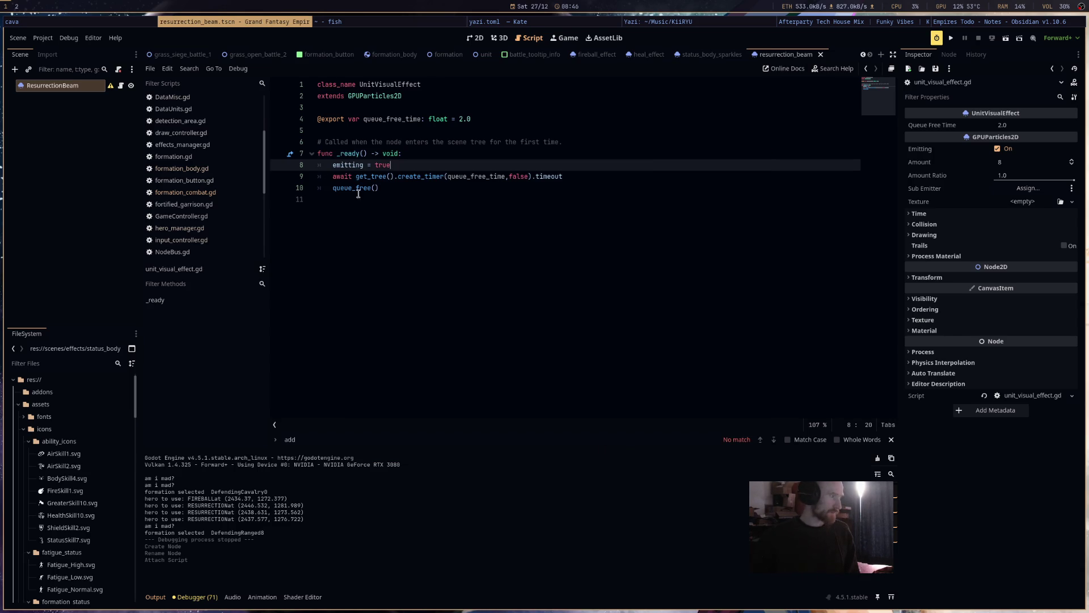
pyautogui.click(475, 38)
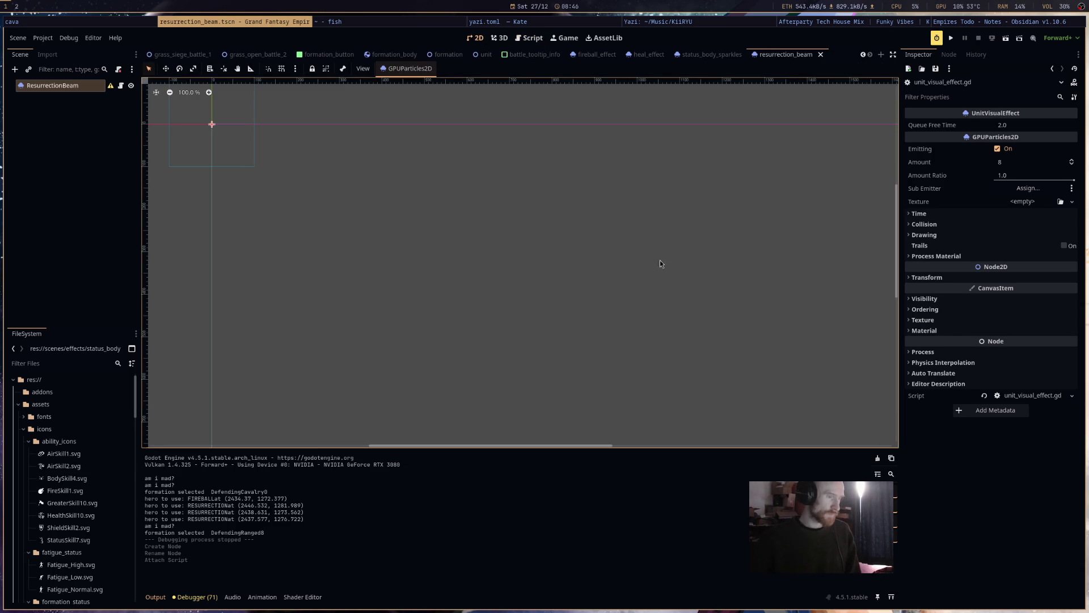
# Give ResurrectionBeam a new ParticleProcessMaterial
pyautogui.press('f')
pyautogui.scroll(5, 553, 238)
pyautogui.click(1049, 257)
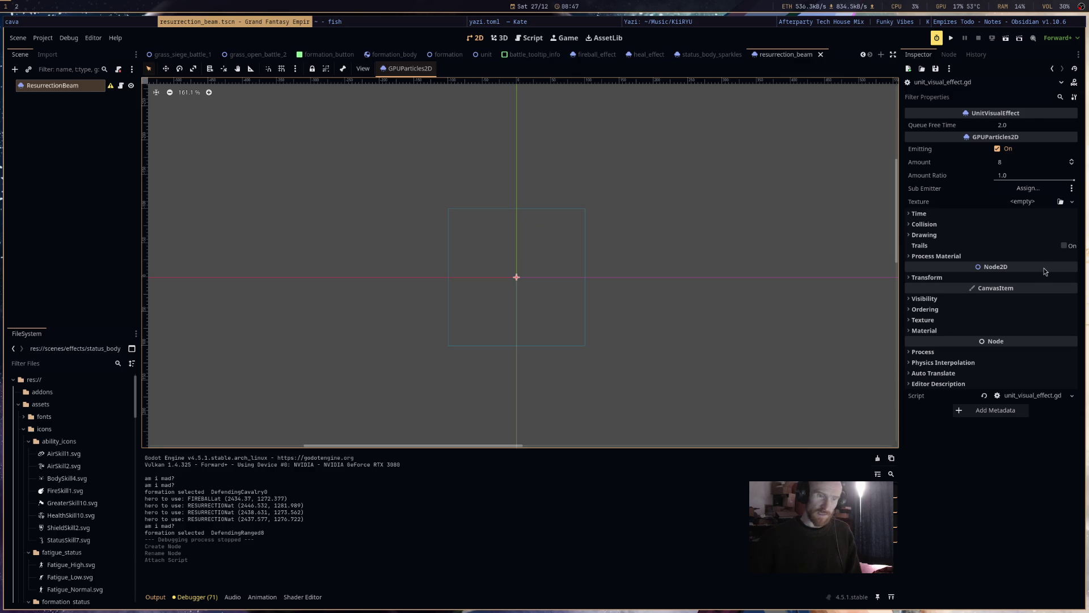
pyautogui.click(1047, 268)
pyautogui.click(1038, 289)
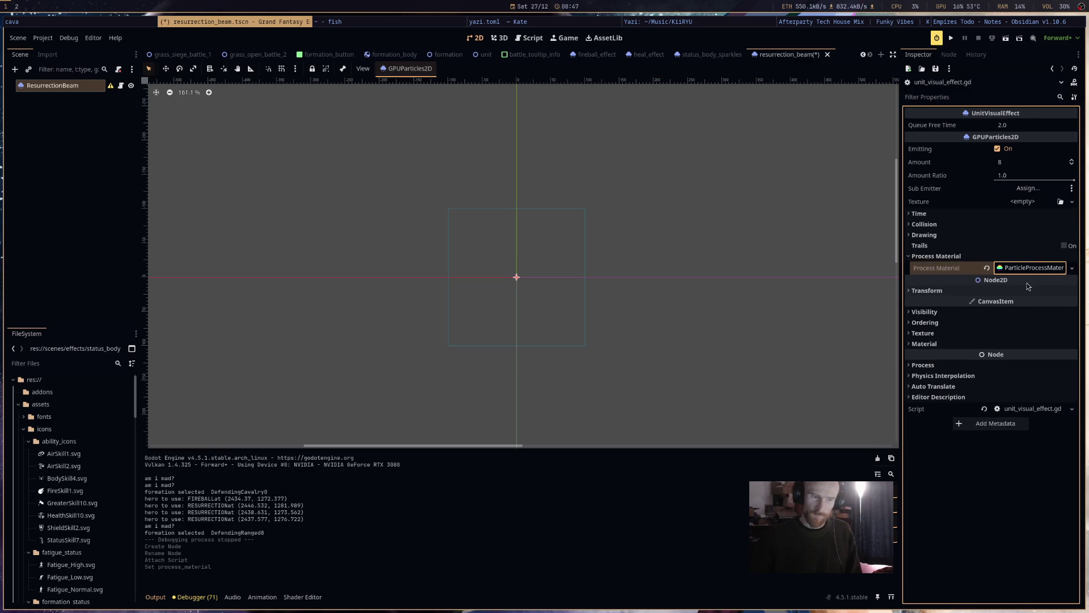
pyautogui.click(1072, 202)
pyautogui.press('Escape')
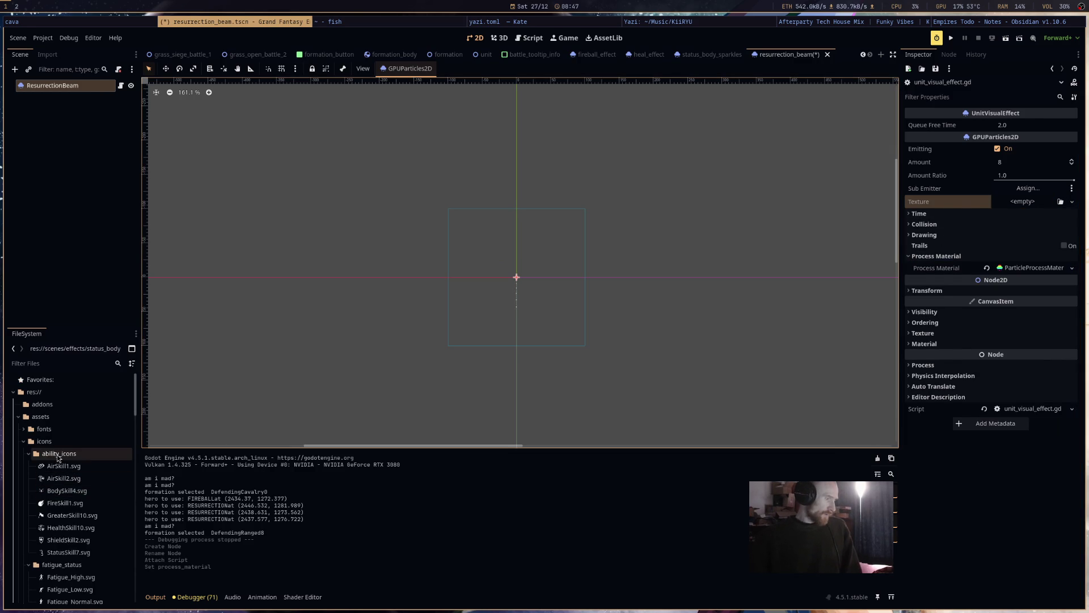
# Start creating a new folder inside res://assets/particles/ from the FileSystem dock
pyautogui.click(23, 442)
pyautogui.moveTo(23, 454); pyautogui.dragTo(22, 457)
pyautogui.click(23, 454)
pyautogui.click(28, 490)
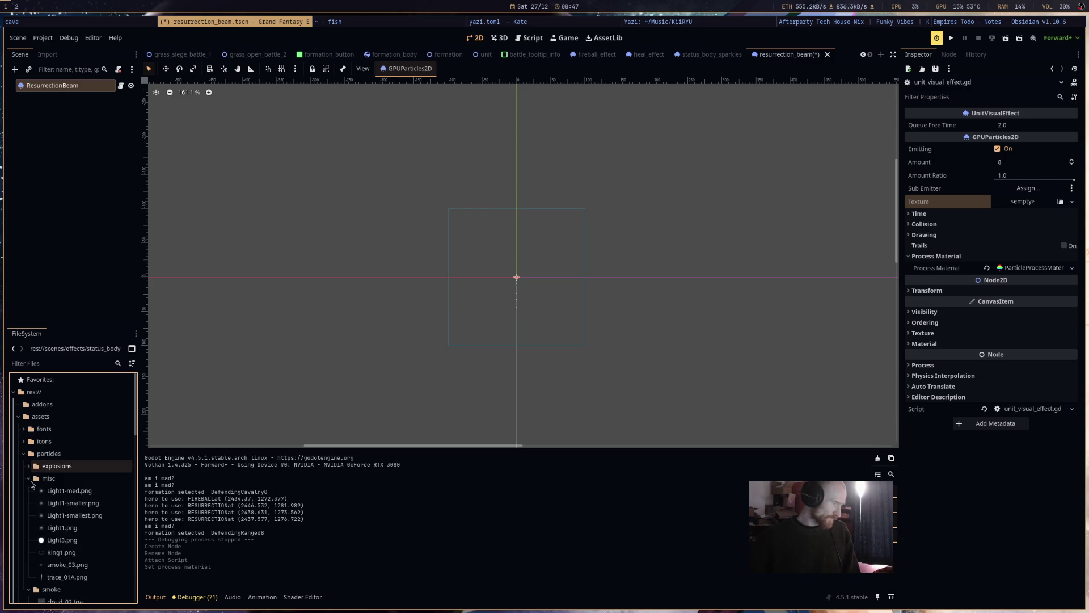
pyautogui.click(28, 492)
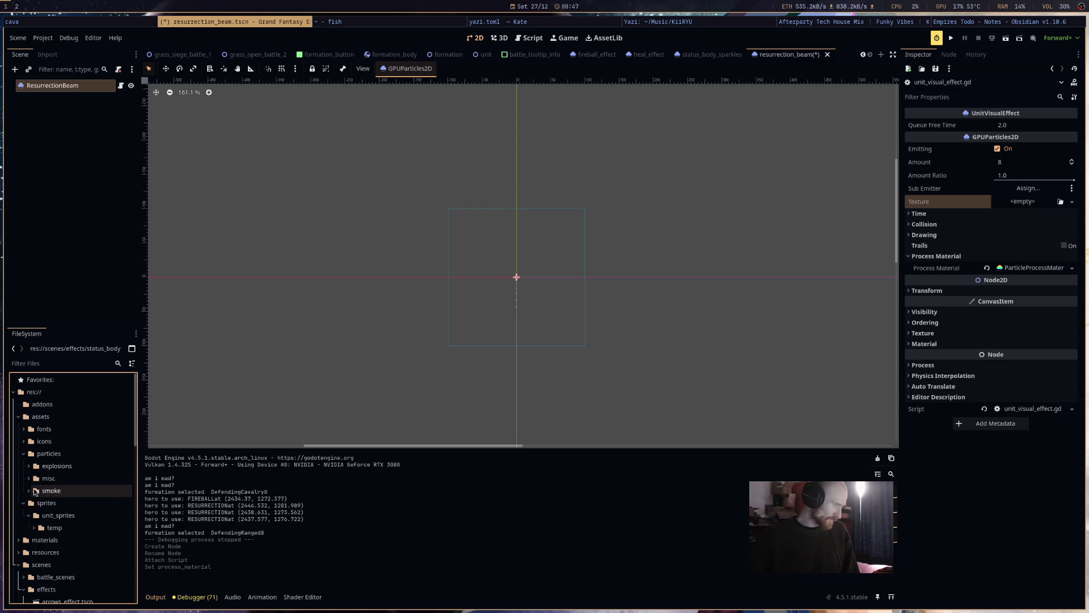
pyautogui.rightClick(39, 455)
pyautogui.moveTo(130, 432)
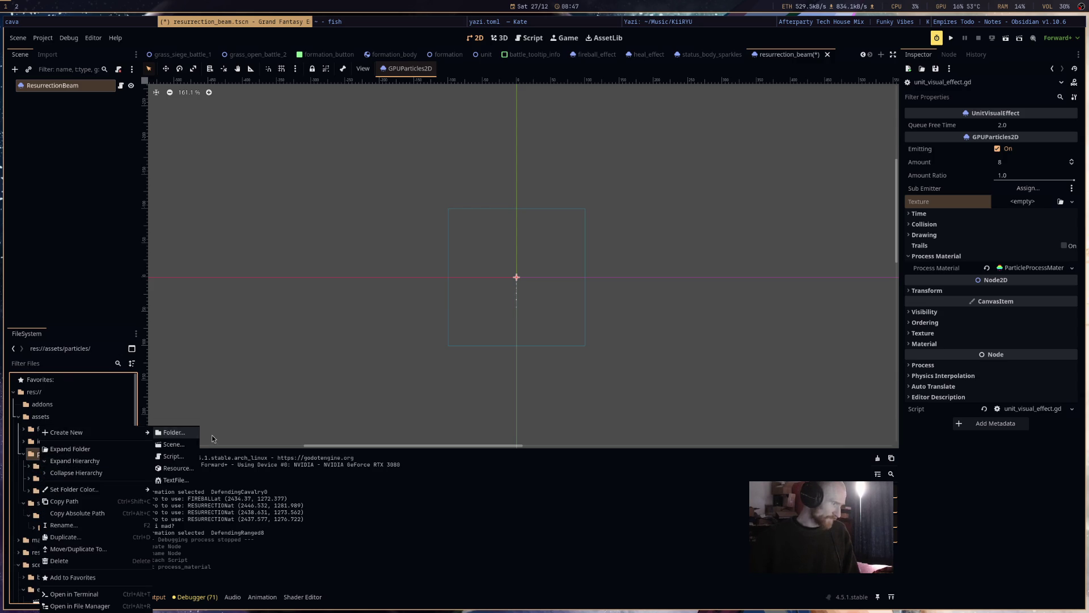
pyautogui.click(172, 432)
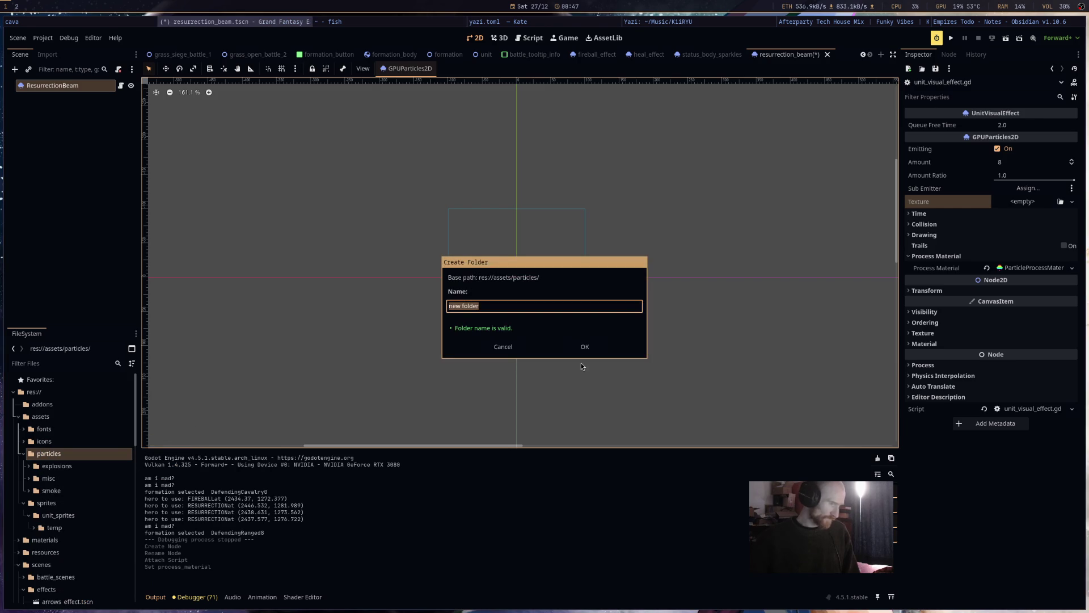
# Name the new folder 'beams' in assets/particles and save resurrection_beam.tscn
pyautogui.write('beams')
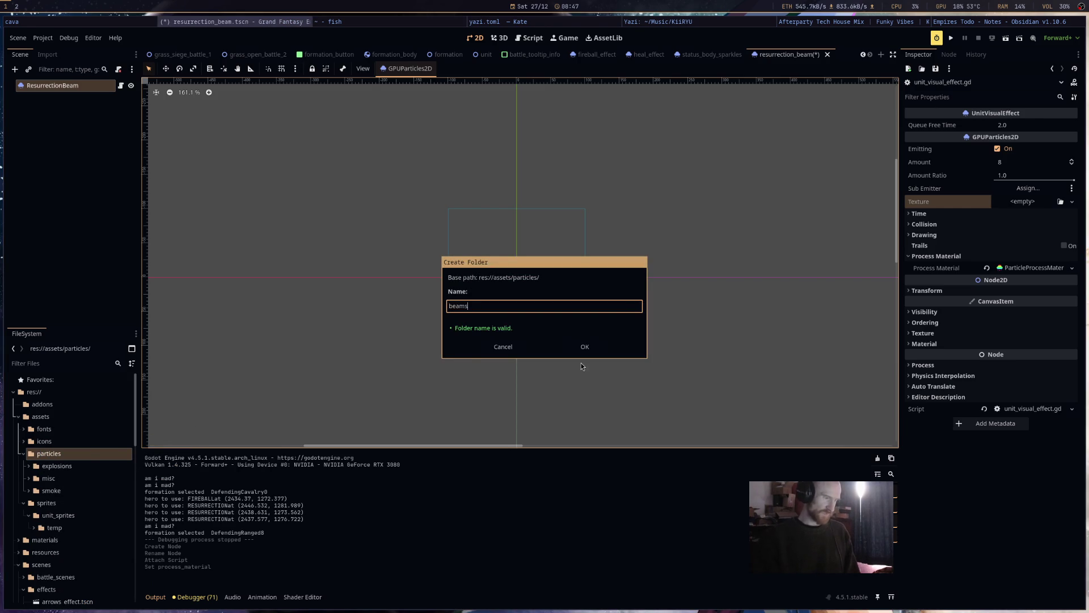
pyautogui.press('Return')
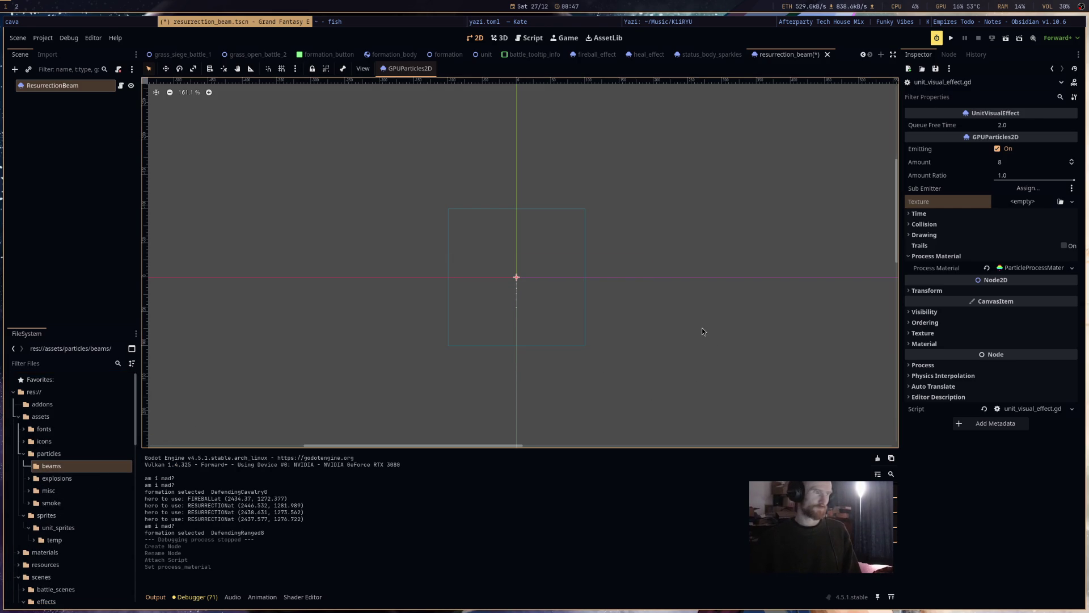
pyautogui.hotkey('ctrl', 's')
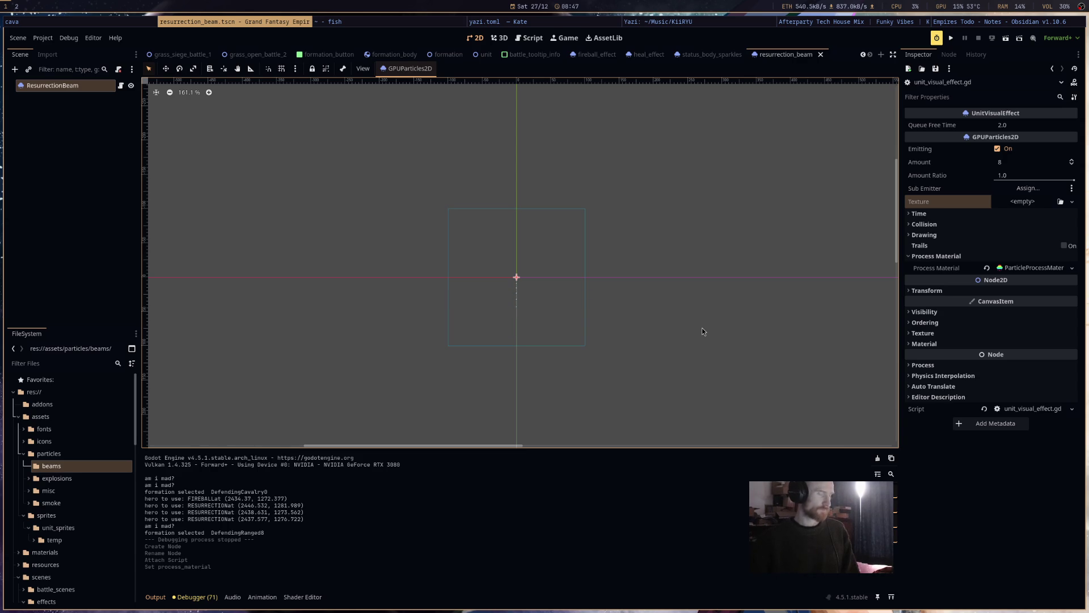
pyautogui.hotkey('alt', 'Tab')
pyautogui.hotkey('alt', 'Tab')
pyautogui.hotkey('alt', 'Tab')
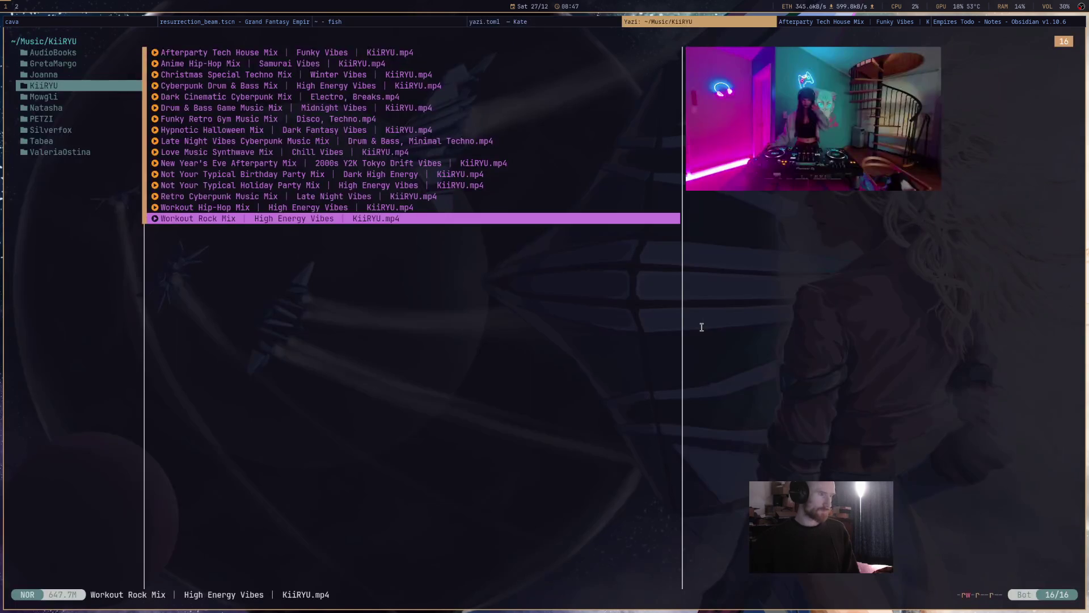
# Navigate Yazi from ~/Music/KiiRYU into ~/Projects/GrandFantasyHeroes/grand-fantasy-heroes
pyautogui.press('h')
pyautogui.press('h')
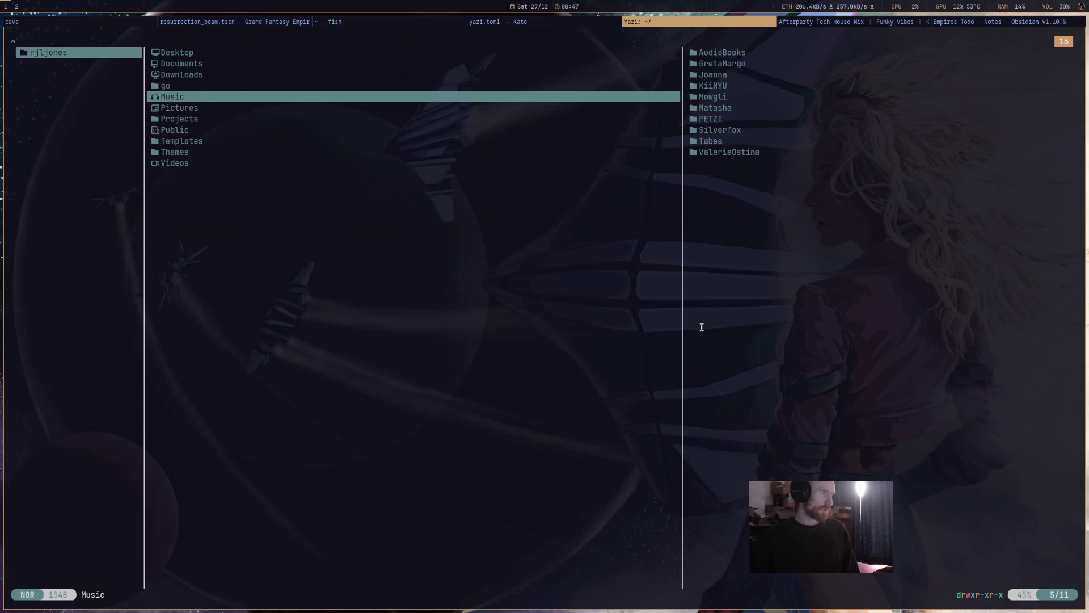
pyautogui.press('j')
pyautogui.press('l')
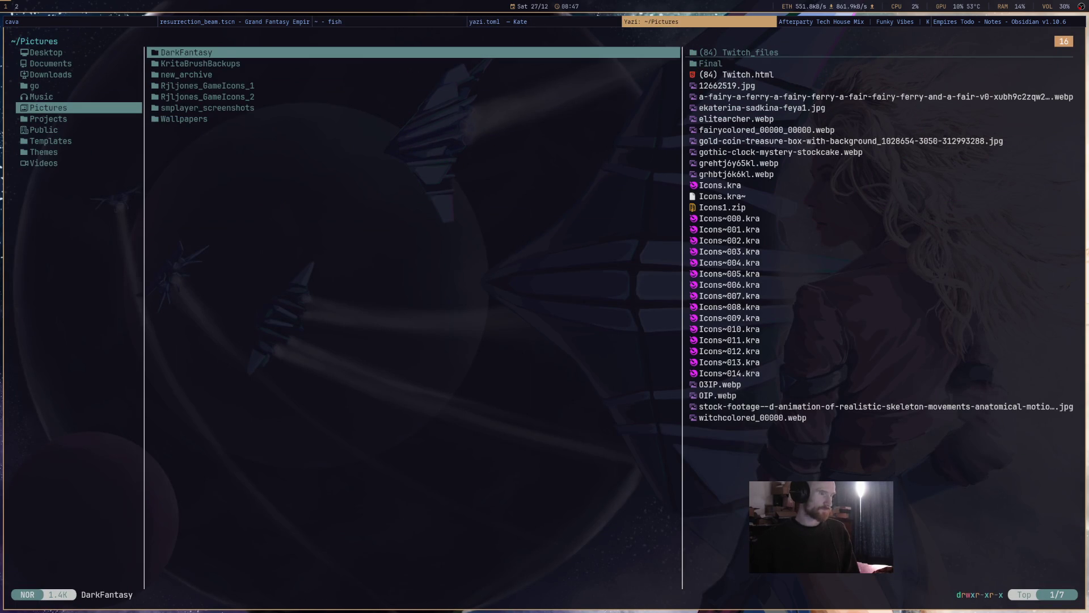
pyautogui.press('h')
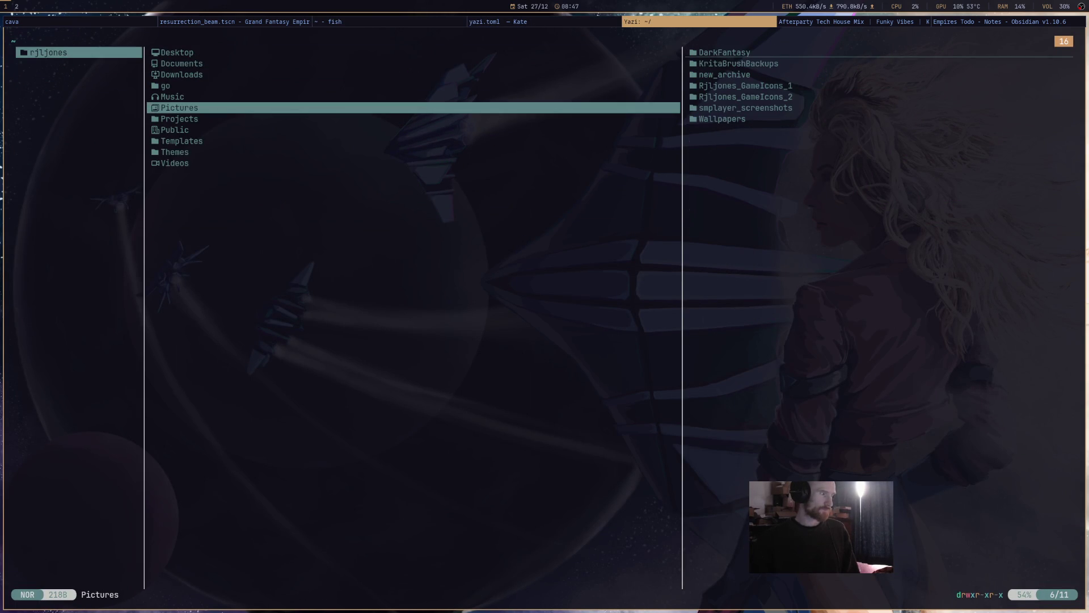
pyautogui.press('j')
pyautogui.press('l')
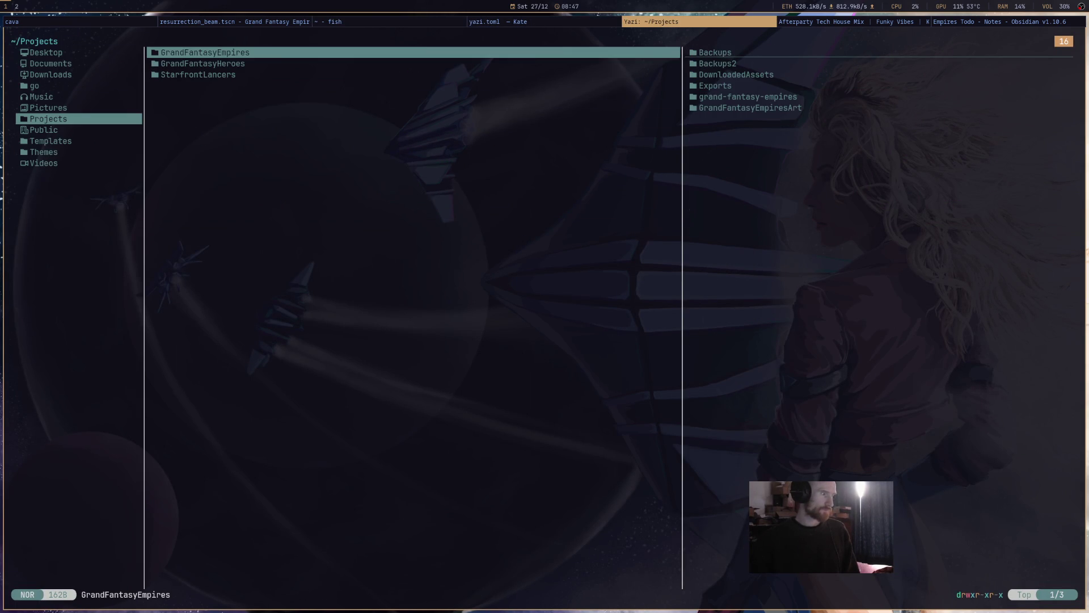
pyautogui.press('j')
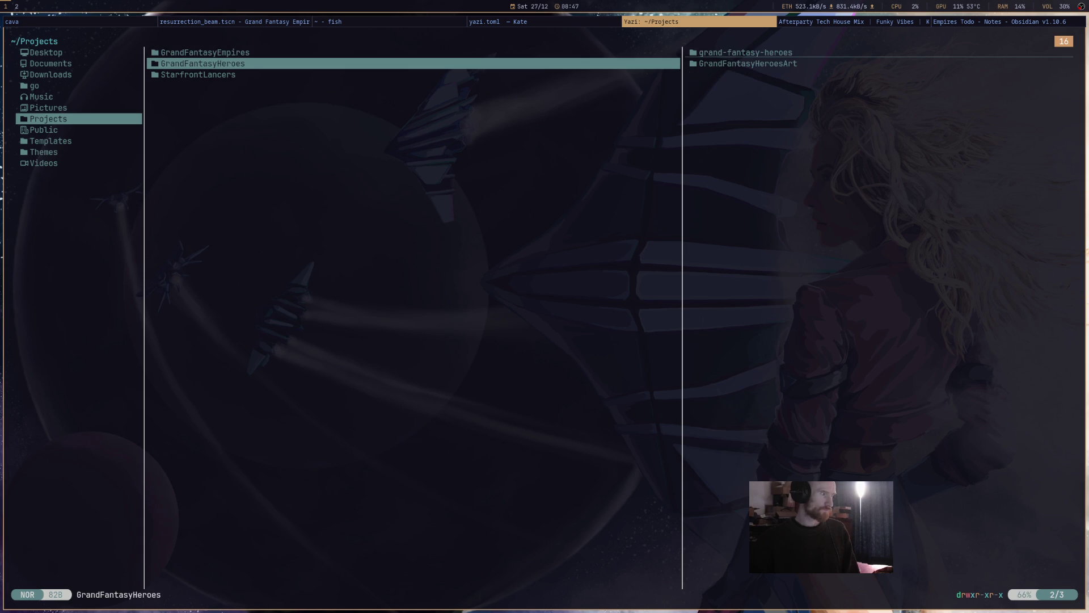
pyautogui.press('l')
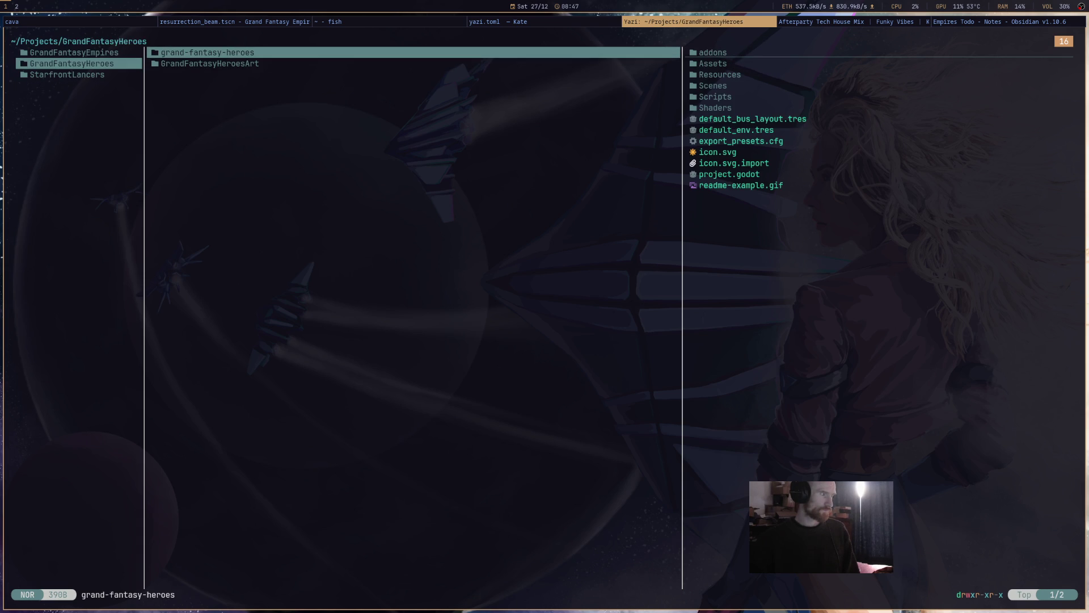
pyautogui.press('l')
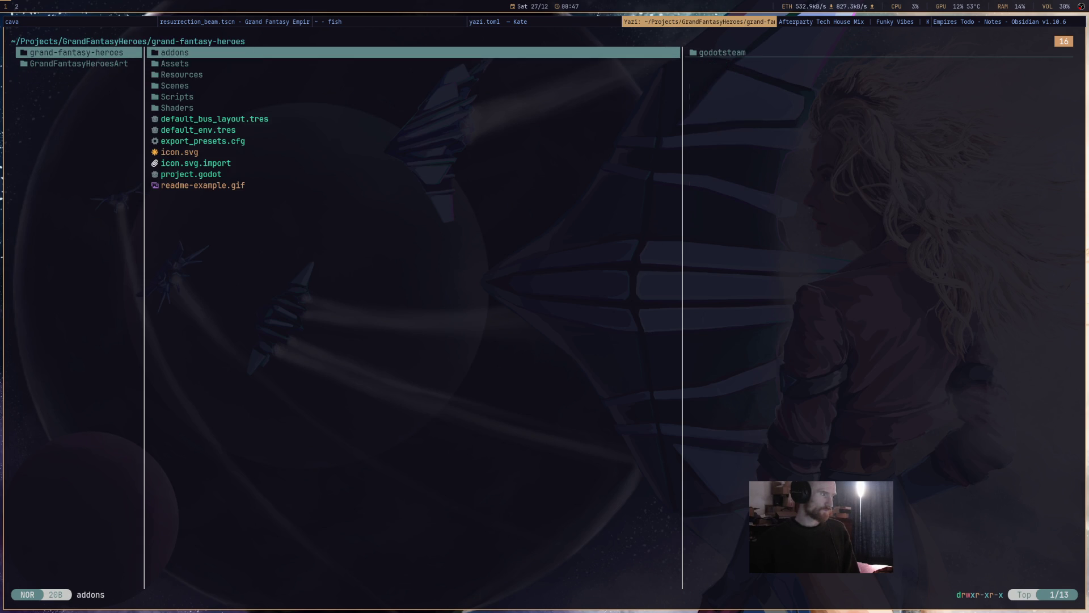
# Enter Assets/EffectsSprites and browse the circle, impacts and lines sprite folders
pyautogui.press('j')
pyautogui.press('j')
pyautogui.press('j')
pyautogui.press('j')
pyautogui.press('k')
pyautogui.press('k')
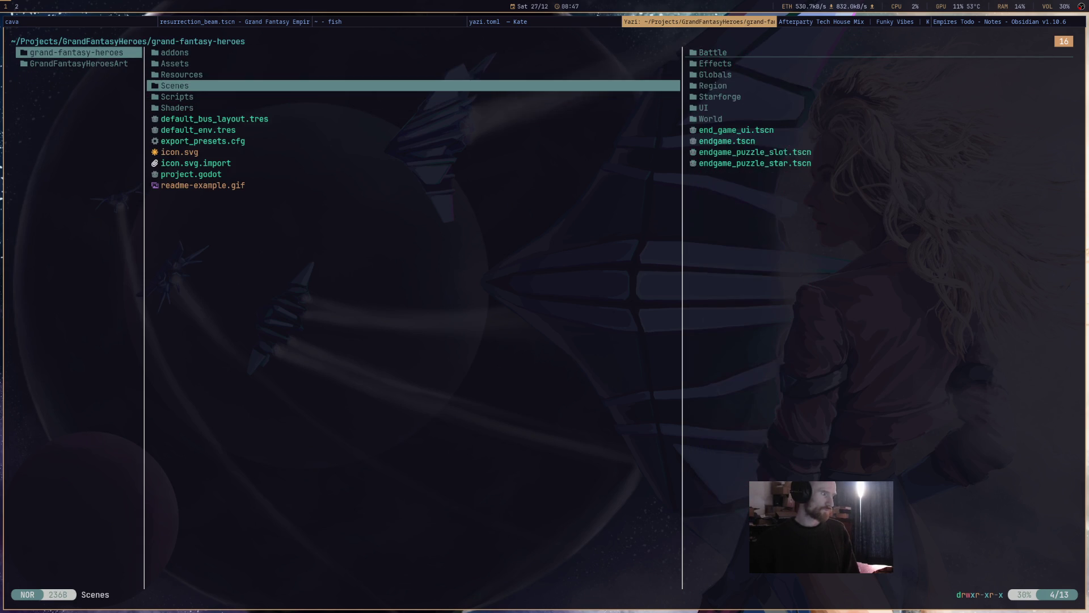
pyautogui.press('k')
pyautogui.press('k')
pyautogui.press('l')
pyautogui.press('j')
pyautogui.press('j')
pyautogui.press('j')
pyautogui.press('j')
pyautogui.press('j')
pyautogui.press('j')
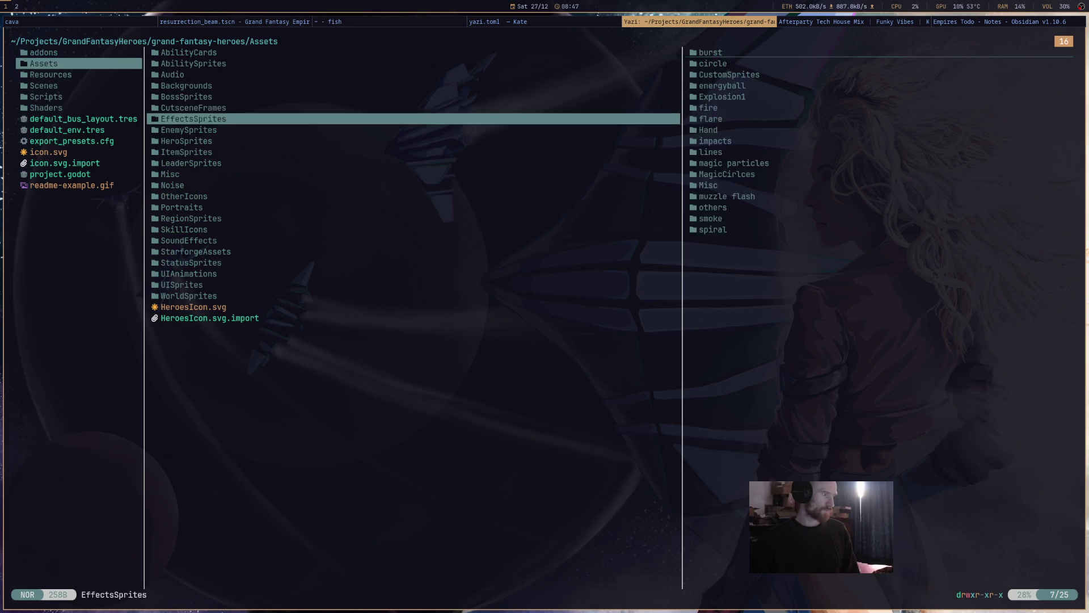
pyautogui.press('l')
pyautogui.press('j')
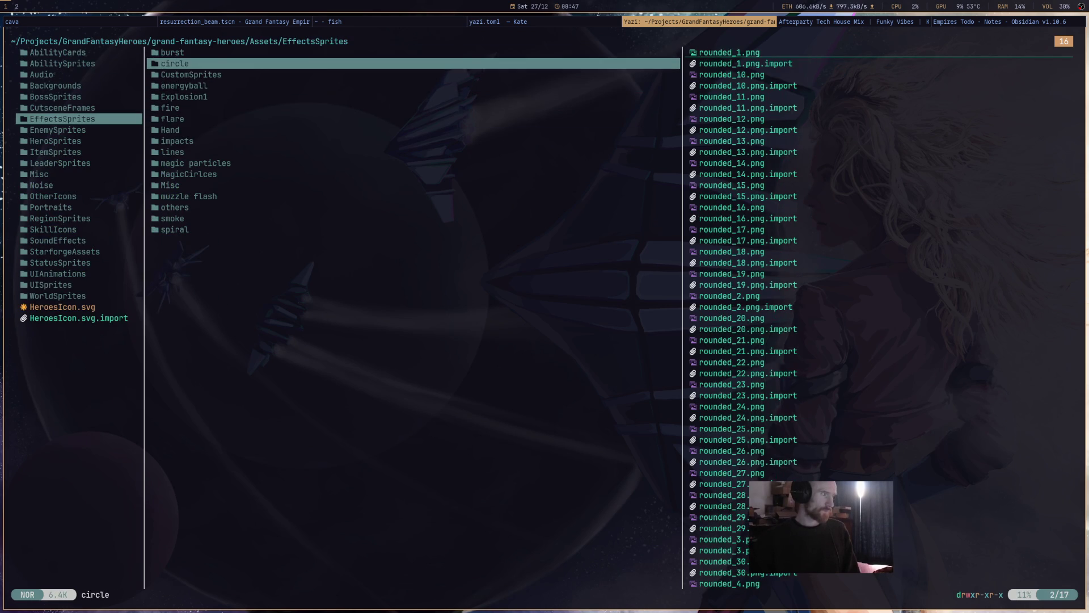
pyautogui.press('j')
pyautogui.press('j')
pyautogui.press('j')
pyautogui.press('j')
pyautogui.press('j')
pyautogui.press('j')
pyautogui.press('j')
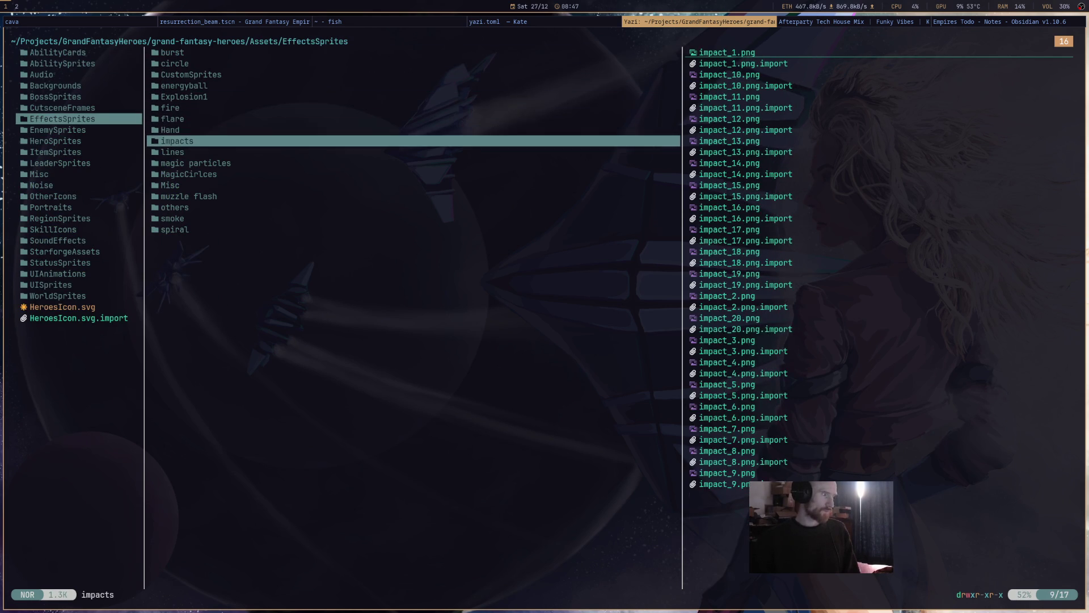
pyautogui.press('j')
pyautogui.press('k')
pyautogui.press('l')
pyautogui.press('j')
pyautogui.press('j')
pyautogui.press('j')
pyautogui.press('j')
pyautogui.press('j')
pyautogui.press('j')
pyautogui.press('h')
pyautogui.press('j')
# Open the lines folder and preview the line sprites from lines_2.png to lines_12.png
pyautogui.press('l')
pyautogui.press('j')
pyautogui.press('j')
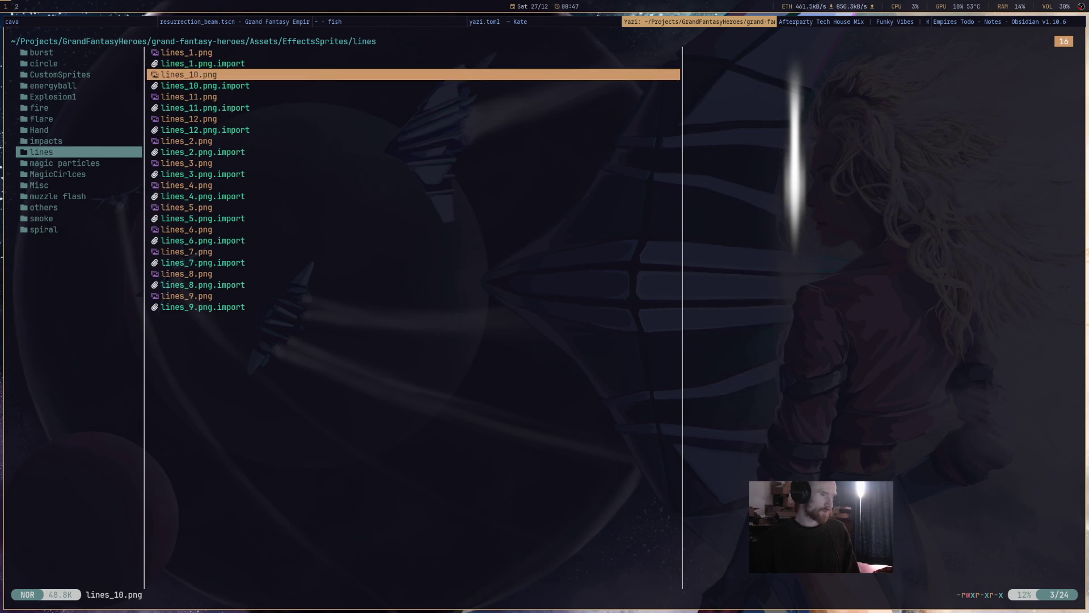
pyautogui.press('j')
pyautogui.press('j')
pyautogui.press('j')
pyautogui.press('j')
pyautogui.press('j')
pyautogui.press('j')
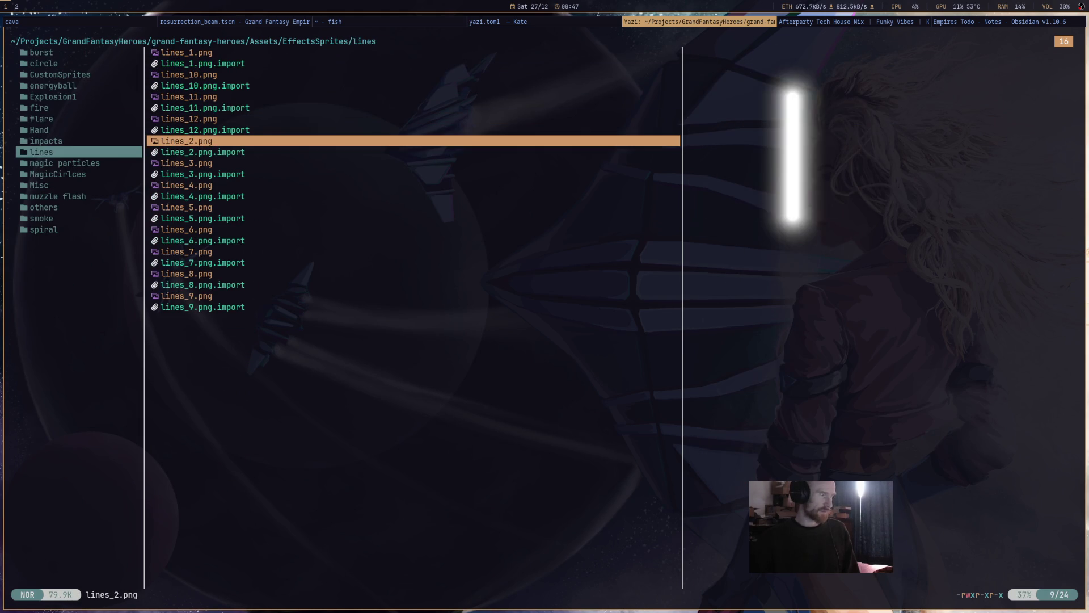
pyautogui.press('j')
pyautogui.press('j')
pyautogui.press('j')
pyautogui.press('j')
pyautogui.press('j')
pyautogui.press('j')
pyautogui.press('j')
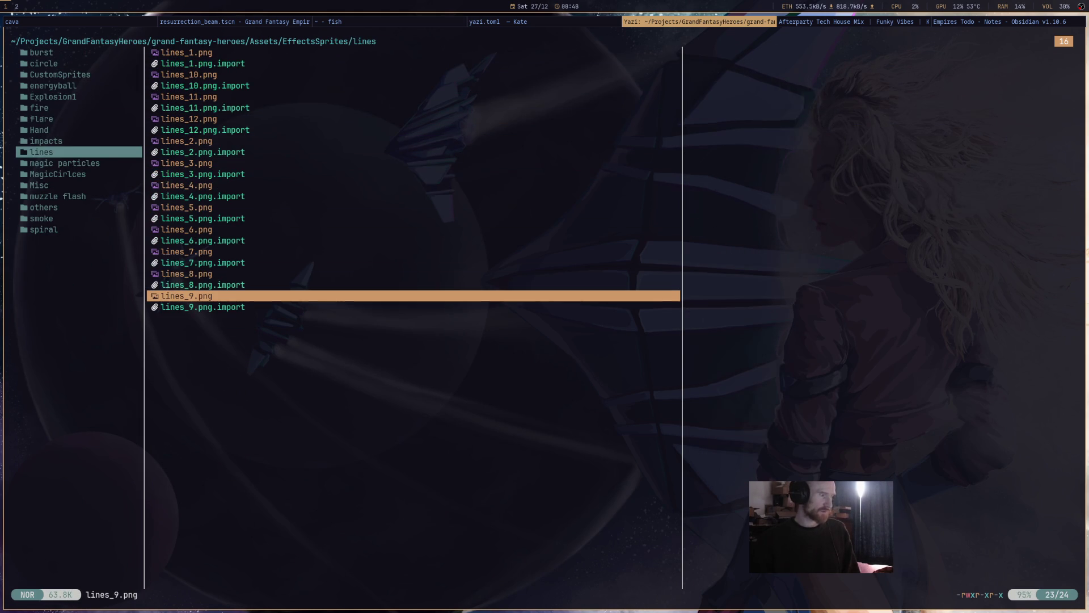
pyautogui.press('k')
pyautogui.press('k')
pyautogui.press('k')
pyautogui.press('j')
pyautogui.press('k')
pyautogui.press('k')
pyautogui.press('k')
pyautogui.press('j')
pyautogui.press('k')
pyautogui.press('k')
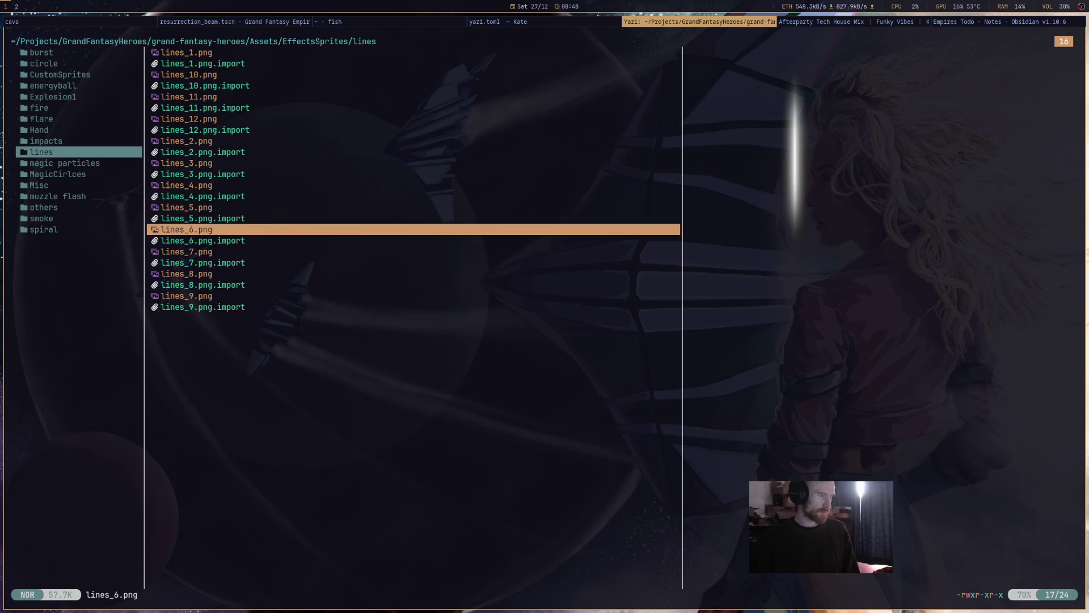
pyautogui.press('k')
pyautogui.press('k')
pyautogui.press('k')
pyautogui.press('k')
pyautogui.press('k')
pyautogui.press('k')
pyautogui.press('k')
pyautogui.press('k')
pyautogui.press('k')
pyautogui.press('k')
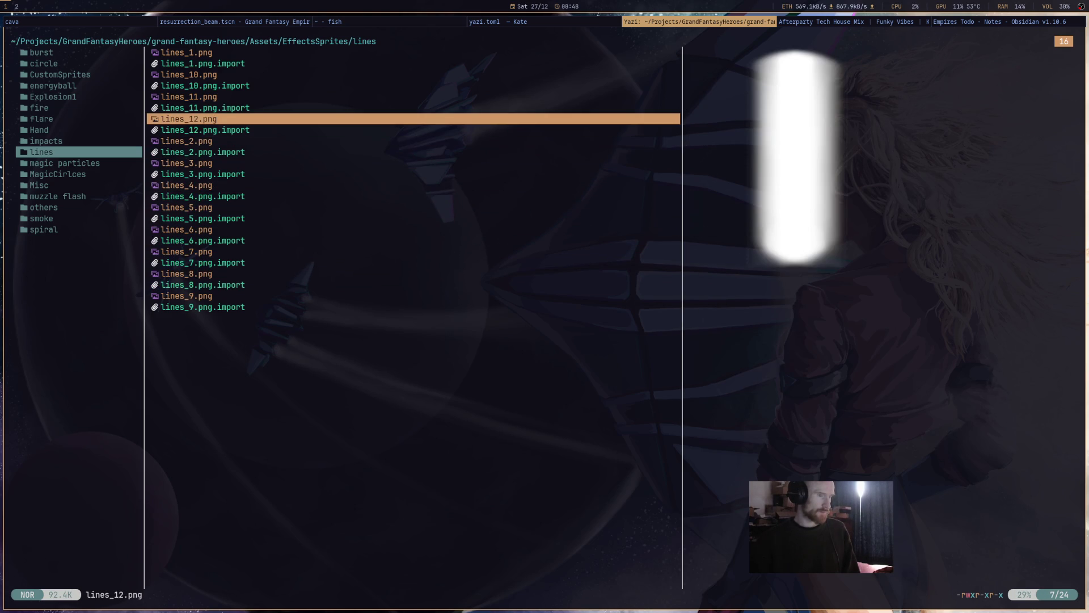
pyautogui.press('k')
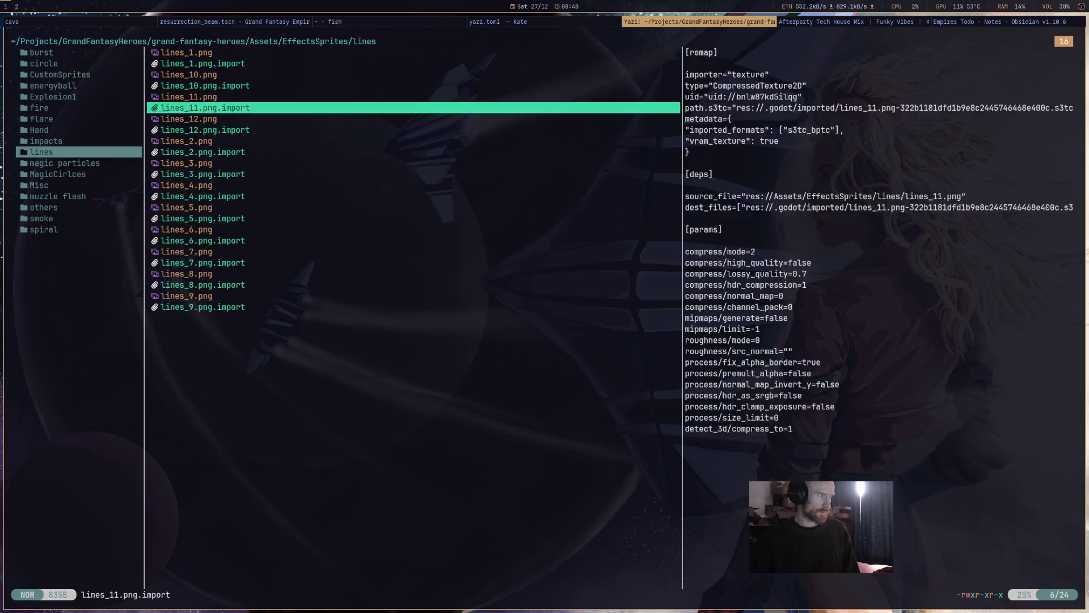
pyautogui.press('k')
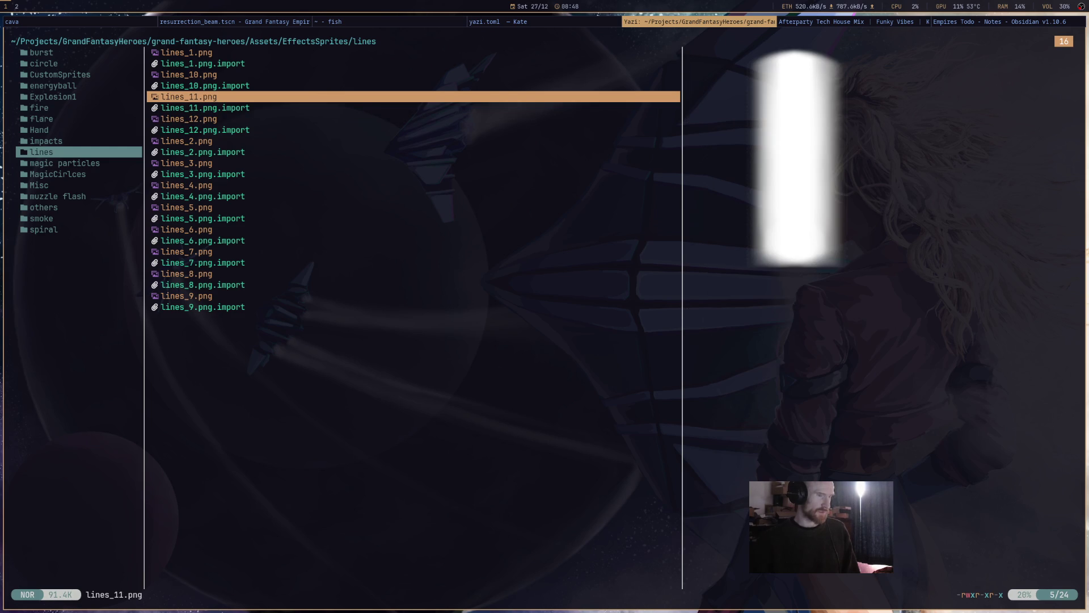
pyautogui.press('k')
pyautogui.press('k')
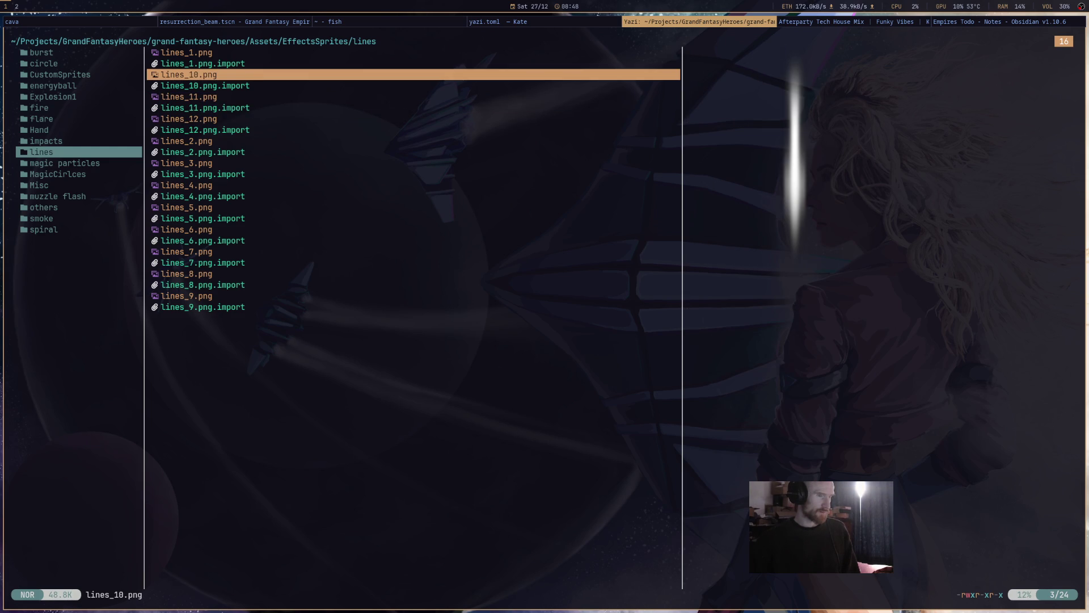
pyautogui.press('k')
pyautogui.press('k')
pyautogui.press('j')
pyautogui.press('j')
pyautogui.press('j')
pyautogui.press('j')
pyautogui.press('j')
pyautogui.press('j')
pyautogui.press('j')
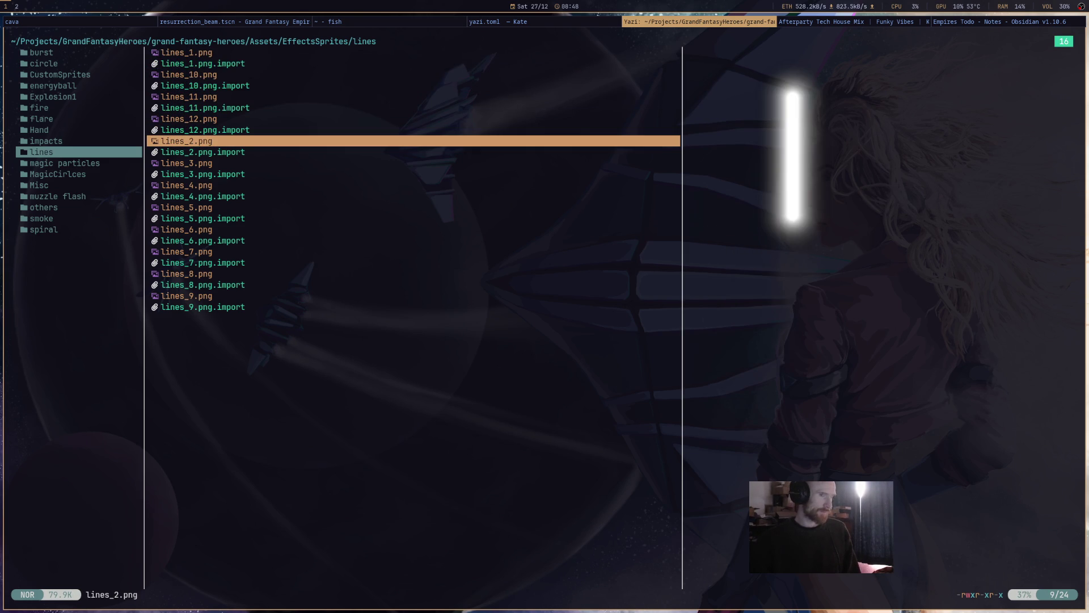
# Copy lines_2.png and go back up to the grand-fantasy-heroes project folder
pyautogui.press('y')
pyautogui.press('h')
pyautogui.press('h')
pyautogui.press('h')
pyautogui.press('h')
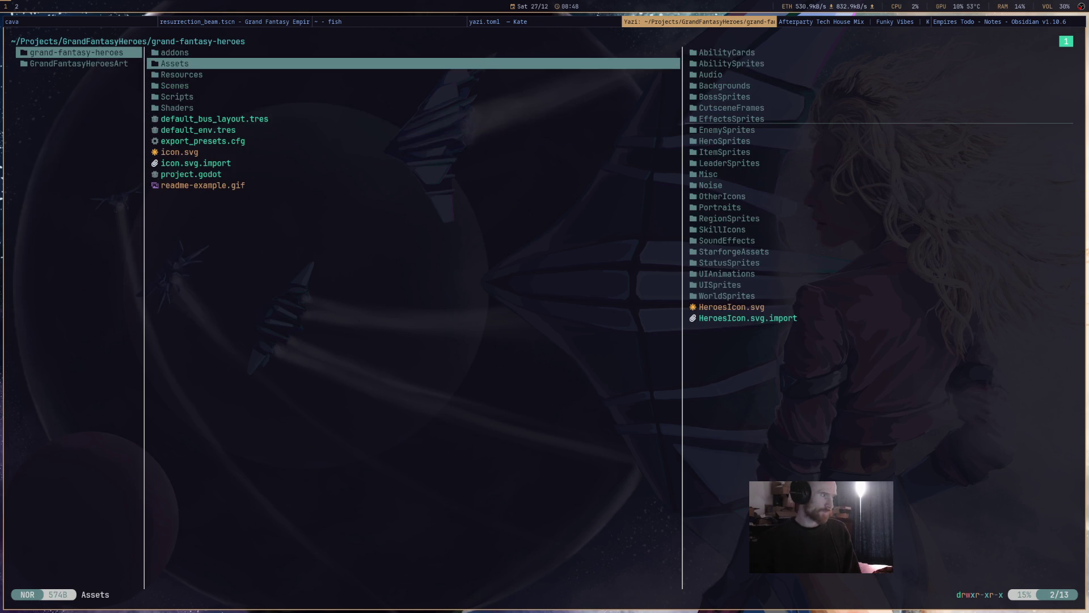
pyautogui.press('h')
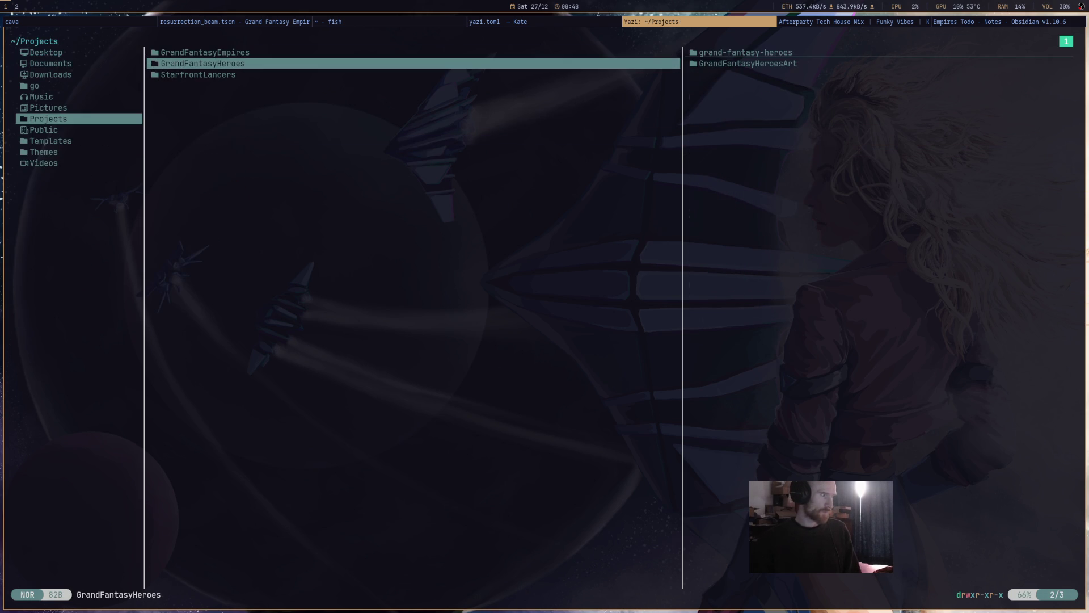
# Move into the grand-fantasy-empires project folder, peeking at resources and scenes
pyautogui.press('k')
pyautogui.press('l')
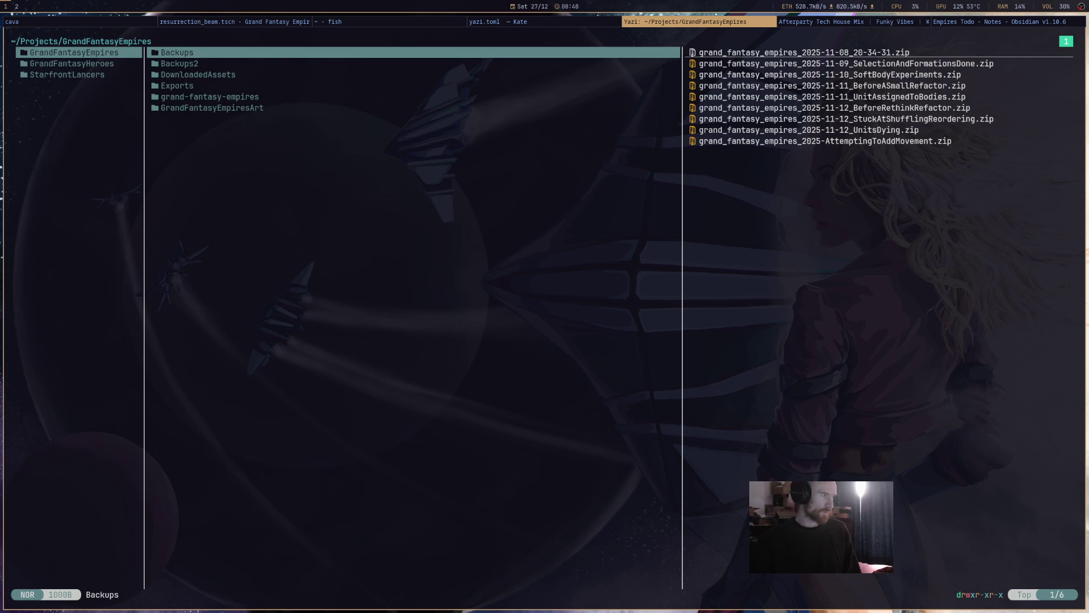
pyautogui.press('j')
pyautogui.press('j')
pyautogui.press('j')
pyautogui.press('j')
pyautogui.press('l')
pyautogui.press('j')
pyautogui.press('j')
pyautogui.press('j')
pyautogui.press('j')
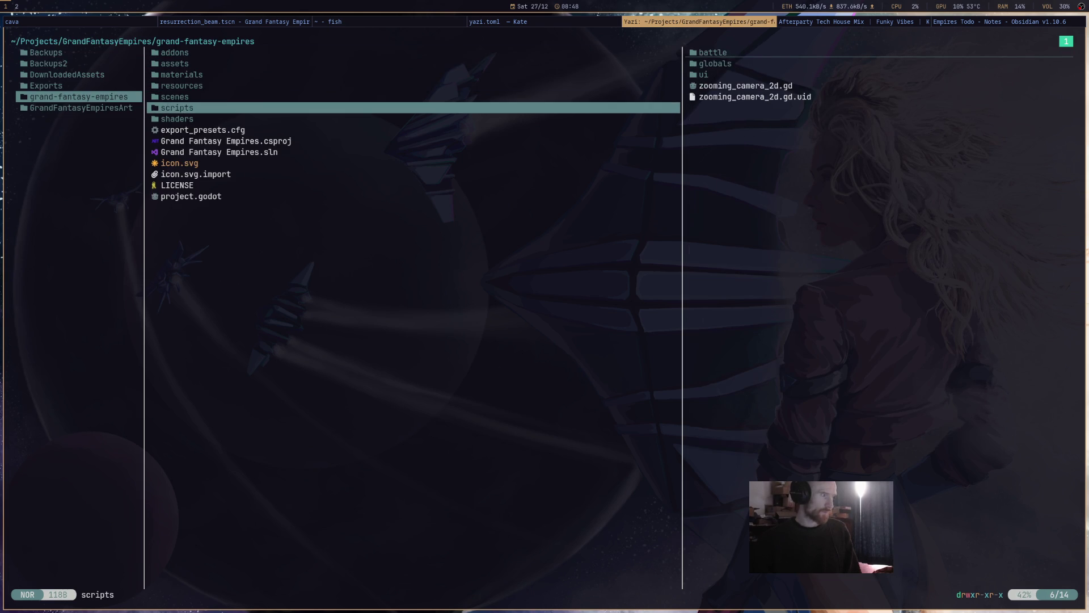
pyautogui.press('k')
pyautogui.press('k')
pyautogui.press('j')
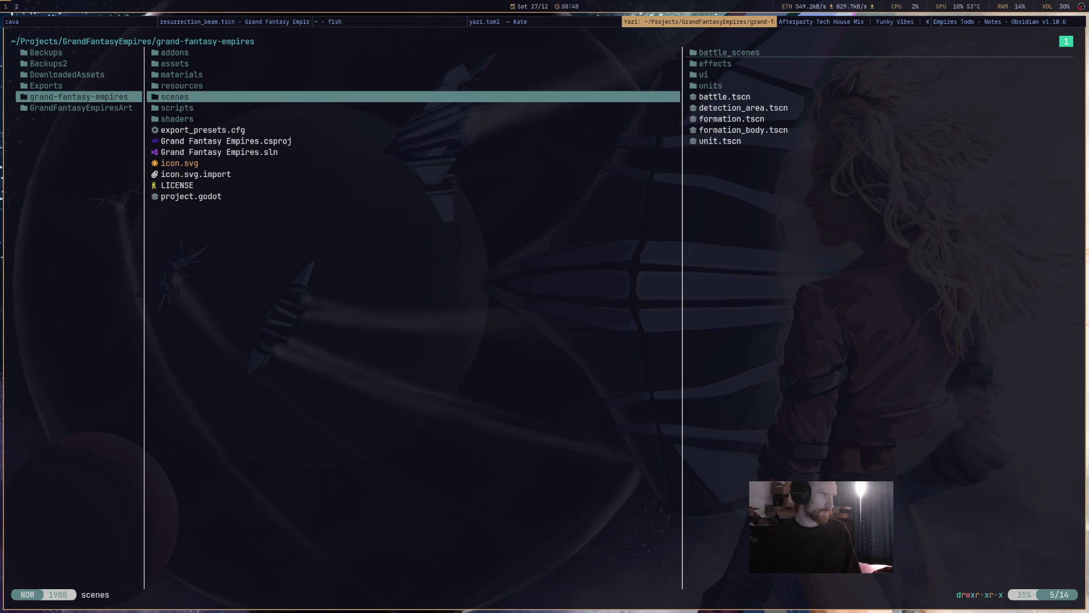
pyautogui.press('j')
pyautogui.press('k')
pyautogui.press('k')
# Enter assets/particles/beams to see lines_2.png, then quit Yazi and return to Godot
pyautogui.press('k')
pyautogui.press('k')
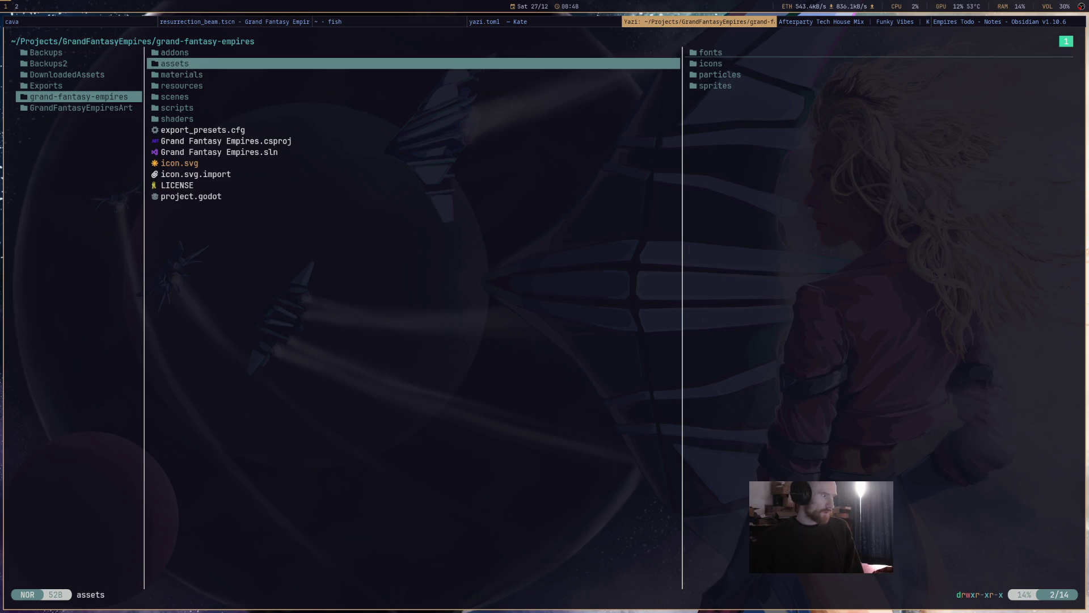
pyautogui.press('l')
pyautogui.press('j')
pyautogui.press('j')
pyautogui.press('l')
pyautogui.press('j')
pyautogui.press('j')
pyautogui.press('k')
pyautogui.press('k')
pyautogui.press('l')
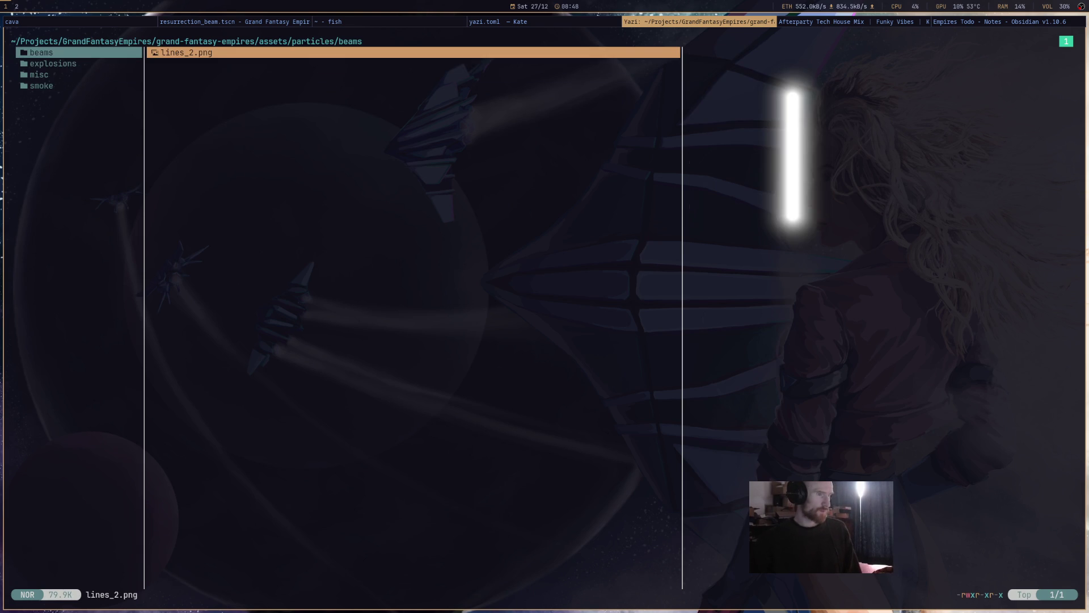
pyautogui.press('q')
pyautogui.press('super+Left')
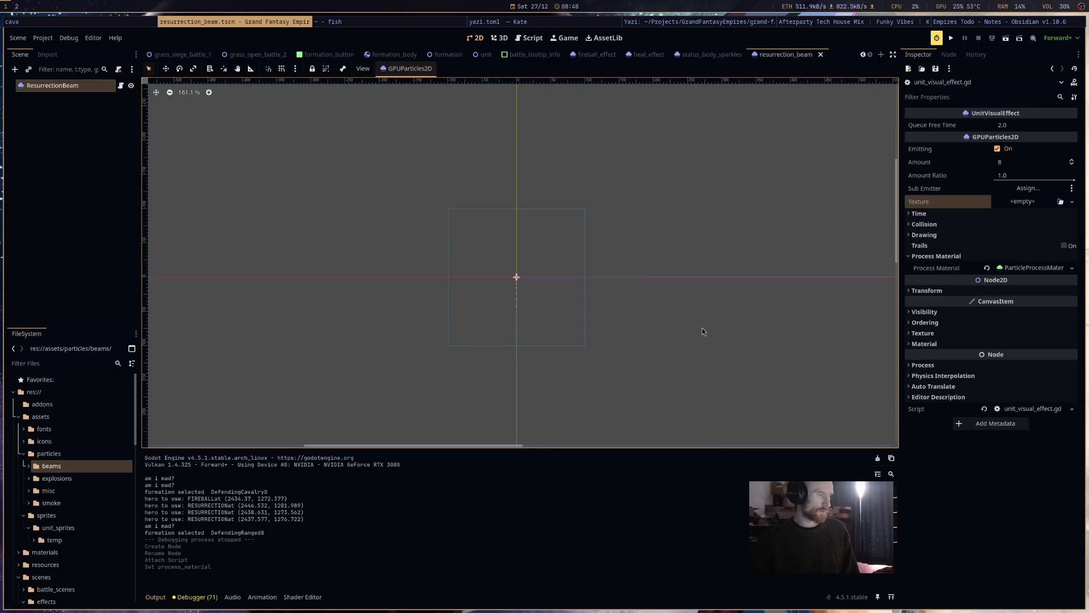
# Drag lines_2.png onto the particles' Texture property and save the scene
pyautogui.press('super+Right')
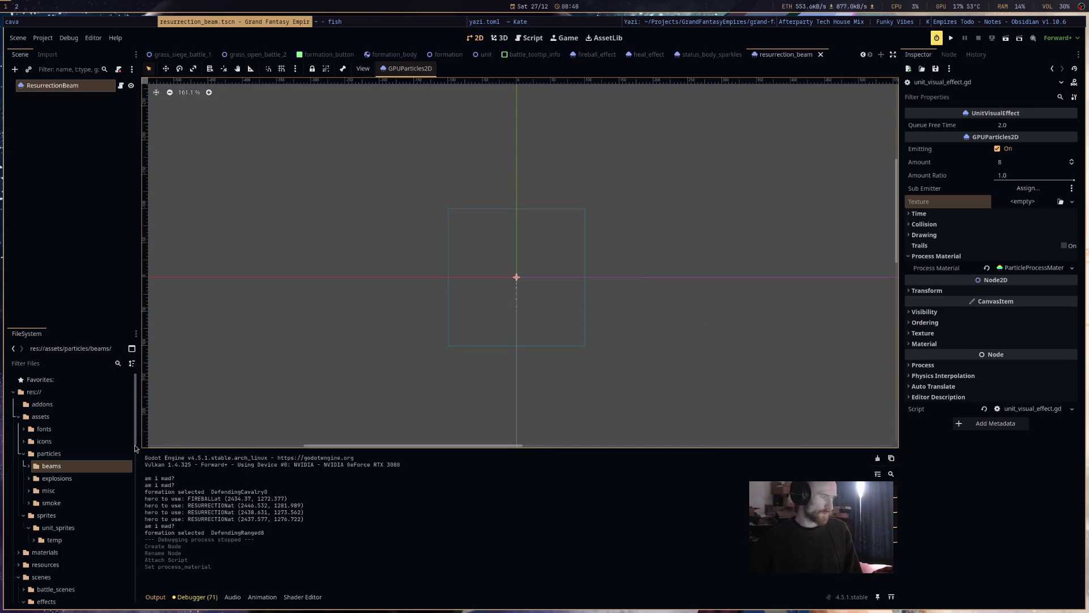
pyautogui.moveTo(68, 480)
pyautogui.mouseDown()
pyautogui.moveTo(442, 397)
pyautogui.moveTo(1027, 219)
pyautogui.moveTo(1023, 202)
pyautogui.mouseUp()
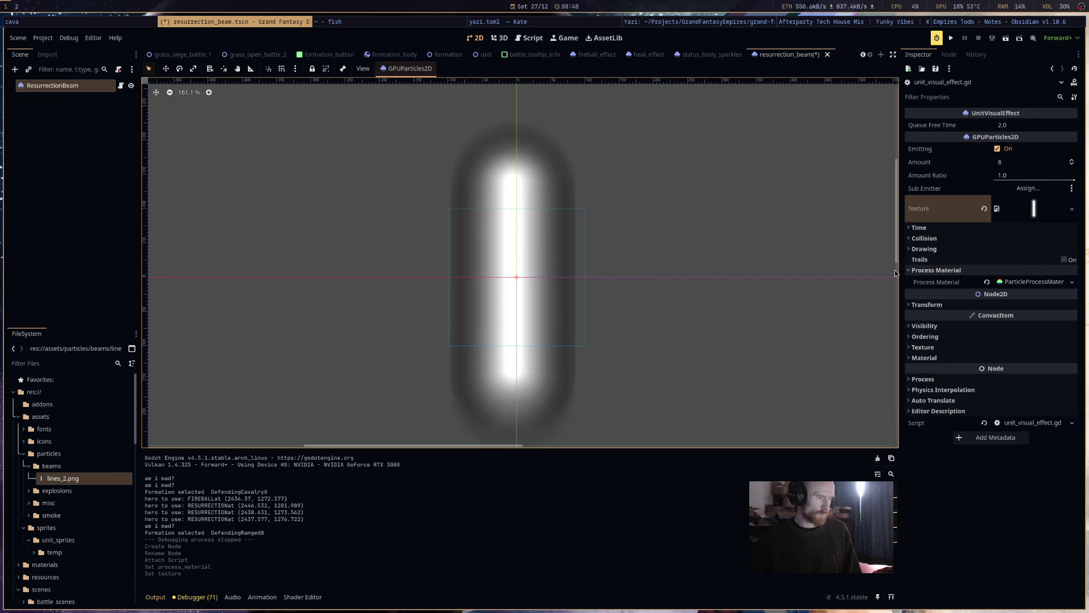
pyautogui.hotkey('ctrl', 's')
pyautogui.scroll(-3, 696, 306)
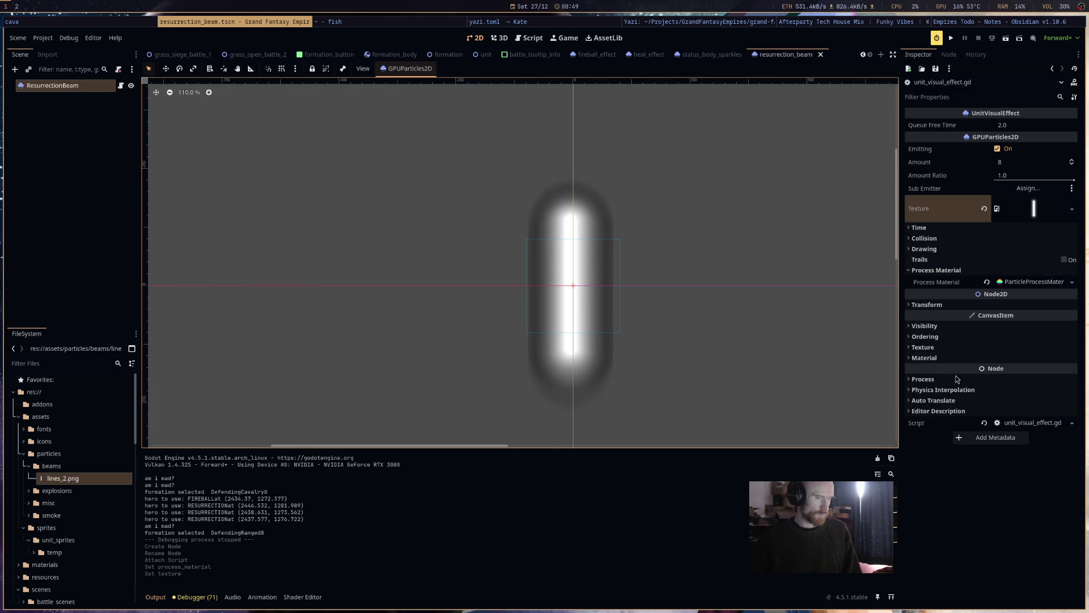
# Assign the beam a new CanvasItemMaterial with Blend Mode Add and save
pyautogui.click(991, 360)
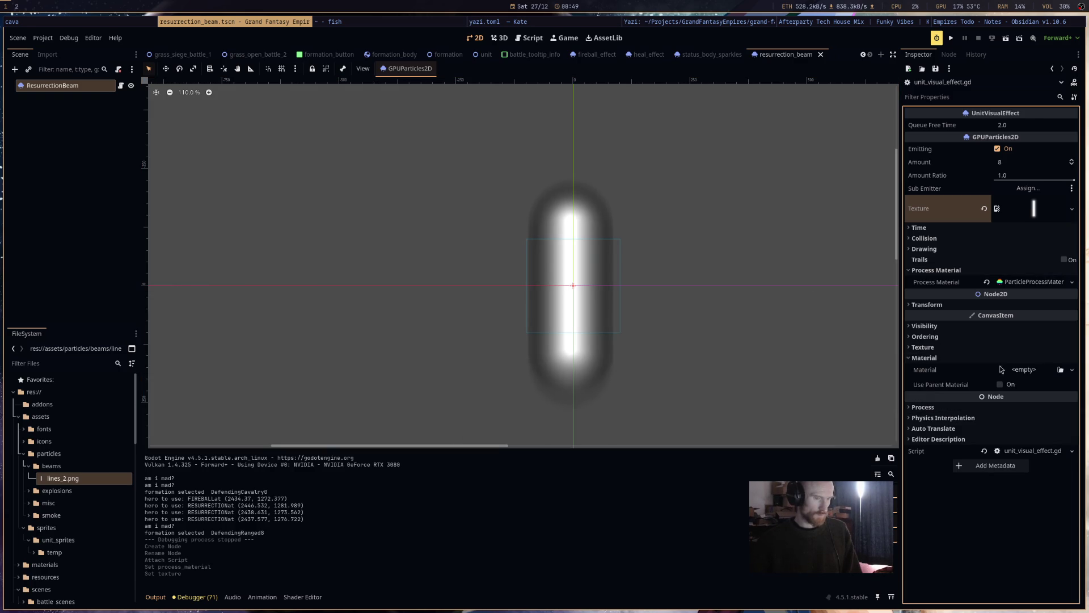
pyautogui.click(1020, 372)
pyautogui.click(1034, 369)
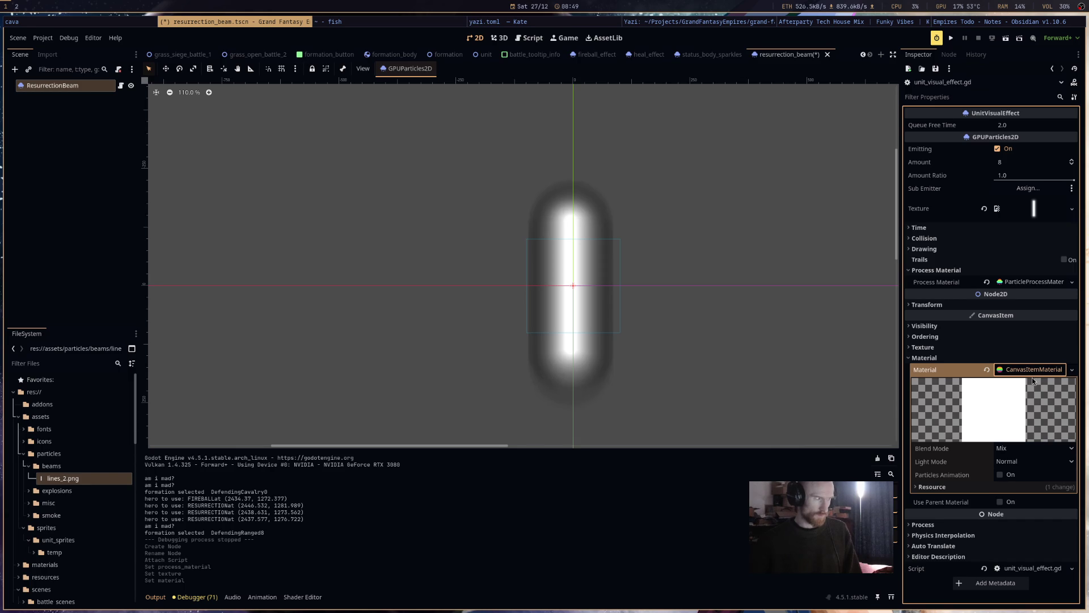
pyautogui.click(1030, 448)
pyautogui.click(1025, 472)
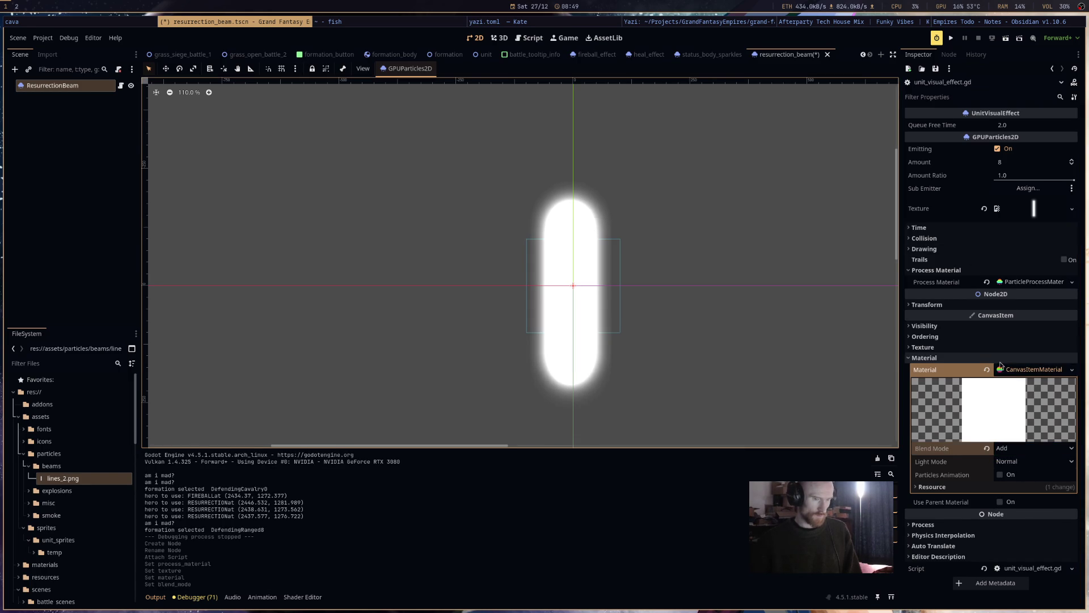
pyautogui.click(1026, 369)
pyautogui.hotkey('ctrl', 's')
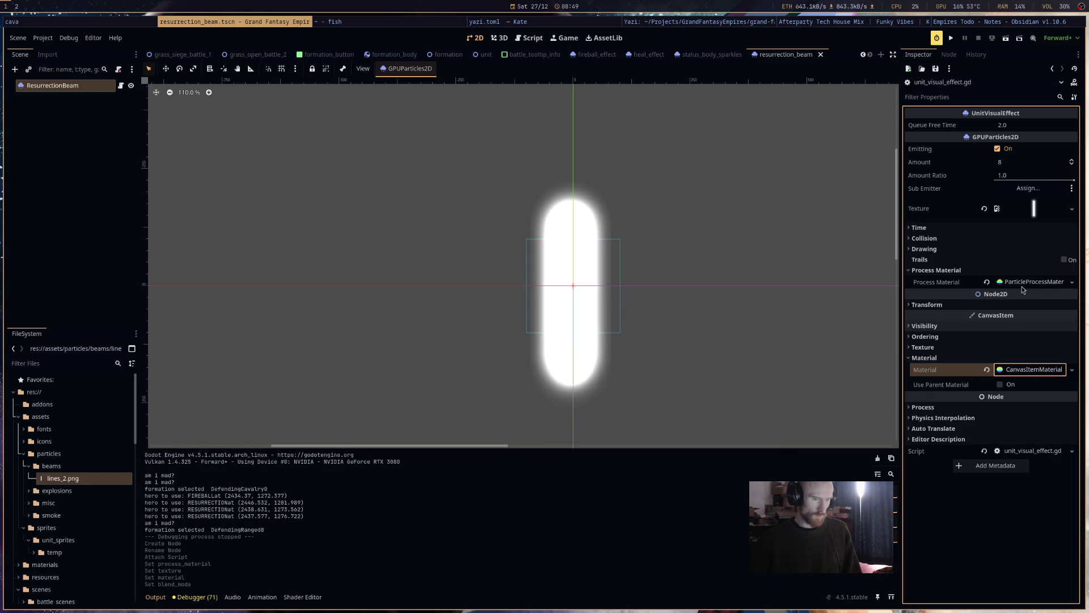
pyautogui.rightClick(1026, 282)
pyautogui.click(1026, 283)
# Set the process material's gravity y to 0 and save the scene
pyautogui.click(1025, 282)
pyautogui.click(1006, 311)
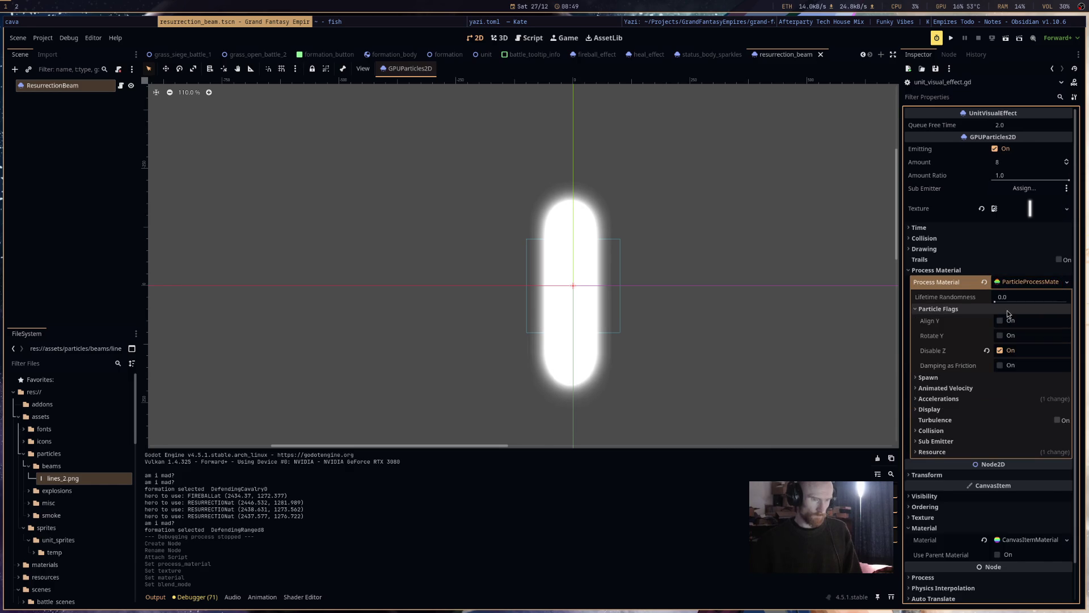
pyautogui.click(1006, 311)
pyautogui.click(1000, 339)
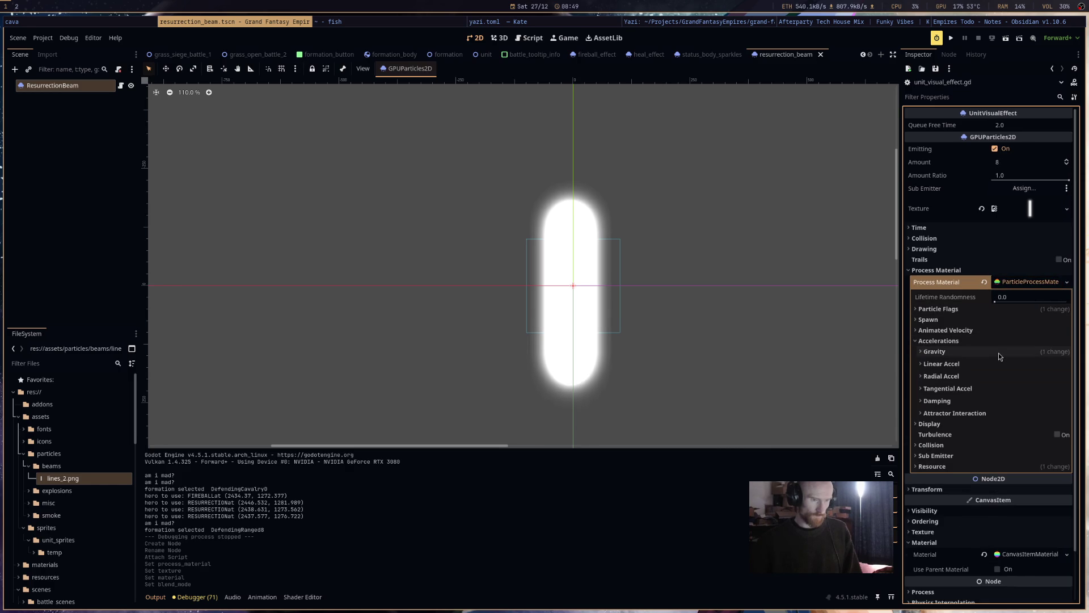
pyautogui.click(998, 352)
pyautogui.click(1015, 378)
pyautogui.write('0')
pyautogui.press('Return')
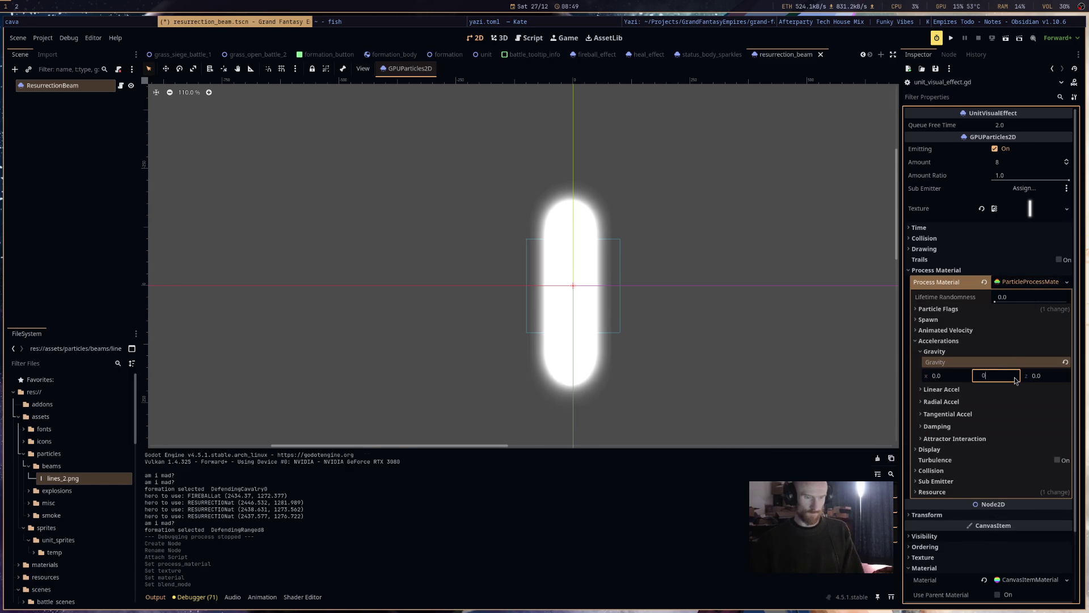
pyautogui.click(1013, 352)
pyautogui.hotkey('ctrl', 's')
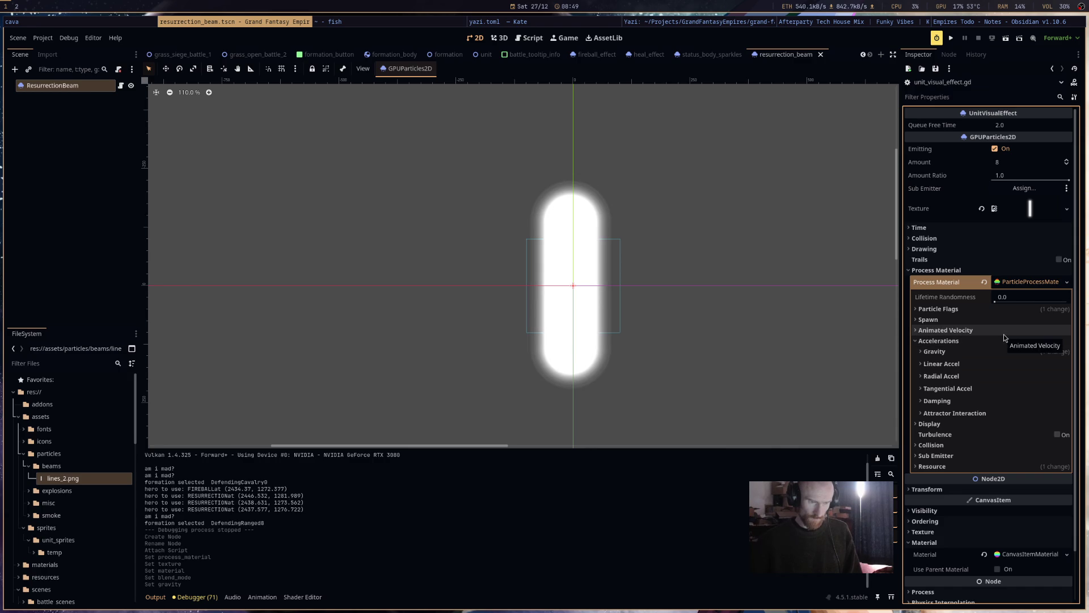
# Reduce the particle Amount from 8 to 1 and save
pyautogui.click(1013, 161)
pyautogui.write('1')
pyautogui.press('Return')
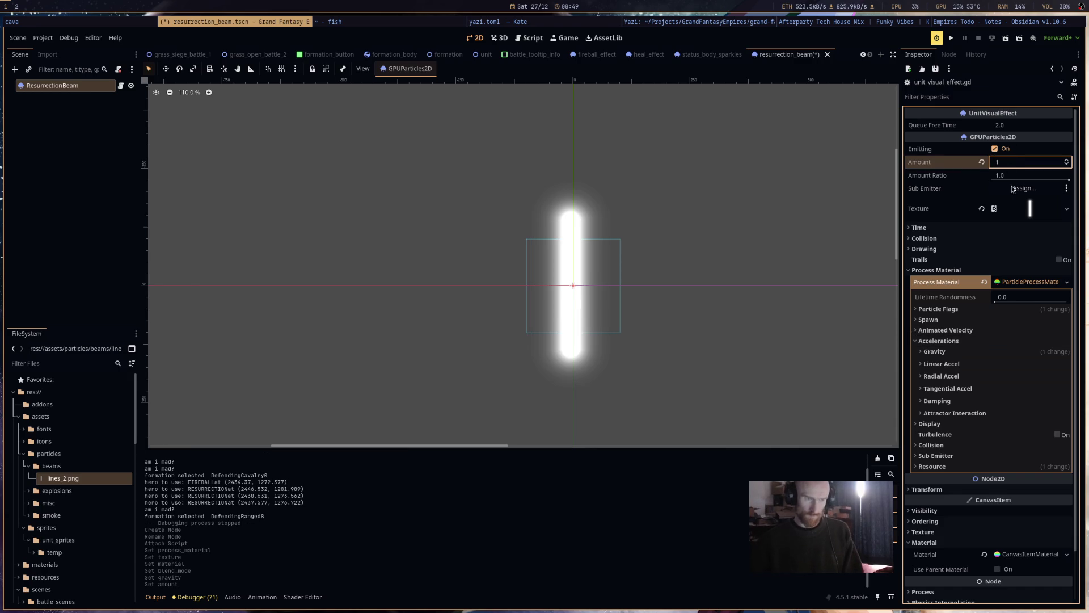
pyautogui.hotkey('ctrl', 's')
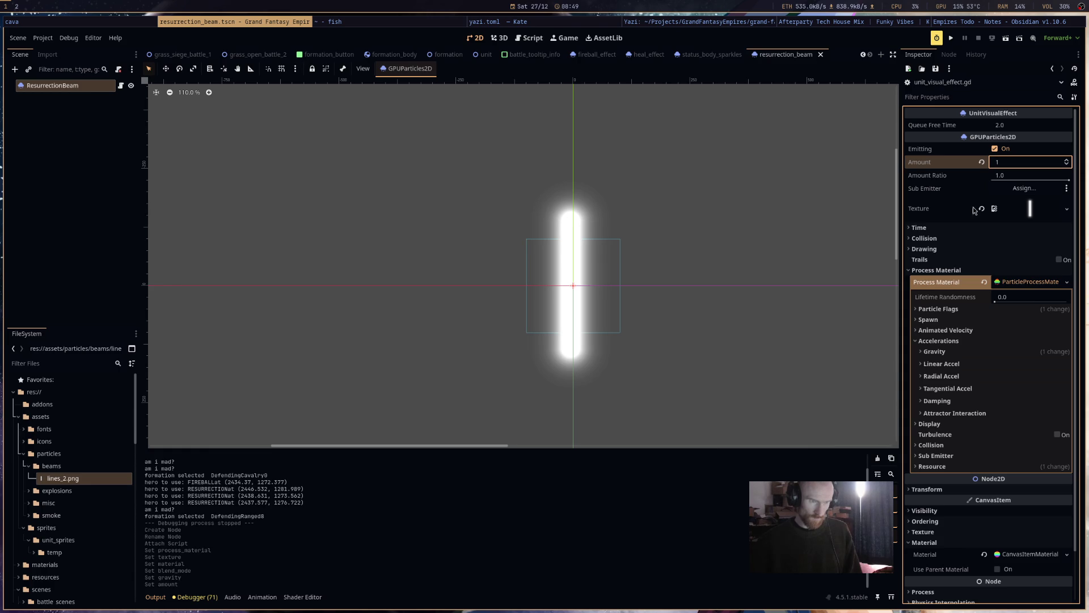
pyautogui.click(995, 320)
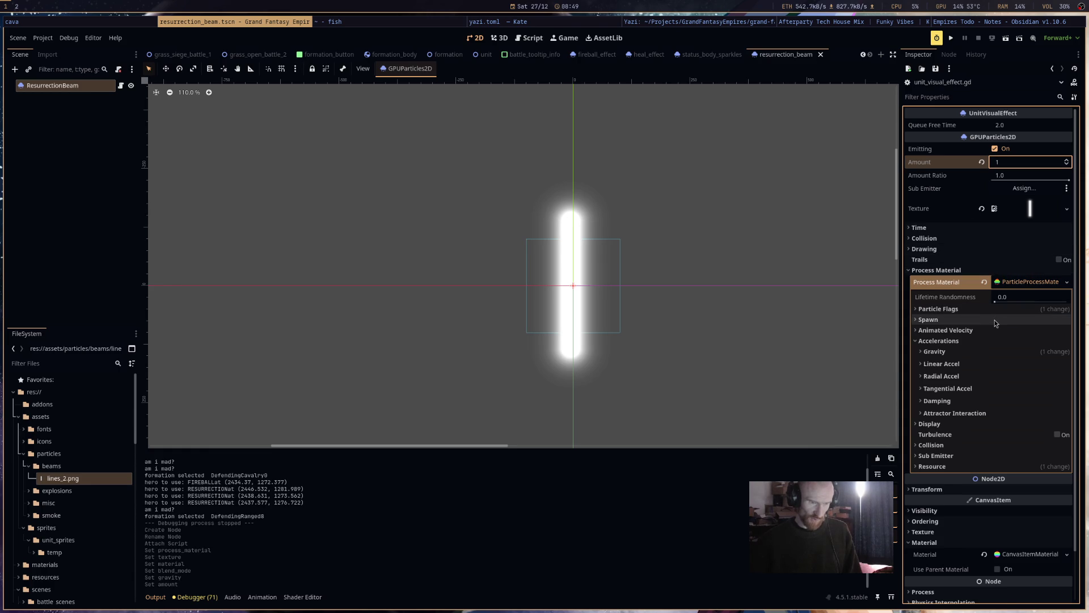
pyautogui.click(996, 322)
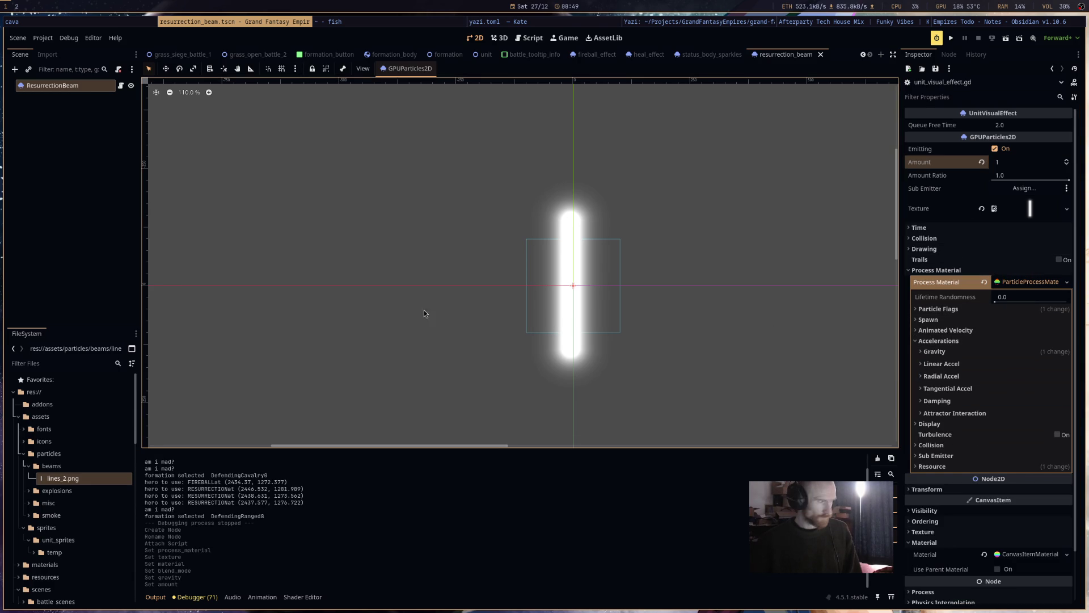
# Nudge the beam up one pixel and back to the origin twice
pyautogui.press('Up')
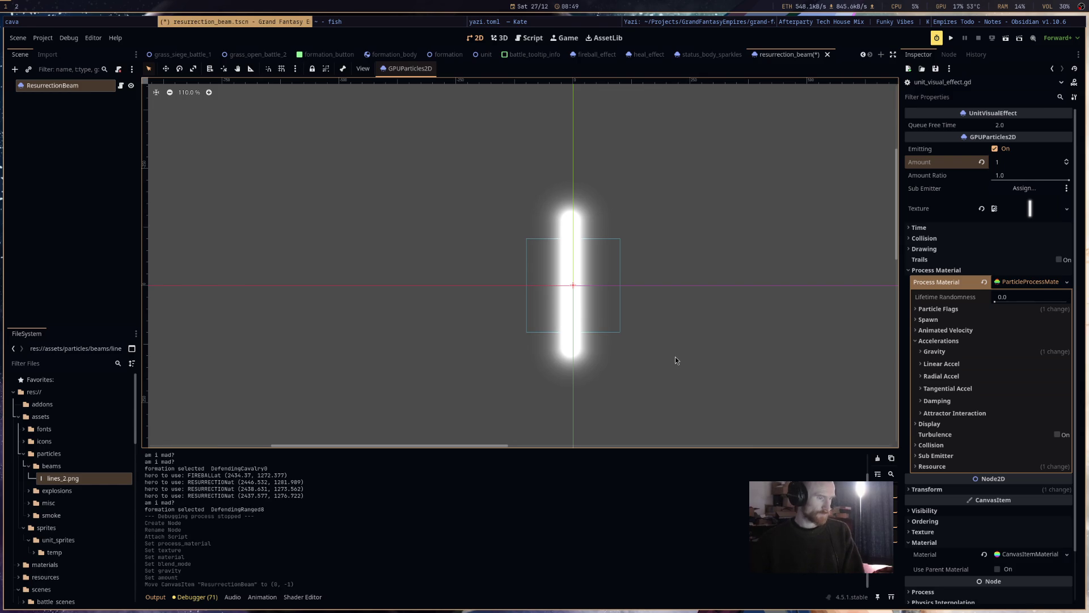
pyautogui.press('Down')
pyautogui.press('Up')
pyautogui.press('Down')
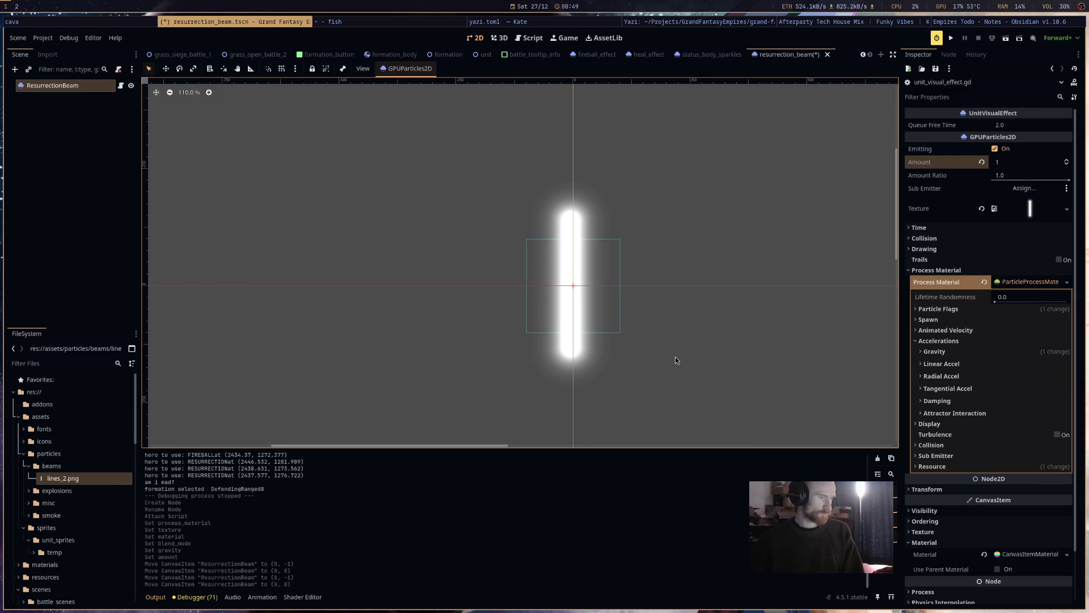
# Set the Spawn Position emission shape offset y to -100
pyautogui.click(975, 320)
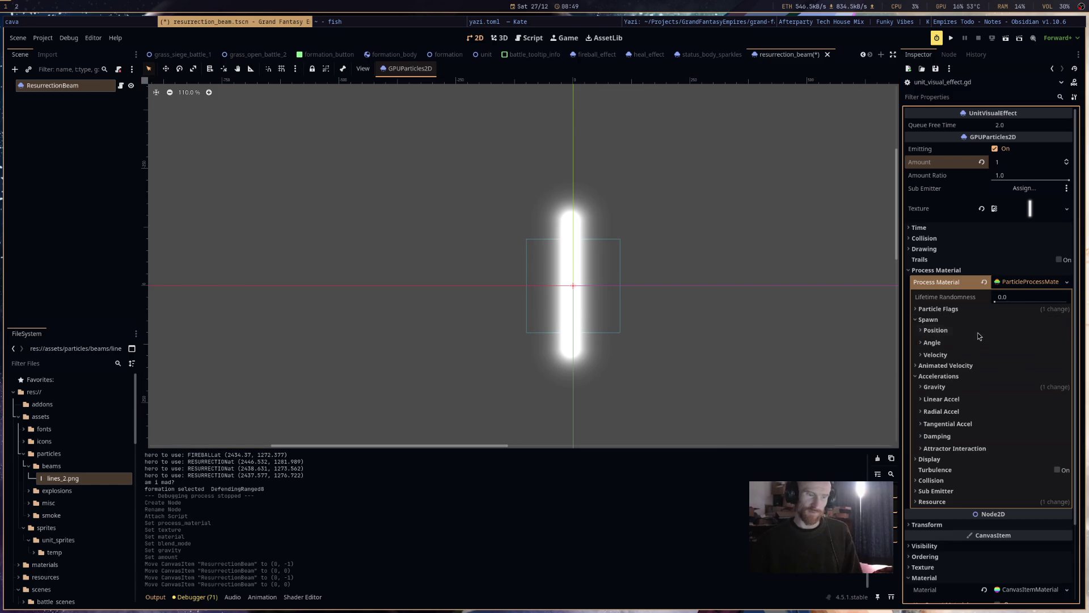
pyautogui.click(978, 332)
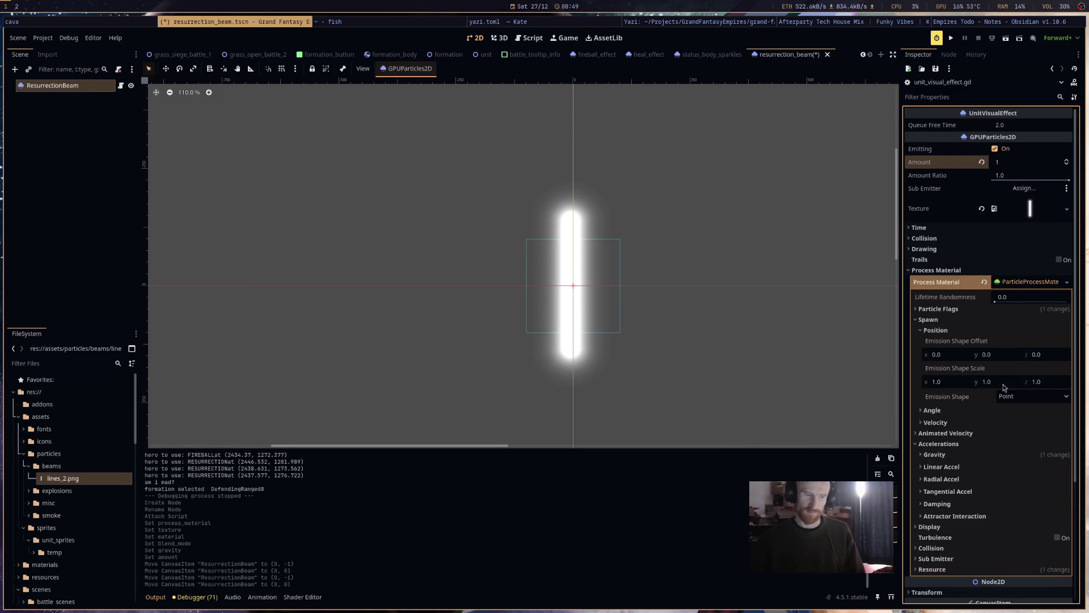
pyautogui.click(1007, 360)
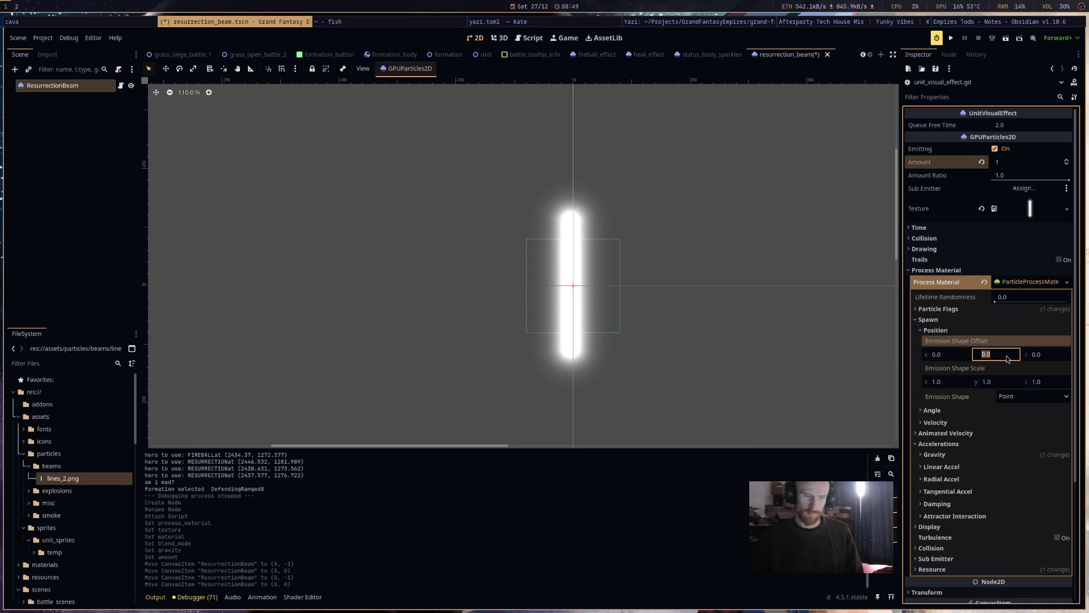
pyautogui.write('-1')
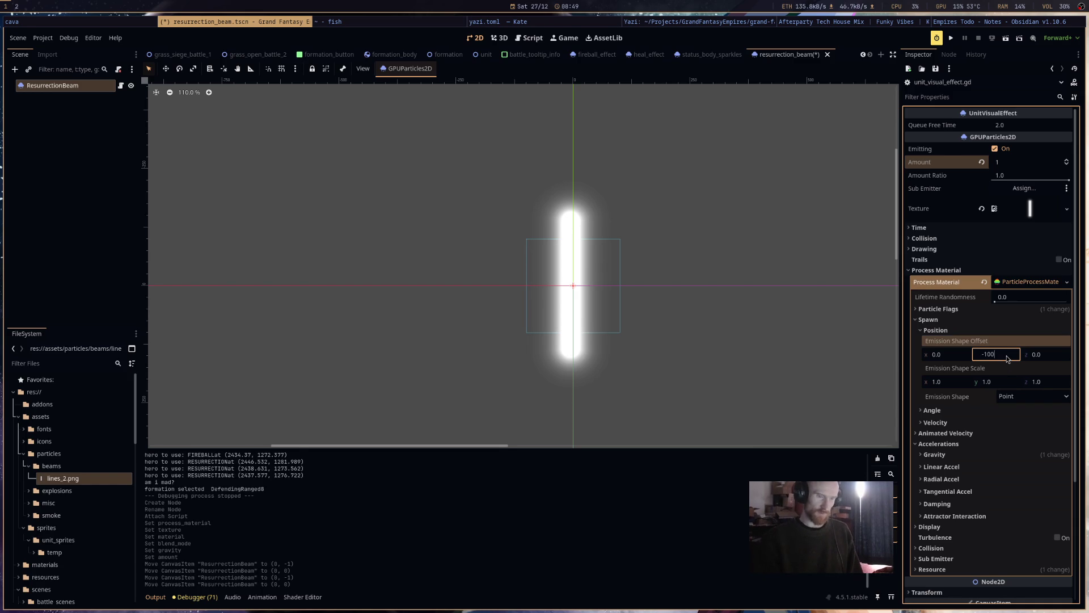
pyautogui.press('Return')
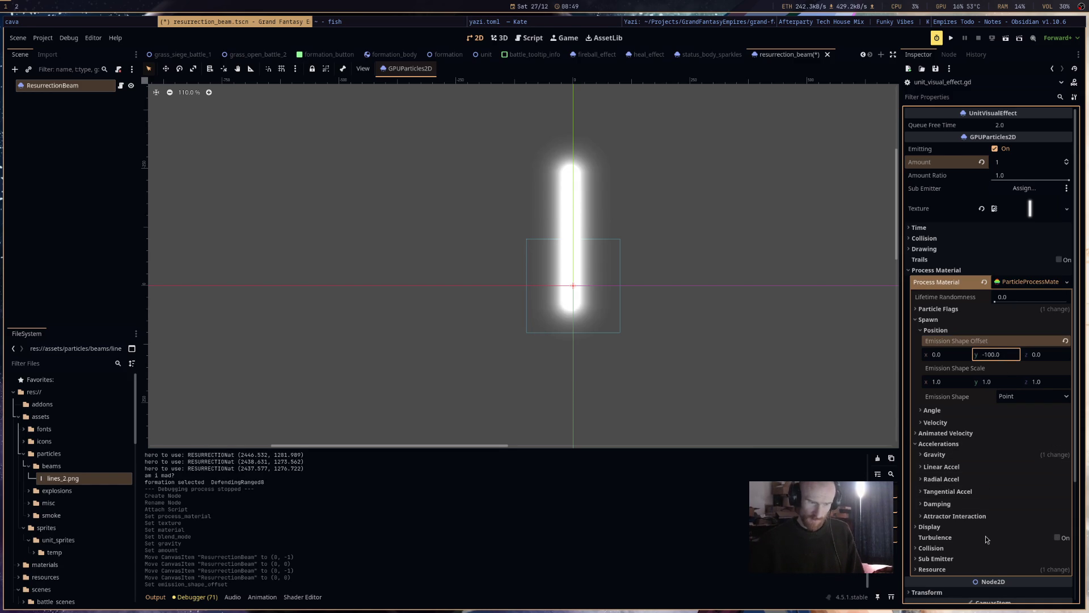
pyautogui.scroll(-3, 978, 464)
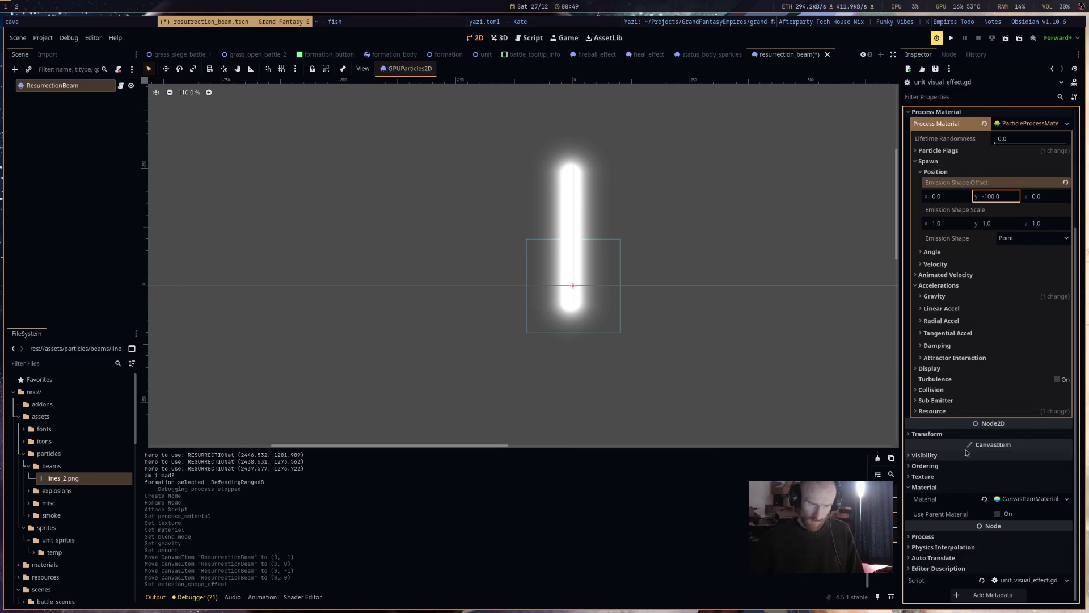
pyautogui.click(955, 368)
pyautogui.click(977, 379)
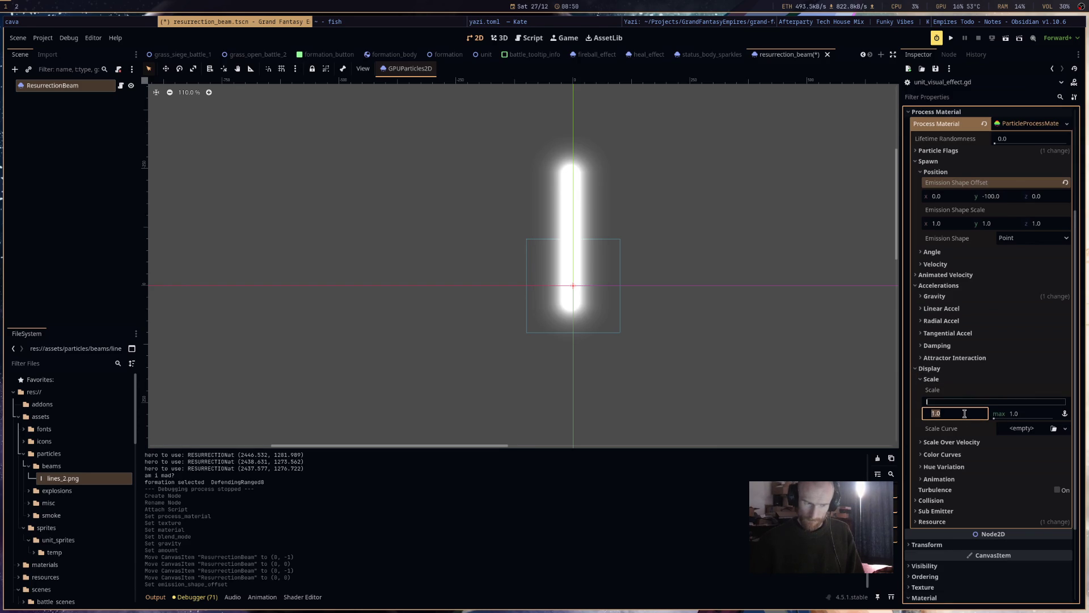
# Set the particle scale minimum to 0 and maximum to 0.5
pyautogui.write('0.5')
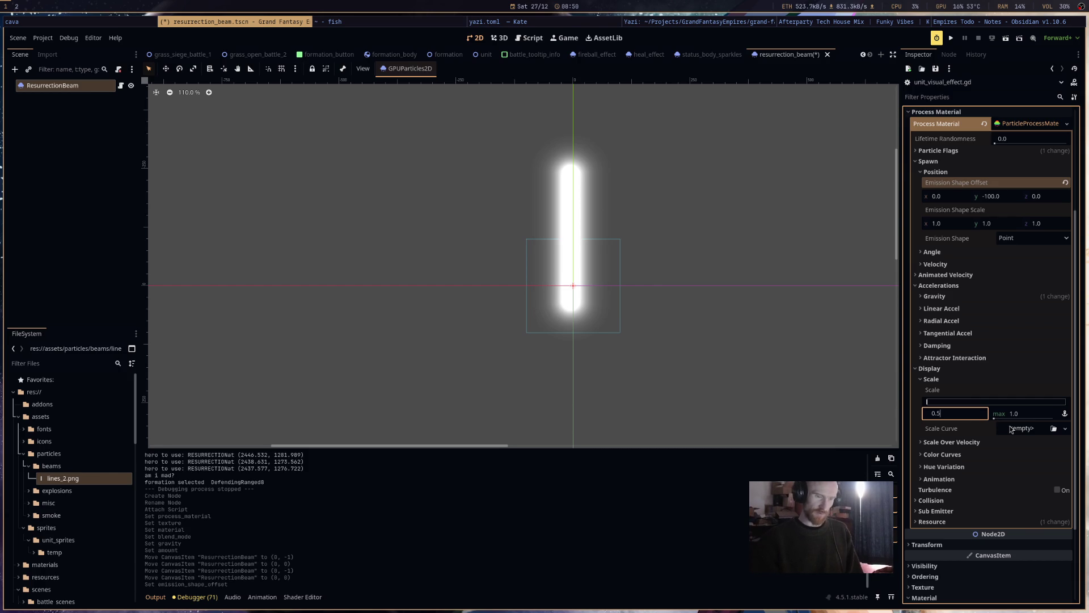
pyautogui.click(1024, 418)
pyautogui.write('0.5')
pyautogui.press('Return')
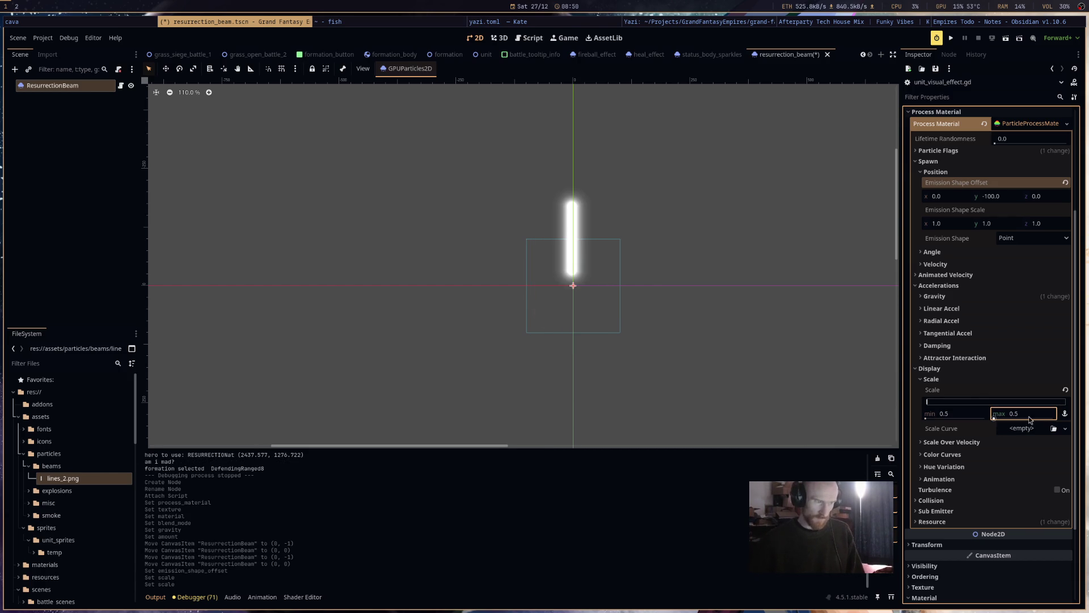
# Add a CurveXYZTexture scale curve and drag Curve X's start point down to 0
pyautogui.click(1028, 428)
pyautogui.click(1036, 454)
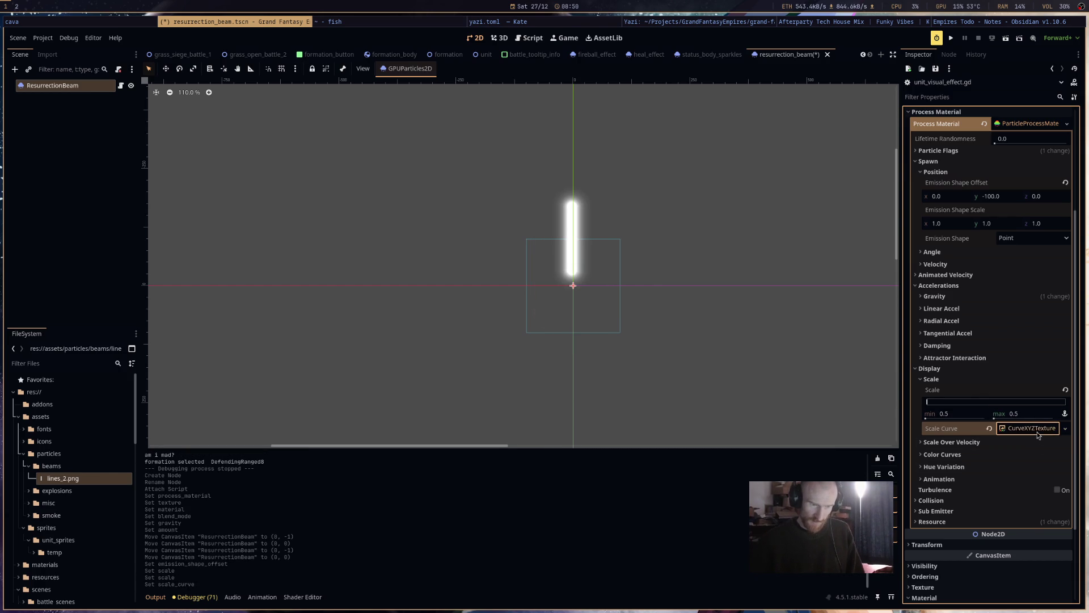
pyautogui.click(1038, 431)
pyautogui.click(1034, 461)
pyautogui.scroll(-3, 1034, 461)
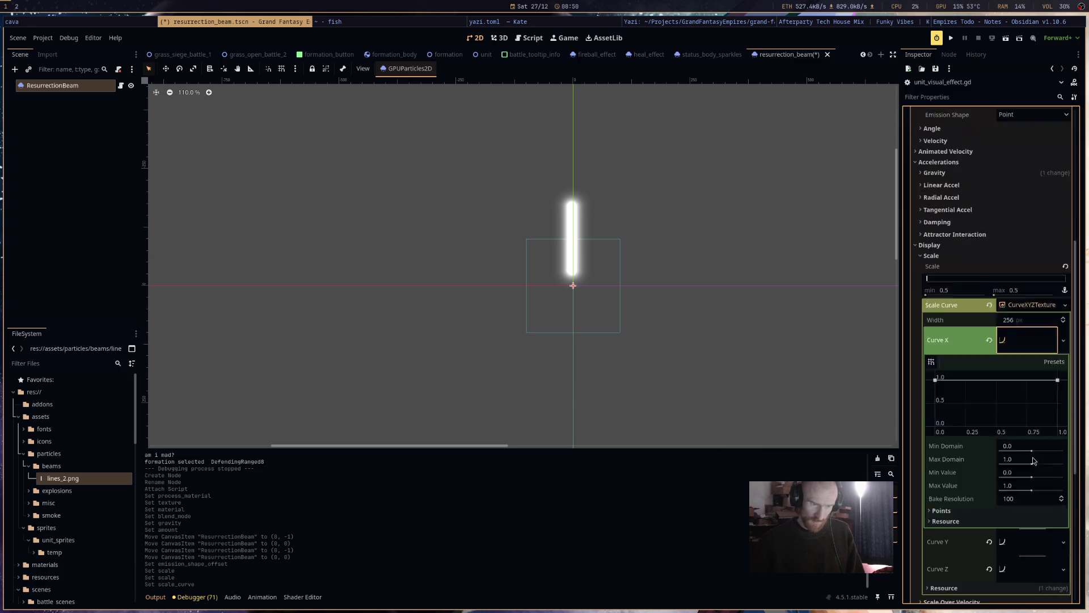
pyautogui.scroll(-2, 1033, 462)
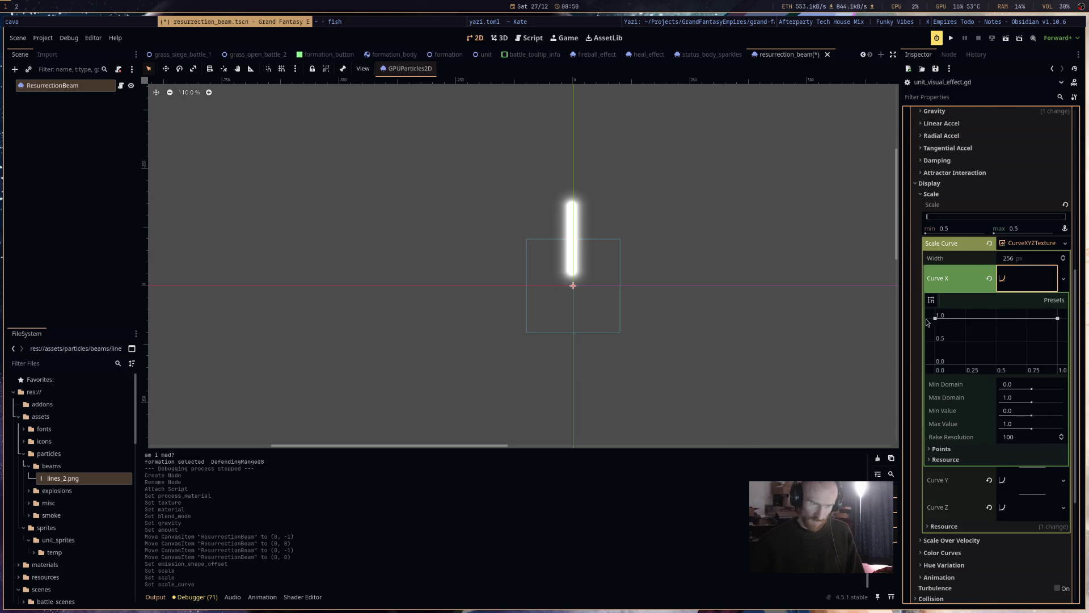
pyautogui.moveTo(935, 318); pyautogui.dragTo(932, 416)
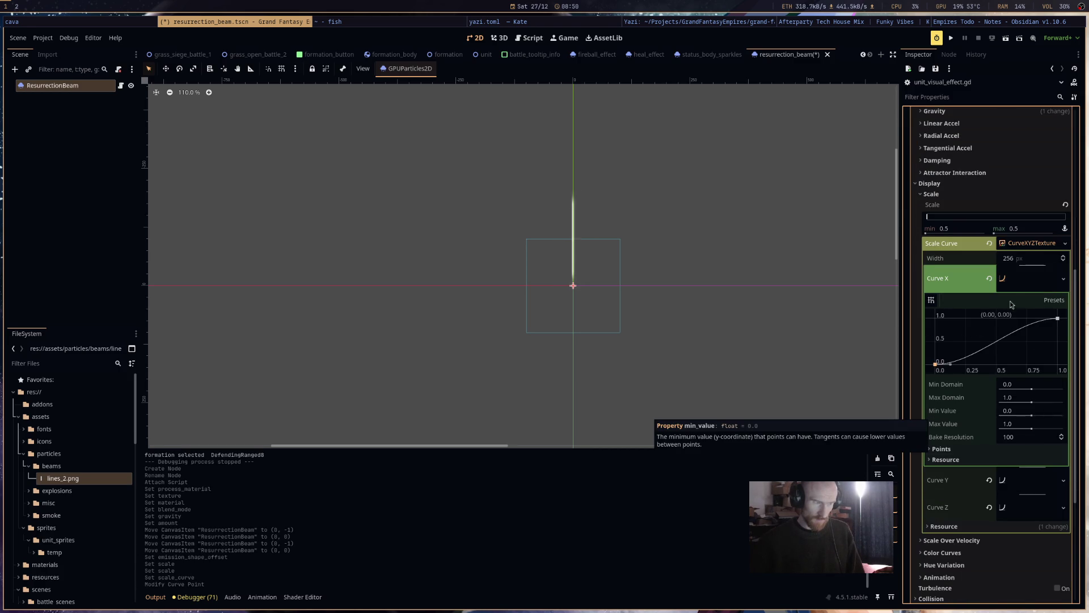
pyautogui.click(1022, 244)
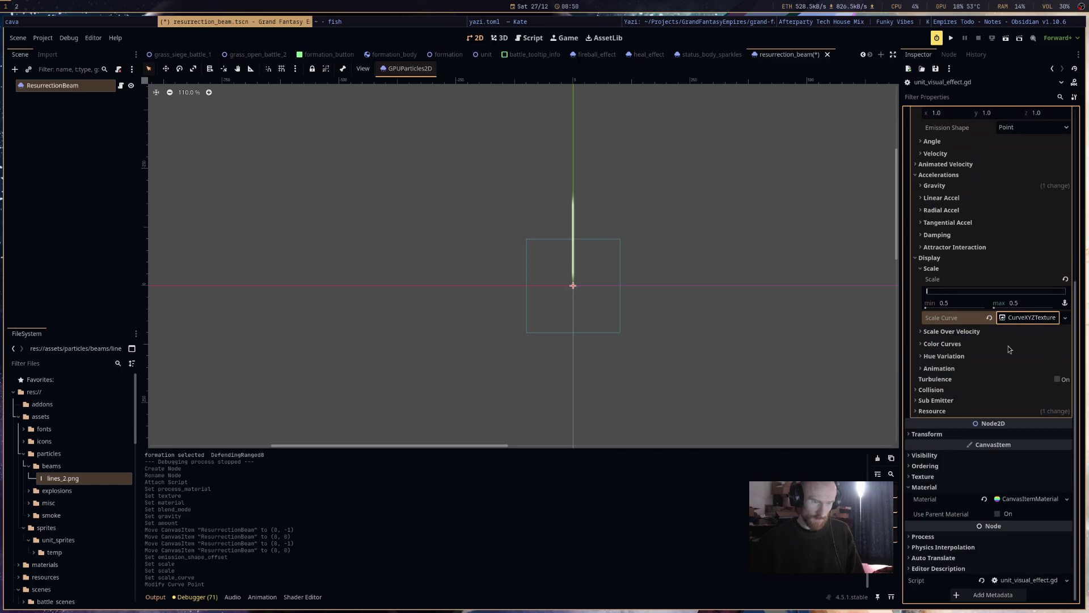
# Give Color Ramp a new GradientTexture1D and open its gradient editor
pyautogui.click(993, 345)
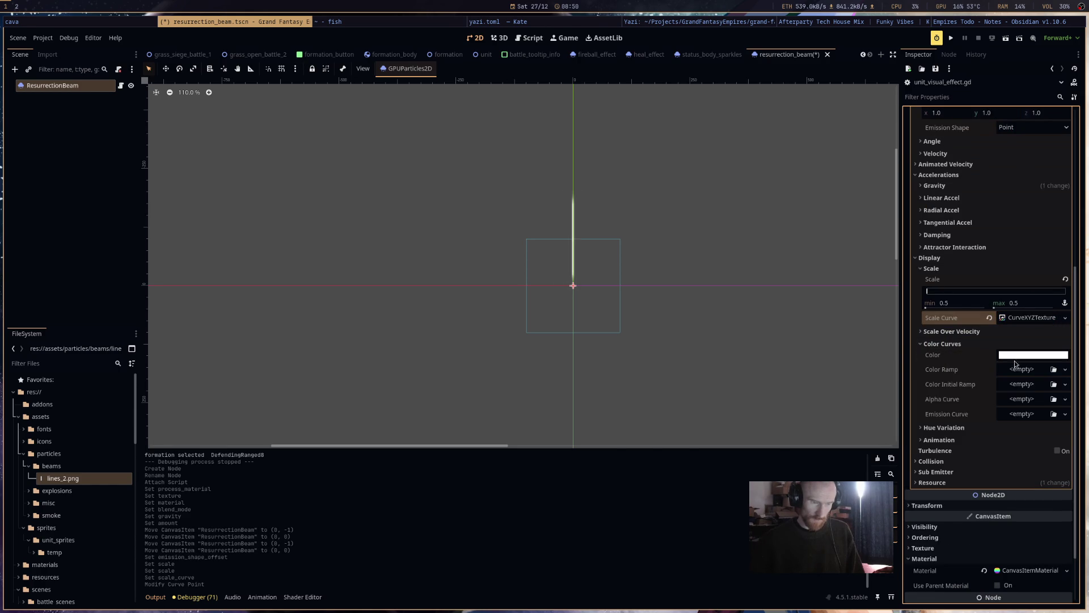
pyautogui.click(1023, 369)
pyautogui.click(1038, 396)
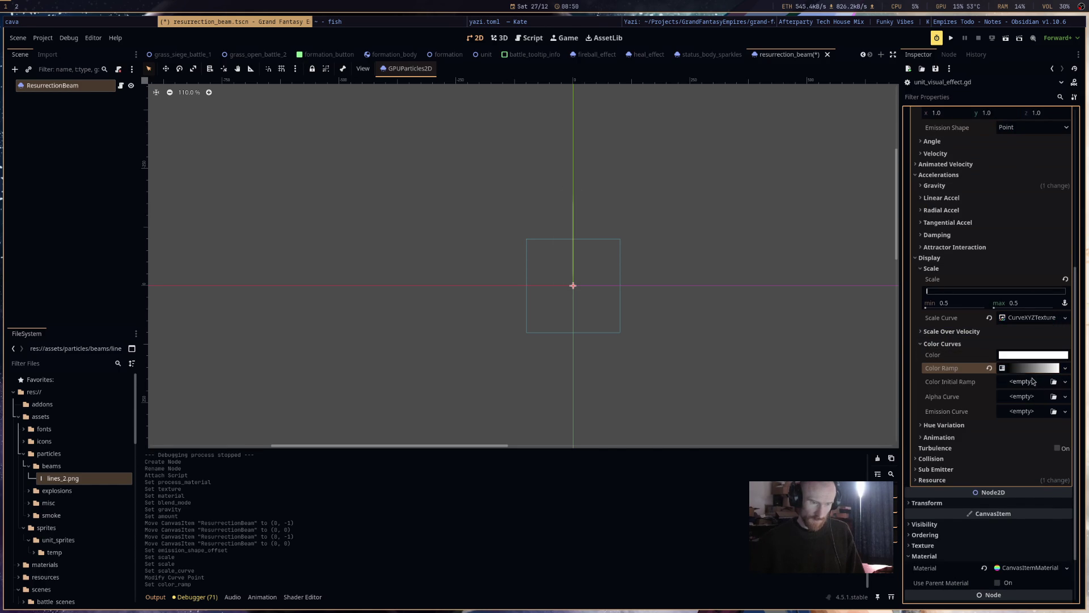
pyautogui.click(1036, 358)
pyautogui.click(1033, 367)
pyautogui.click(1033, 369)
pyautogui.click(1042, 381)
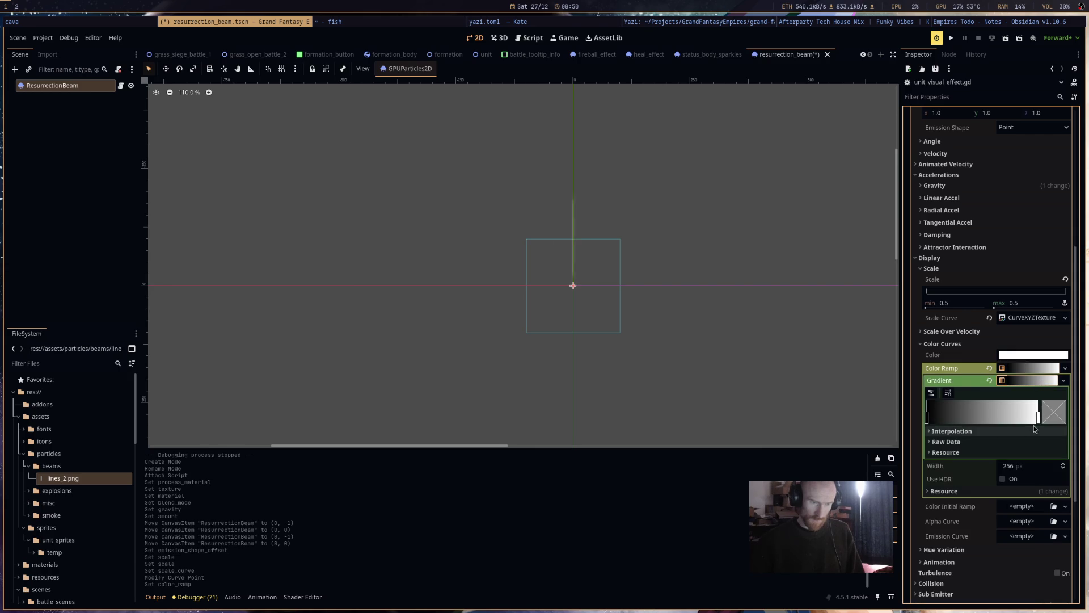
# Shift the white stop left and add a black stop near the gradient's right end
pyautogui.moveTo(1038, 419)
pyautogui.mouseDown()
pyautogui.moveTo(957, 415)
pyautogui.moveTo(984, 417)
pyautogui.mouseUp()
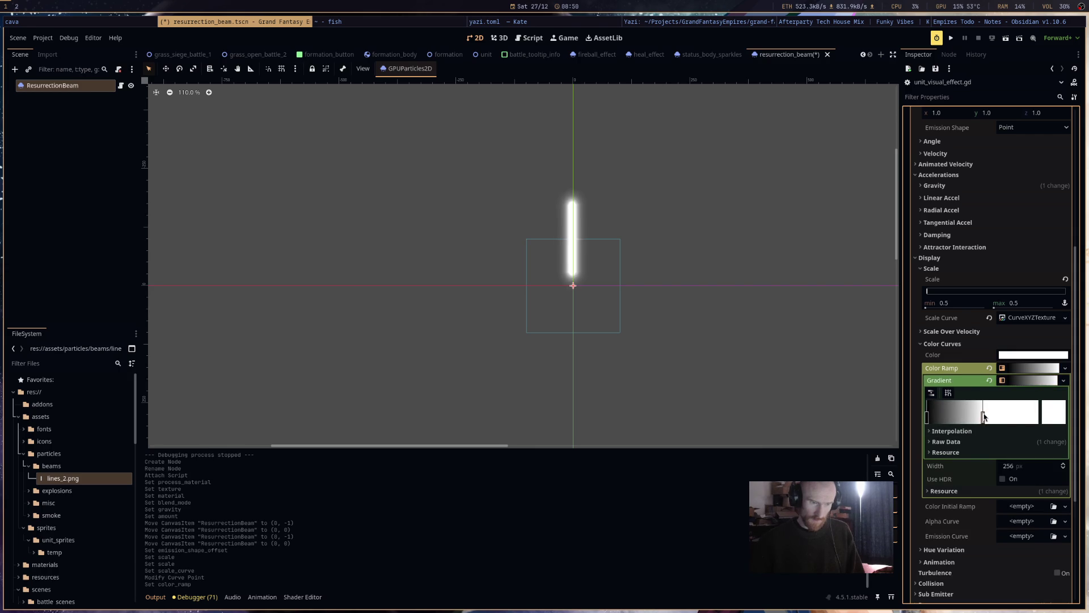
pyautogui.click(1038, 417)
pyautogui.click(1056, 420)
pyautogui.moveTo(605, 271); pyautogui.dragTo(618, 384)
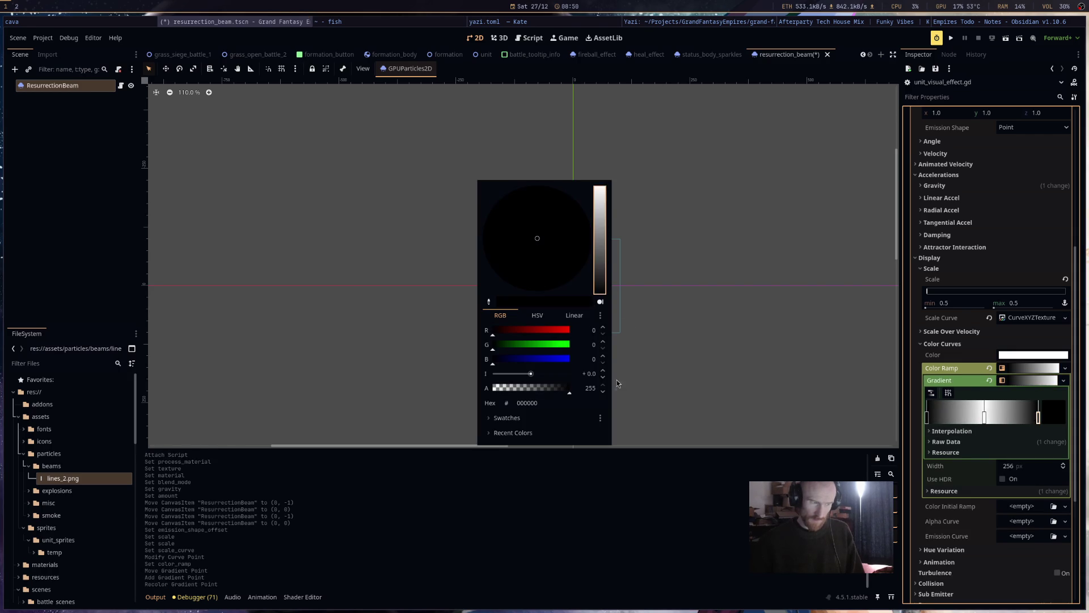
pyautogui.click(1008, 428)
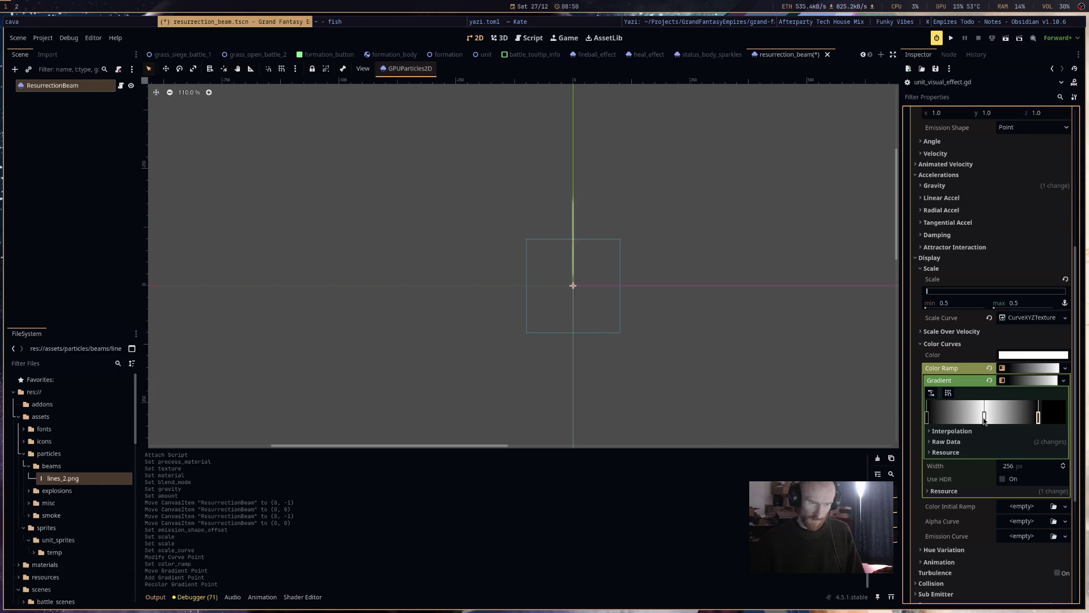
# Add a stop on the gradient's left side and colour it a bright pale orange-yellow
pyautogui.click(984, 419)
pyautogui.moveTo(1007, 417); pyautogui.dragTo(961, 415)
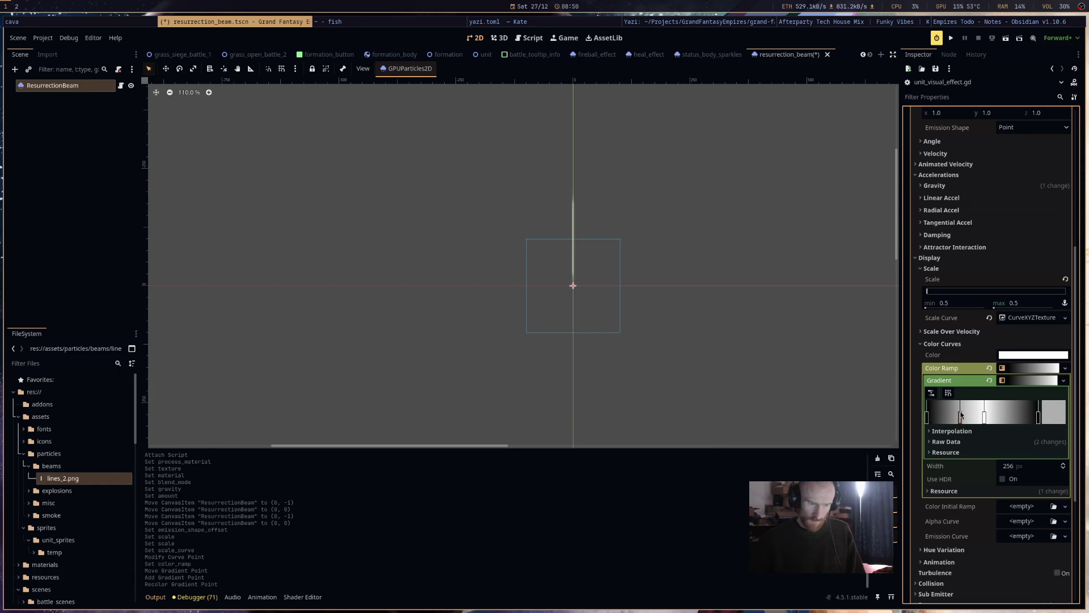
pyautogui.doubleClick(961, 417)
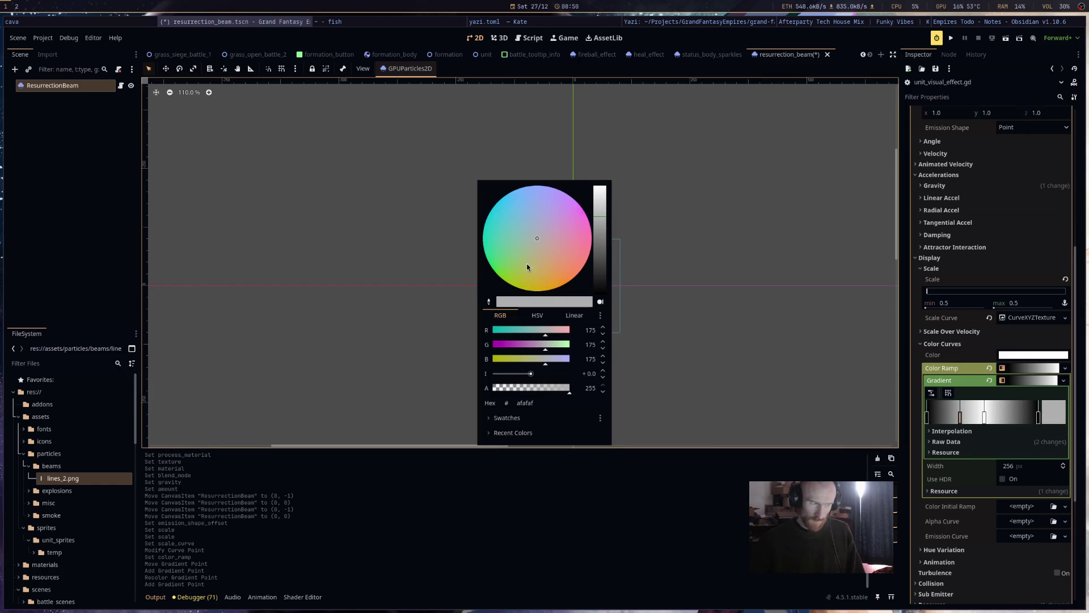
pyautogui.moveTo(549, 283); pyautogui.dragTo(558, 287)
pyautogui.moveTo(605, 216); pyautogui.dragTo(604, 212)
pyautogui.moveTo(531, 373); pyautogui.dragTo(539, 373)
pyautogui.click(771, 423)
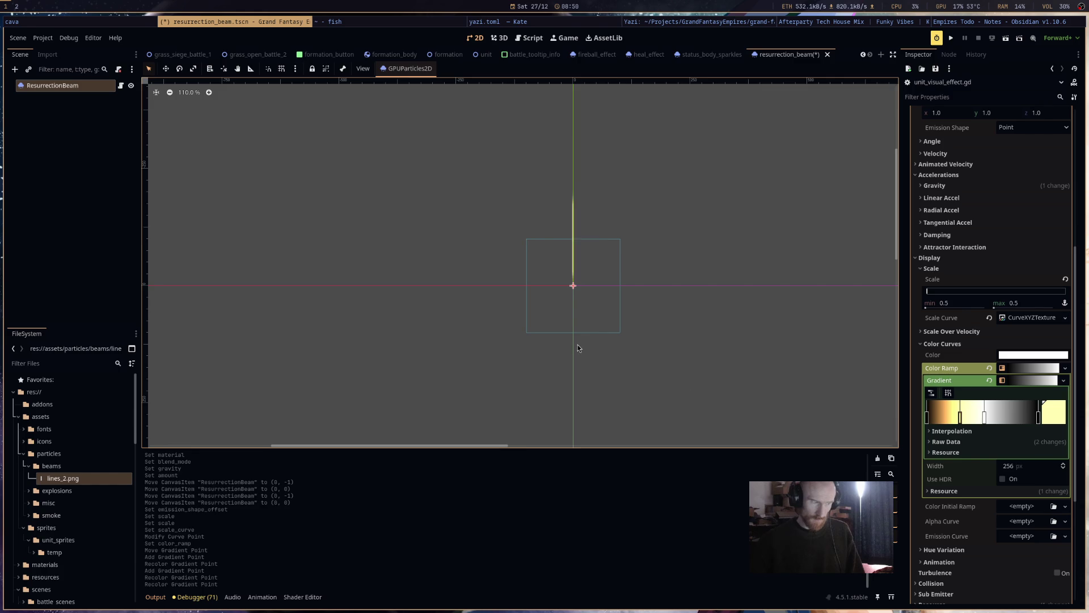
pyautogui.scroll(5, 1016, 293)
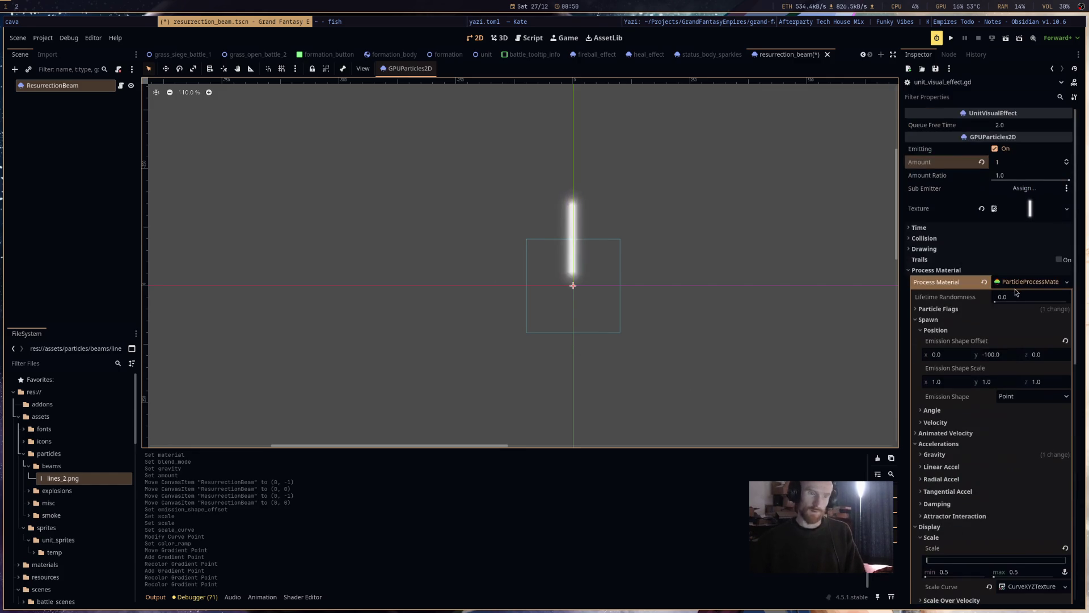
# Set the beam's emission shape offset y to -65 and save the resurrection_beam scene
pyautogui.click(1001, 353)
pyautogui.write('-60')
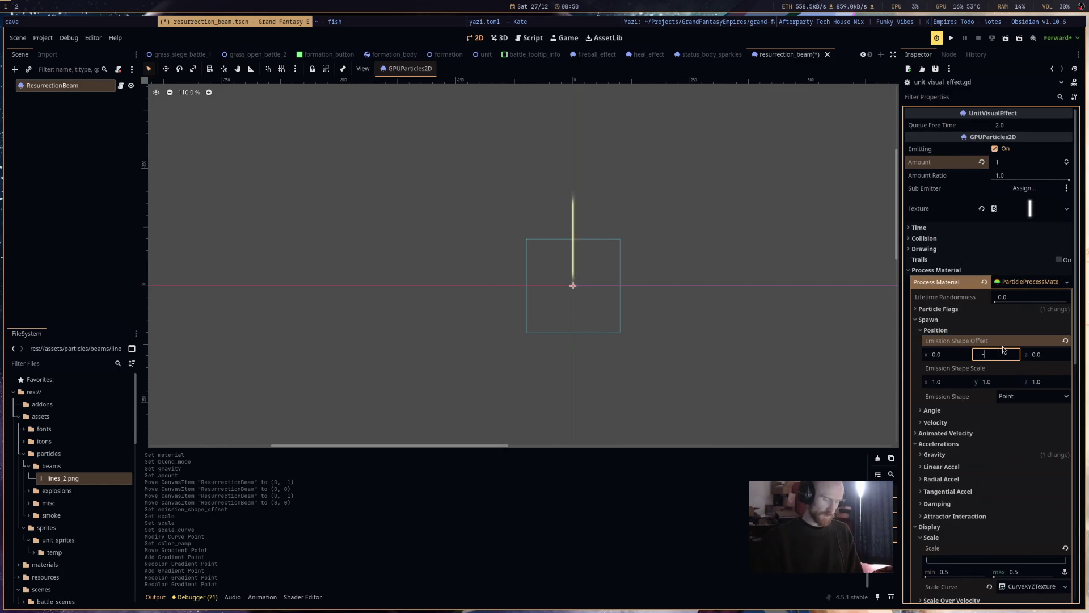
pyautogui.press('Return')
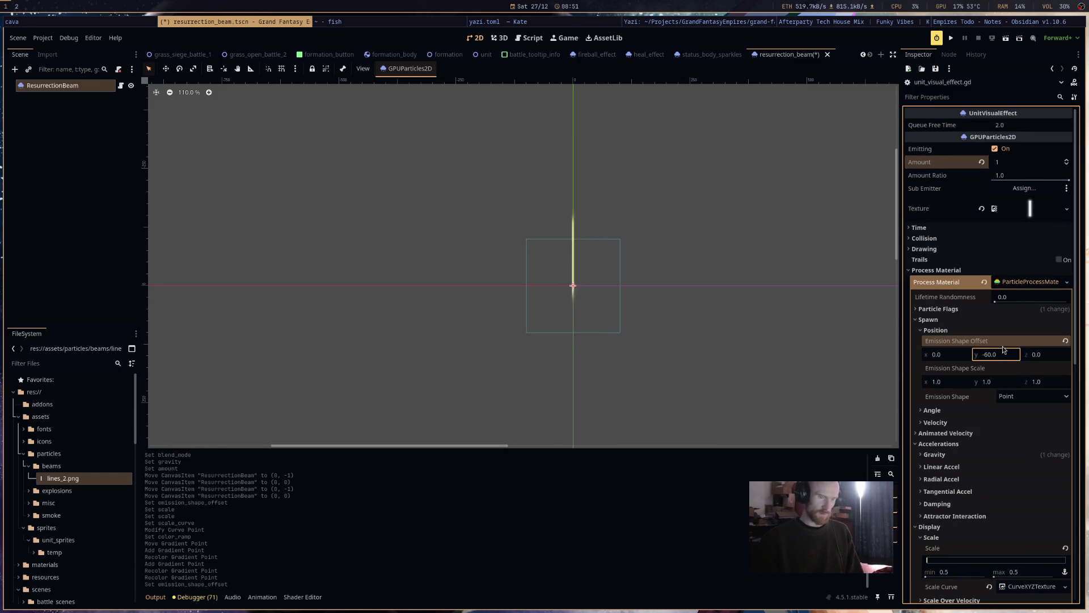
pyautogui.click(1003, 354)
pyautogui.write('-65')
pyautogui.press('Return')
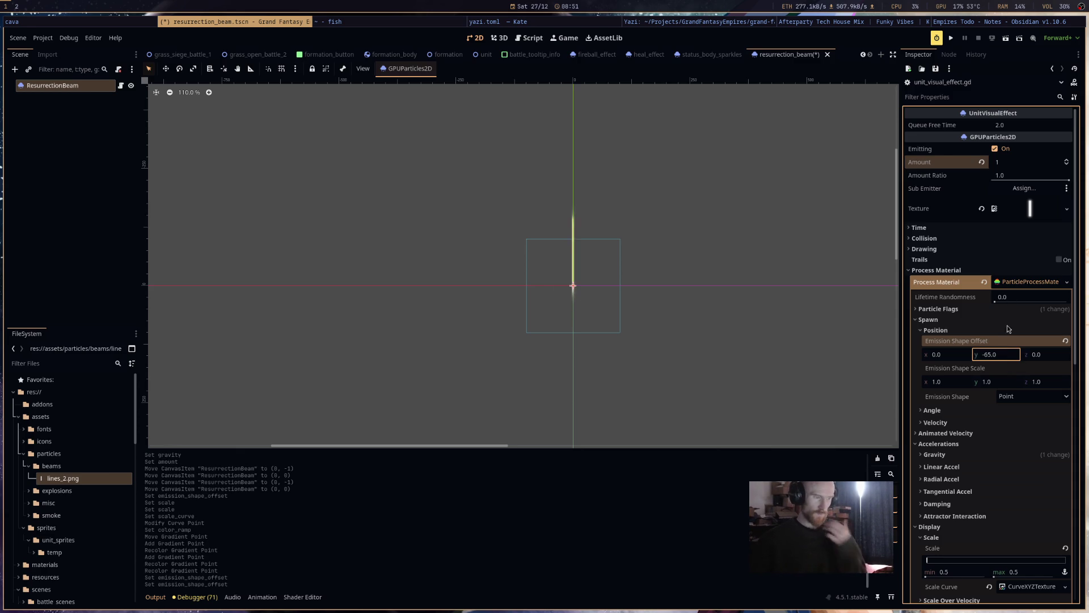
pyautogui.hotkey('ctrl', 's')
# Enable One Shot under Time, save again, and return to the grass_siege_battle_1 scene
pyautogui.click(955, 228)
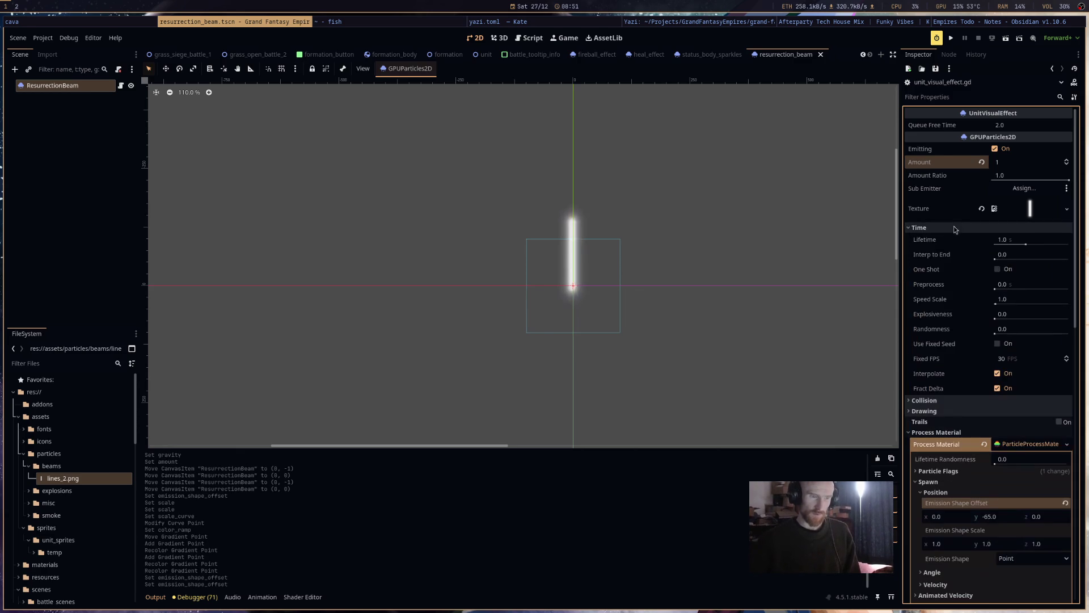
pyautogui.click(997, 269)
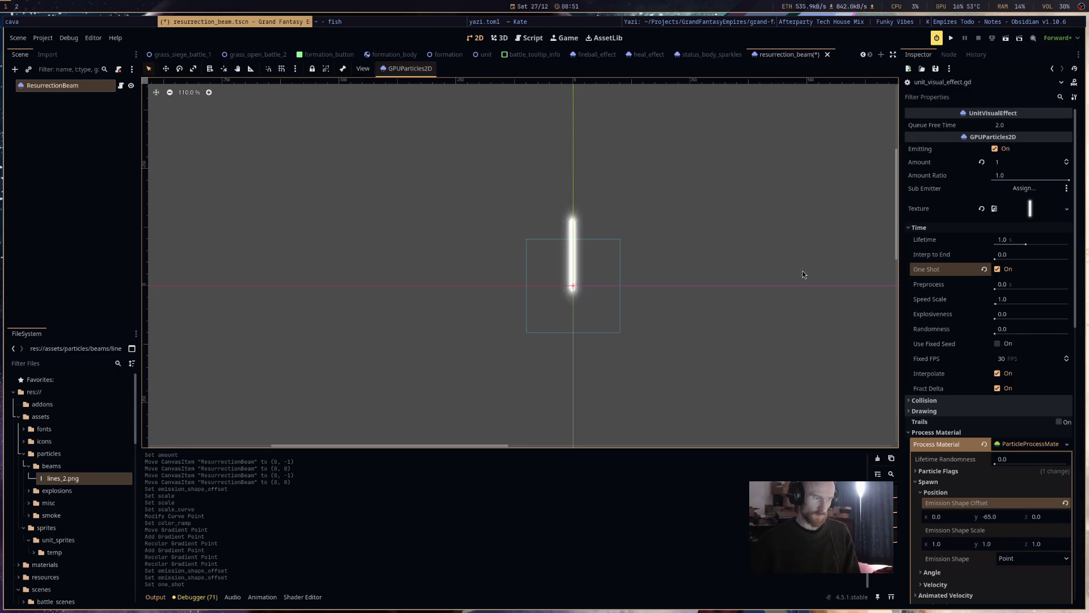
pyautogui.hotkey('ctrl', 's')
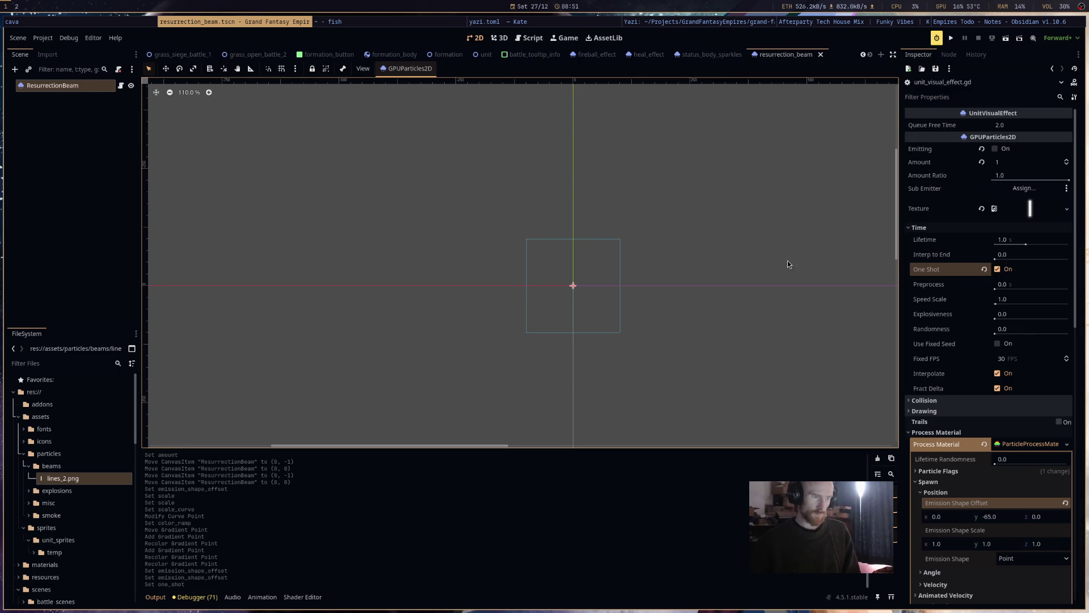
pyautogui.click(179, 54)
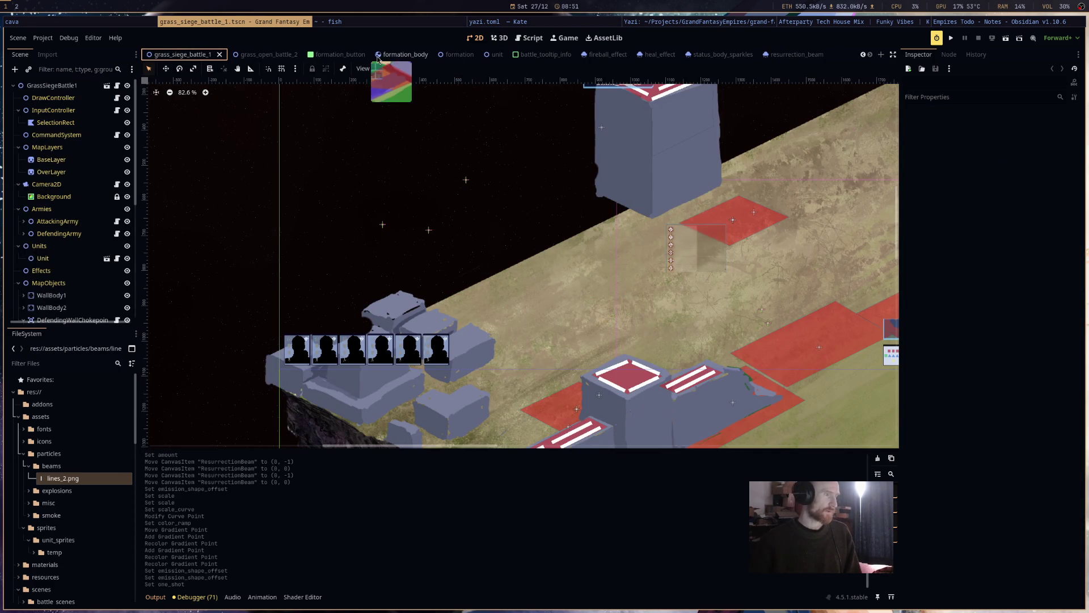
# Open formation_combat.gd in the Script workspace and scroll up to heal_formation
pyautogui.click(786, 54)
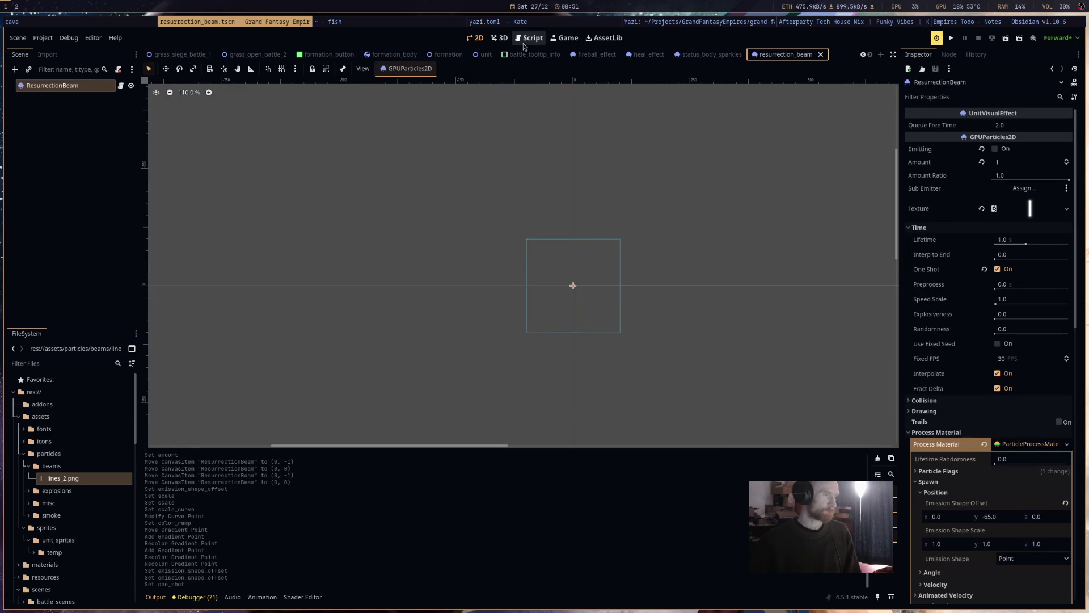
pyautogui.click(525, 40)
pyautogui.click(240, 193)
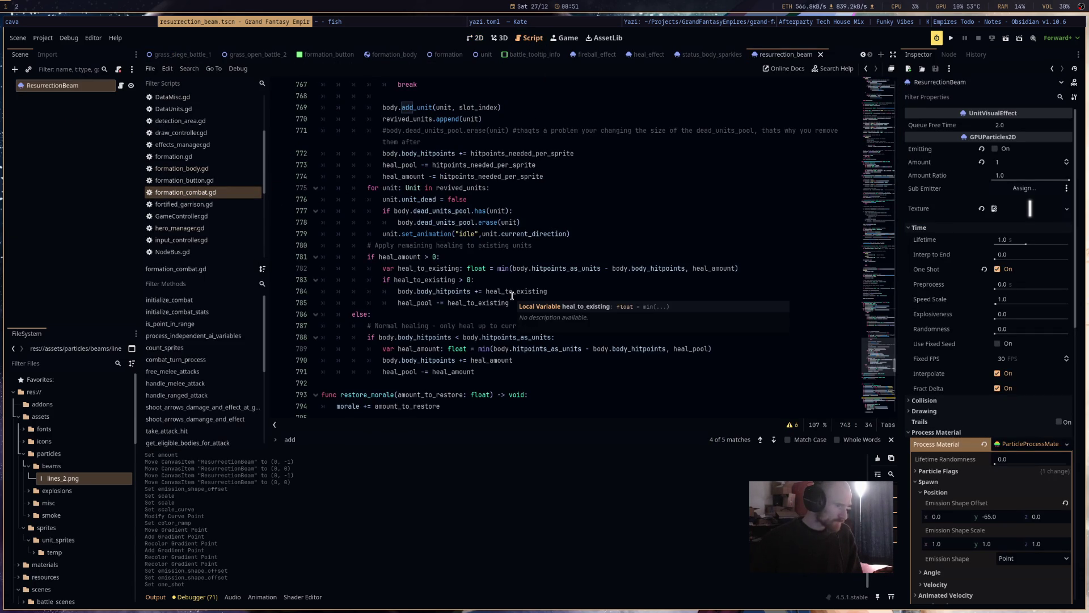
pyautogui.scroll(7, 512, 296)
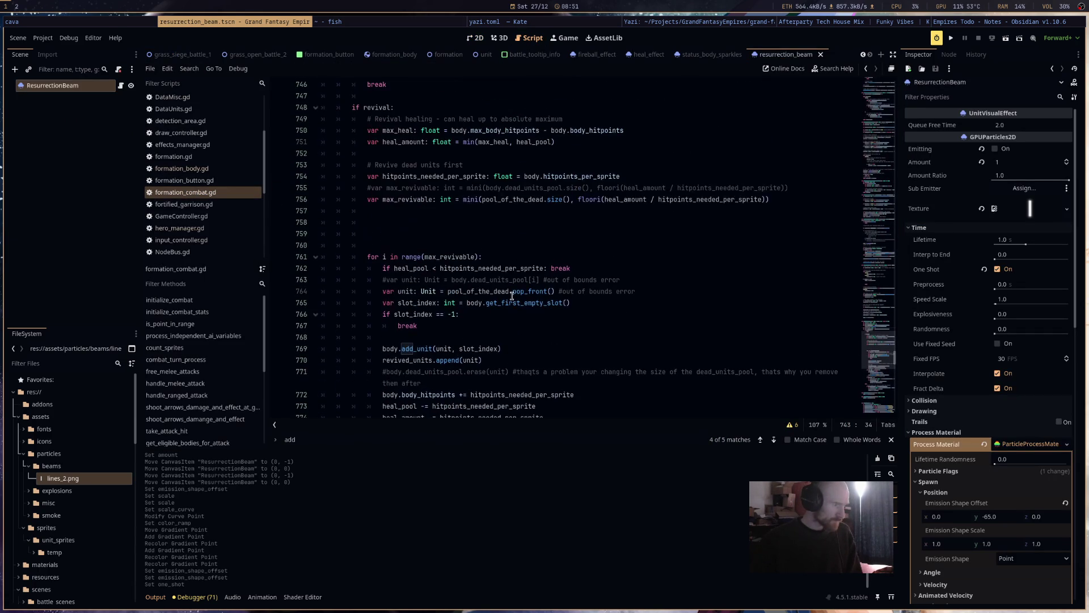
pyautogui.scroll(4, 512, 296)
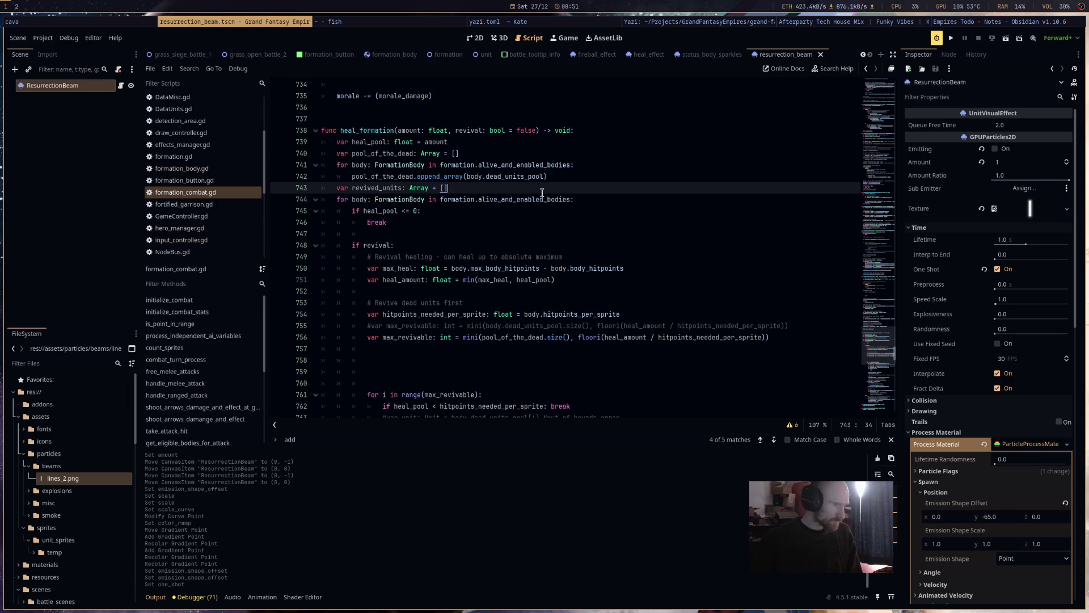
# Add 'particle: PackedScene = null' to the heal_formation signature on line 738
pyautogui.click(536, 132)
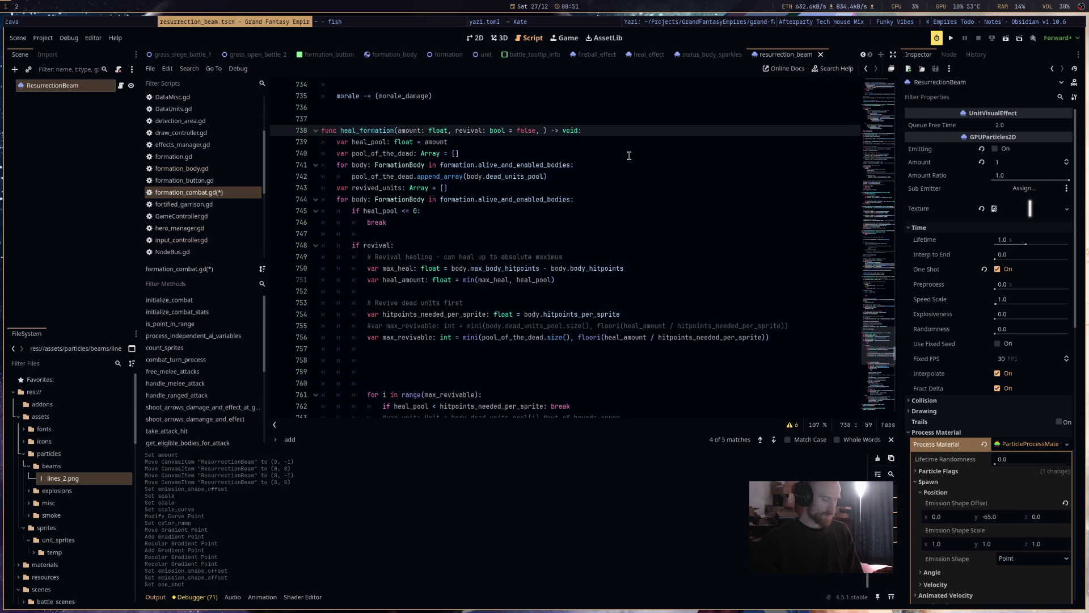
pyautogui.press('BackSpace')
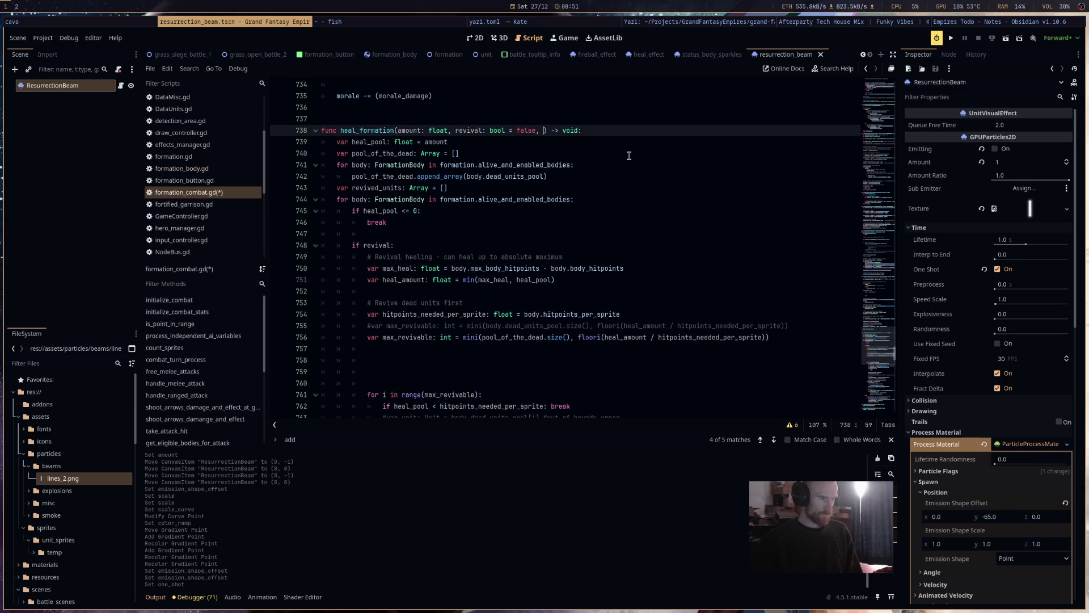
pyautogui.write('ticle: P')
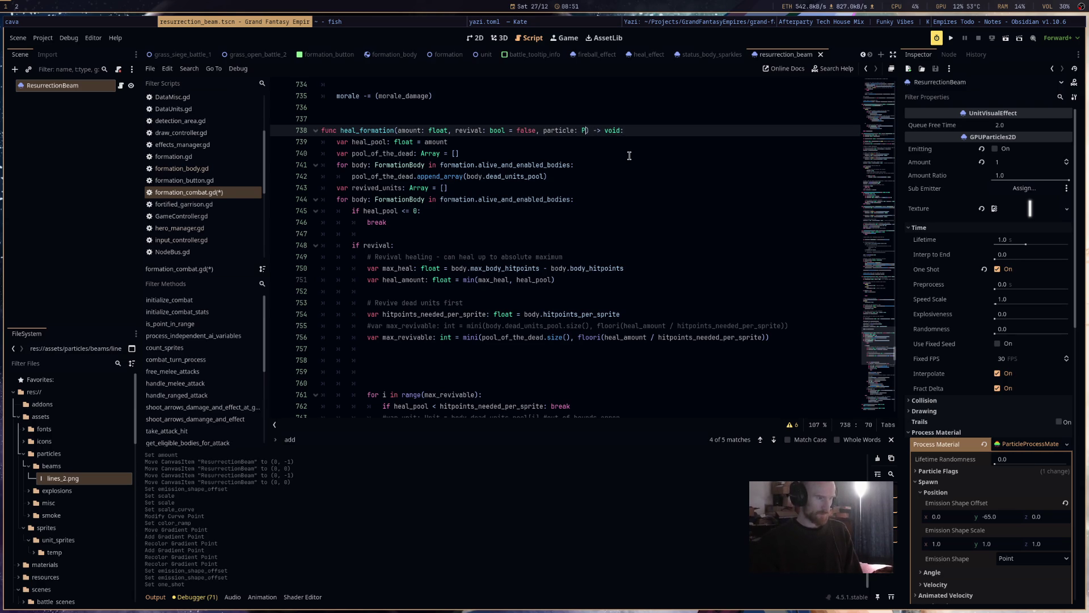
pyautogui.write('ackedSc')
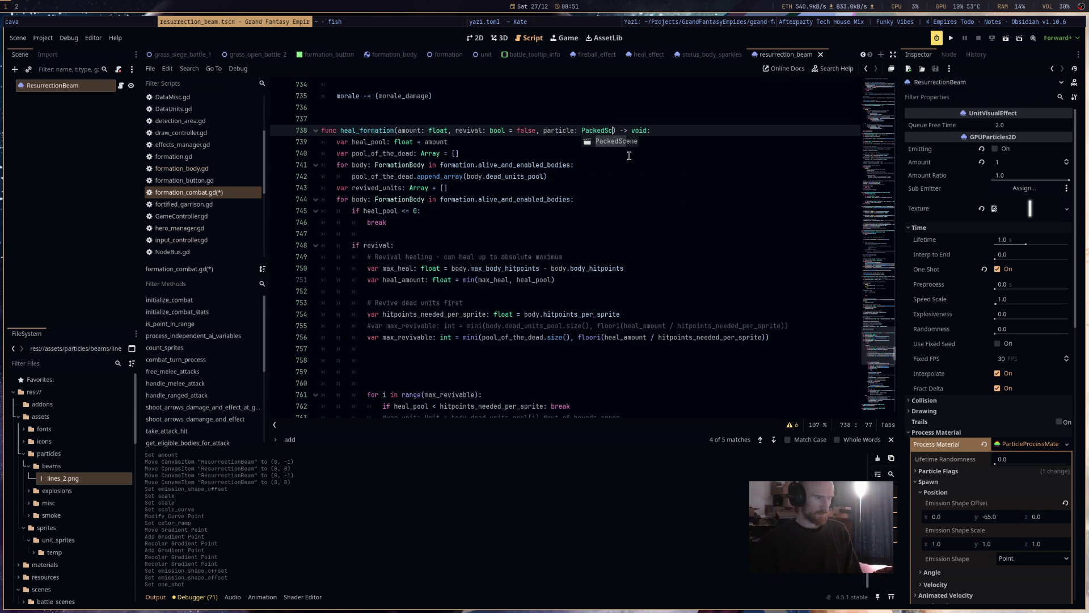
pyautogui.write('ene = null')
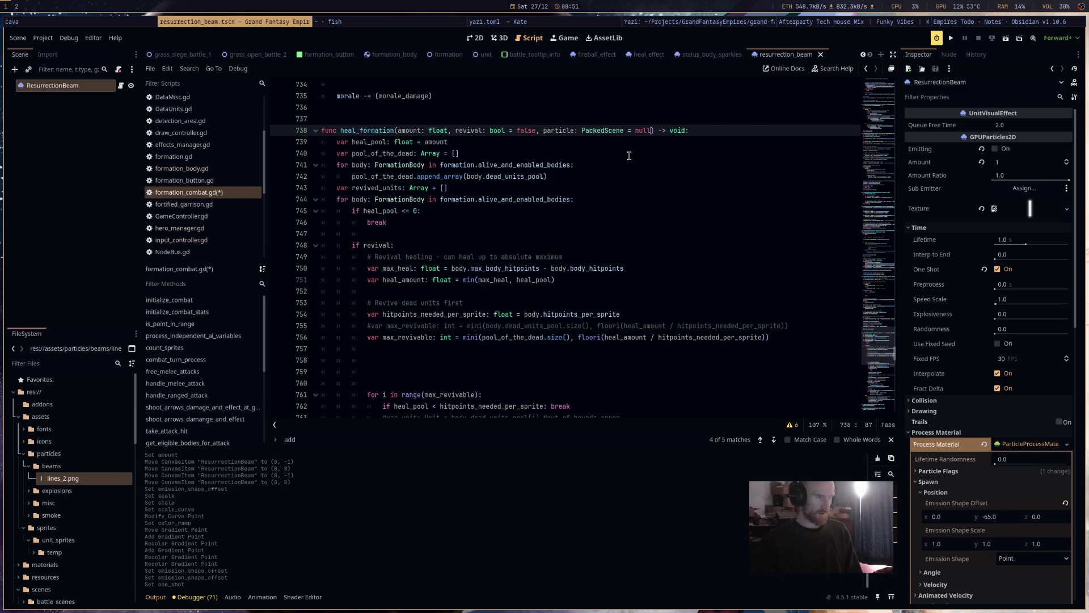
pyautogui.click(648, 181)
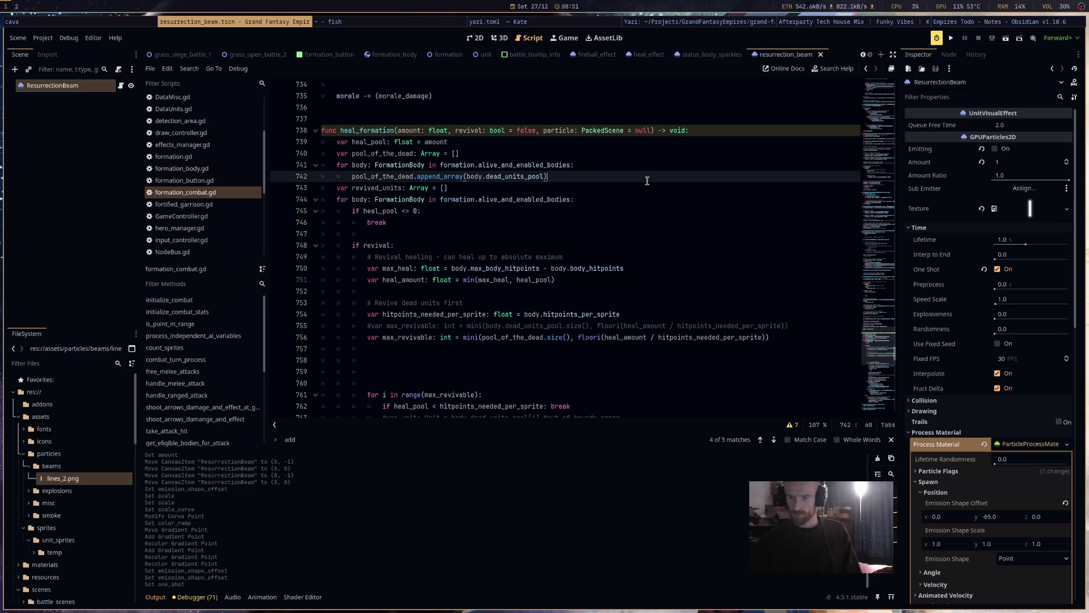